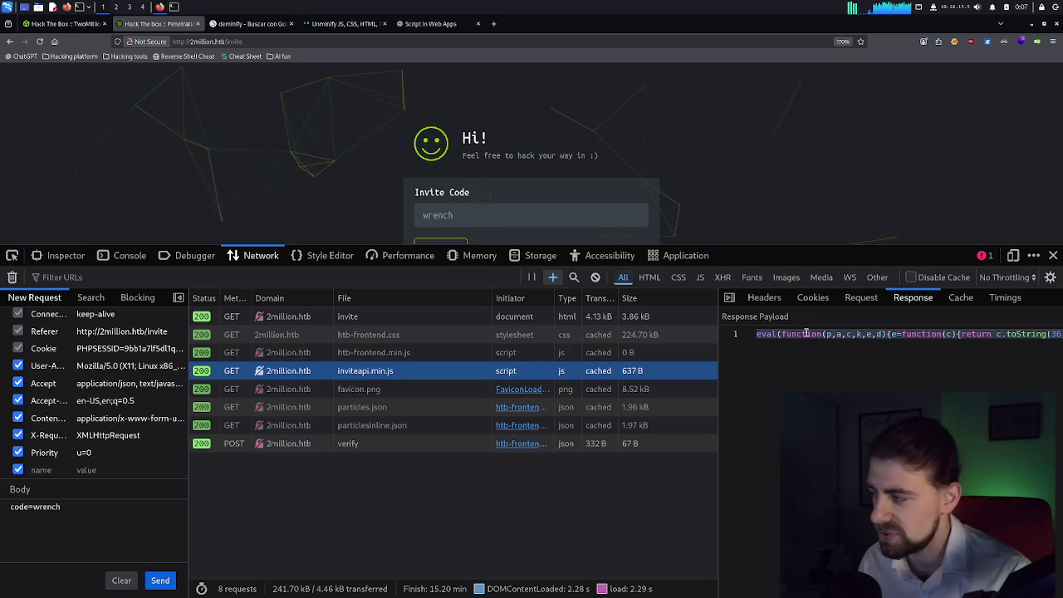
# Submit invite code 'packed' and dismiss the resulting 'Invalid invite code' alert.
pyautogui.hscroll(10, 806, 334)
pyautogui.hscroll(-10, 807, 334)
pyautogui.hscroll(10, 806, 334)
pyautogui.hscroll(-10, 807, 334)
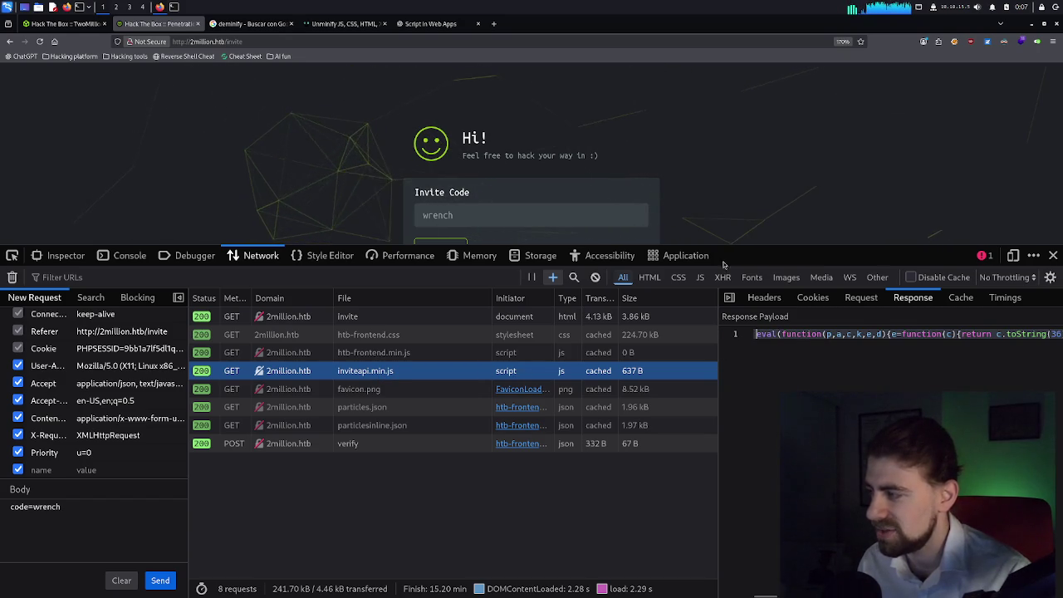
pyautogui.doubleClick(490, 218)
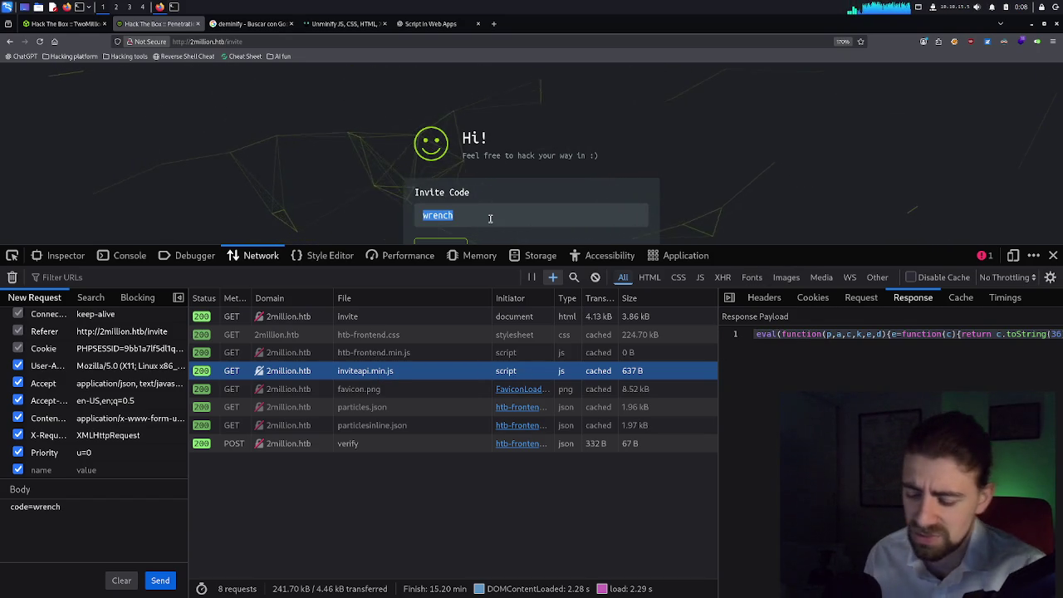
pyautogui.write('packed')
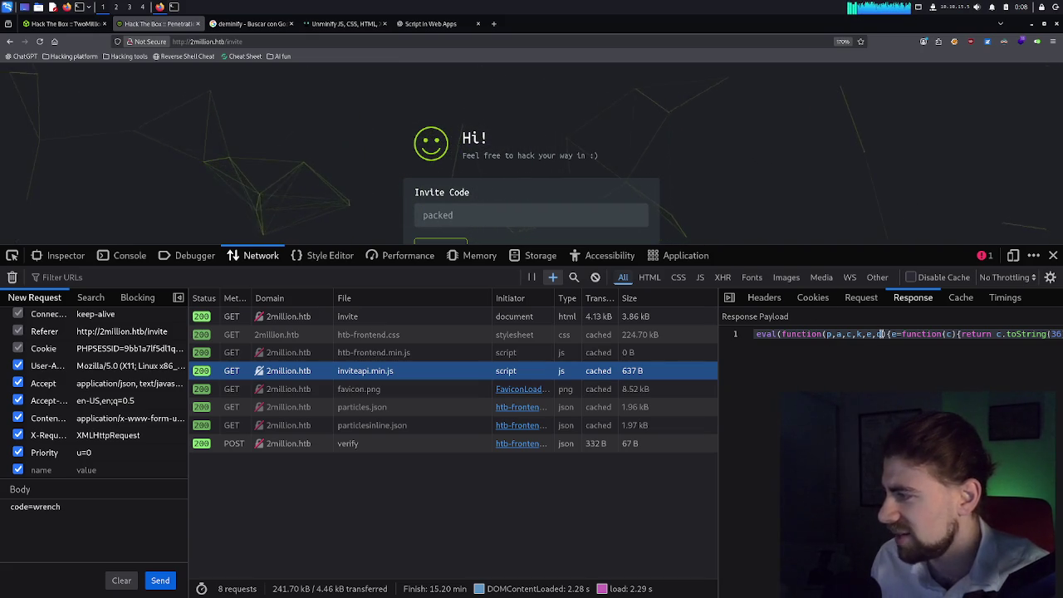
pyautogui.click(440, 242)
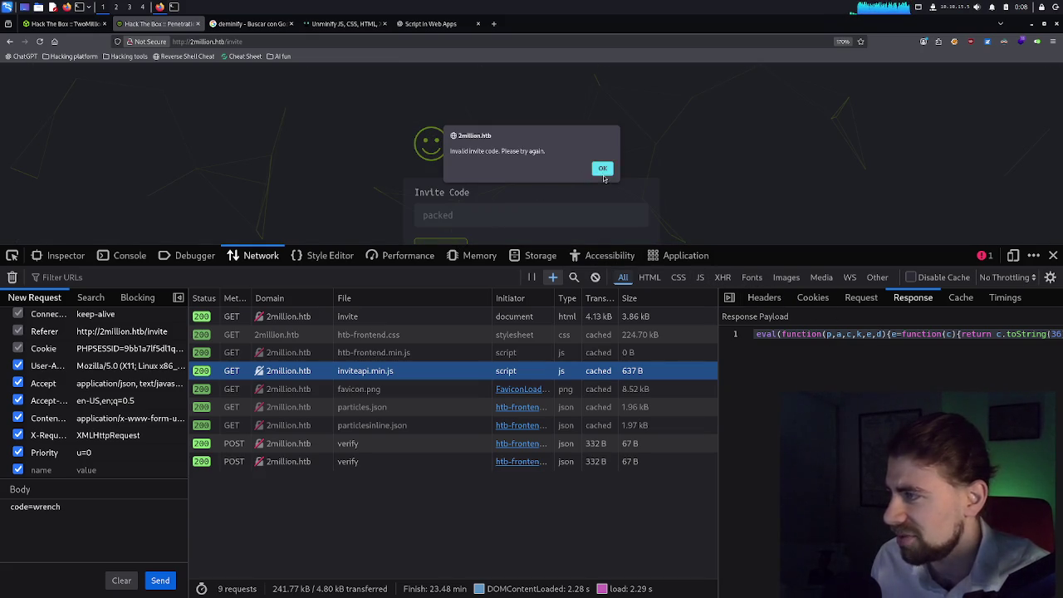
pyautogui.click(603, 169)
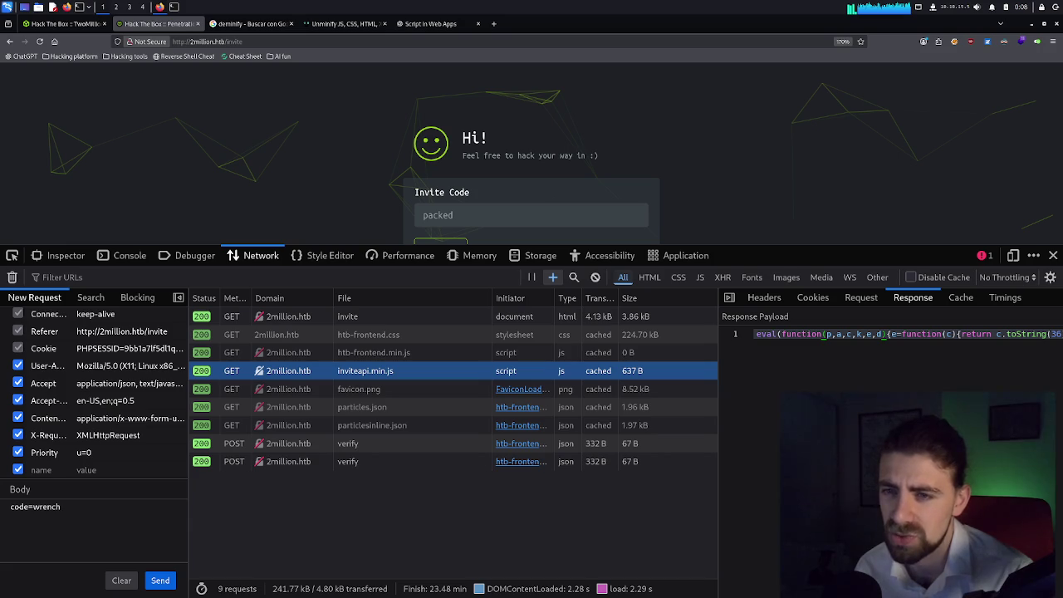
# Show the unminify.com tab with the invite script scrolled up to its opening eval( line.
pyautogui.click(332, 25)
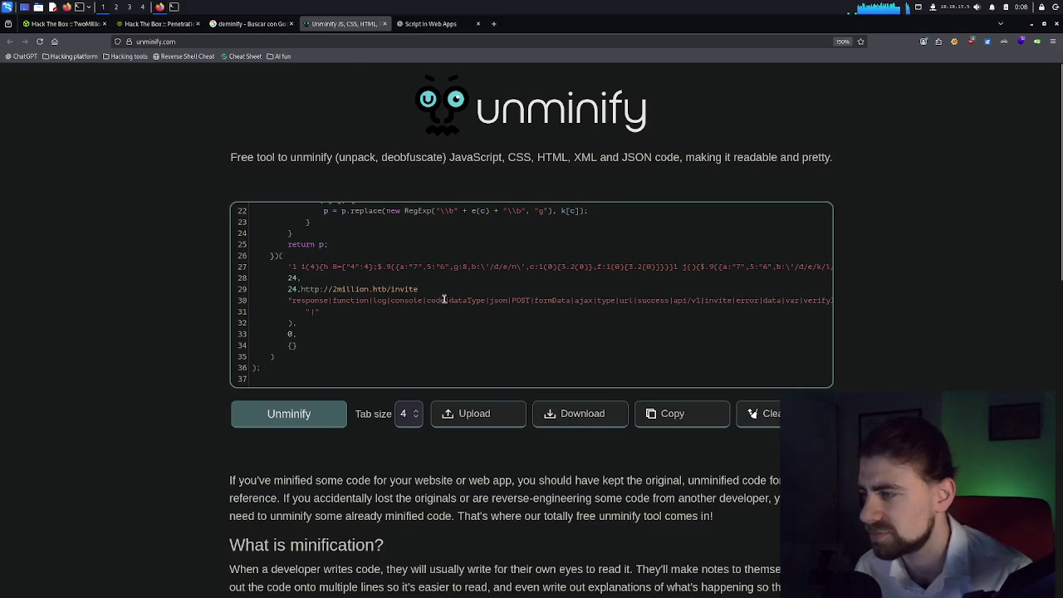
pyautogui.scroll(2, 447, 302)
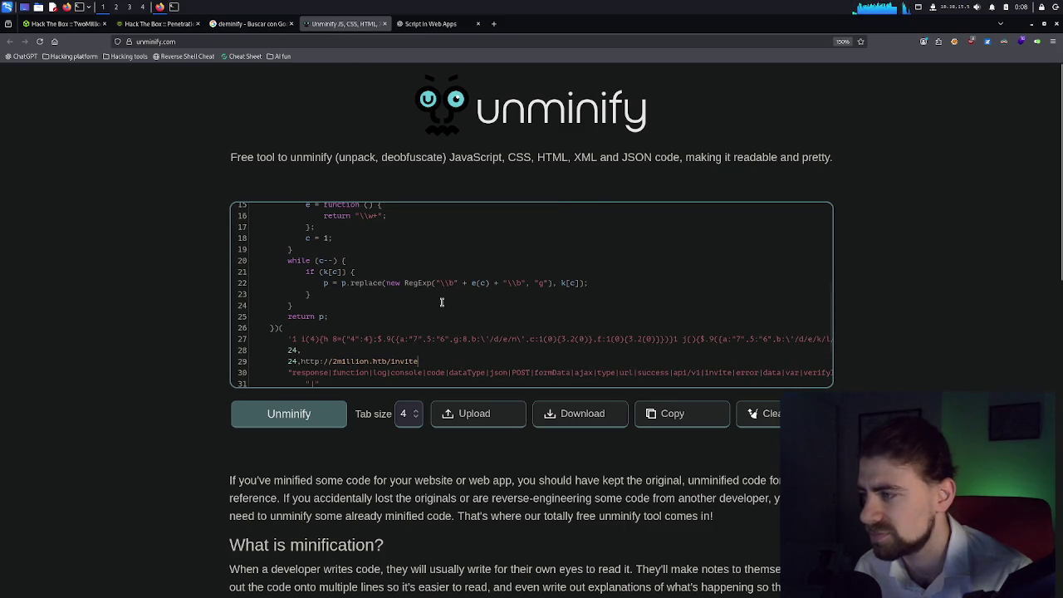
pyautogui.scroll(2, 442, 303)
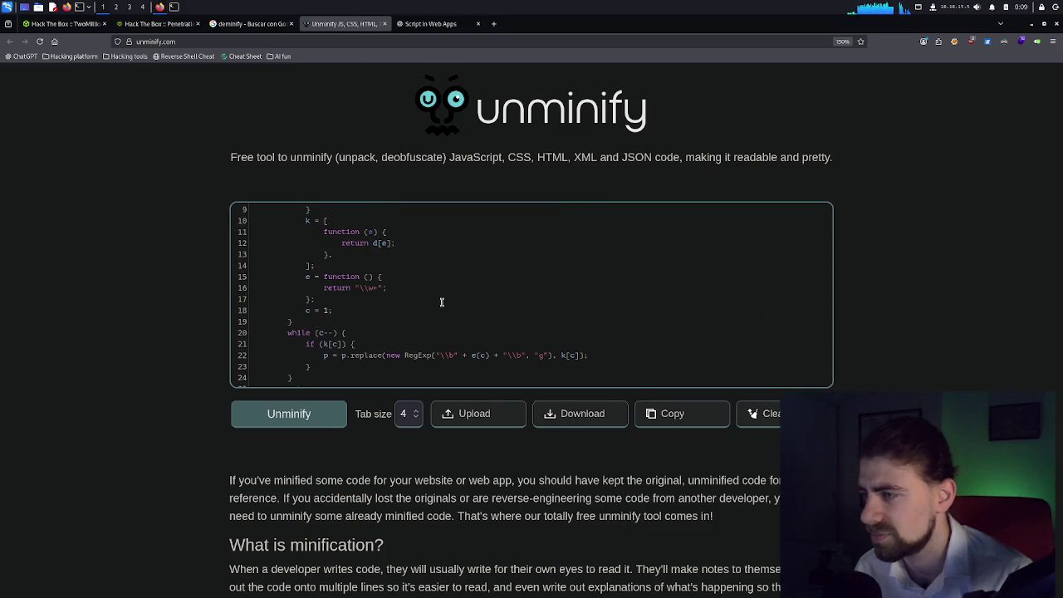
pyautogui.scroll(2, 441, 301)
pyautogui.scroll(1, 442, 300)
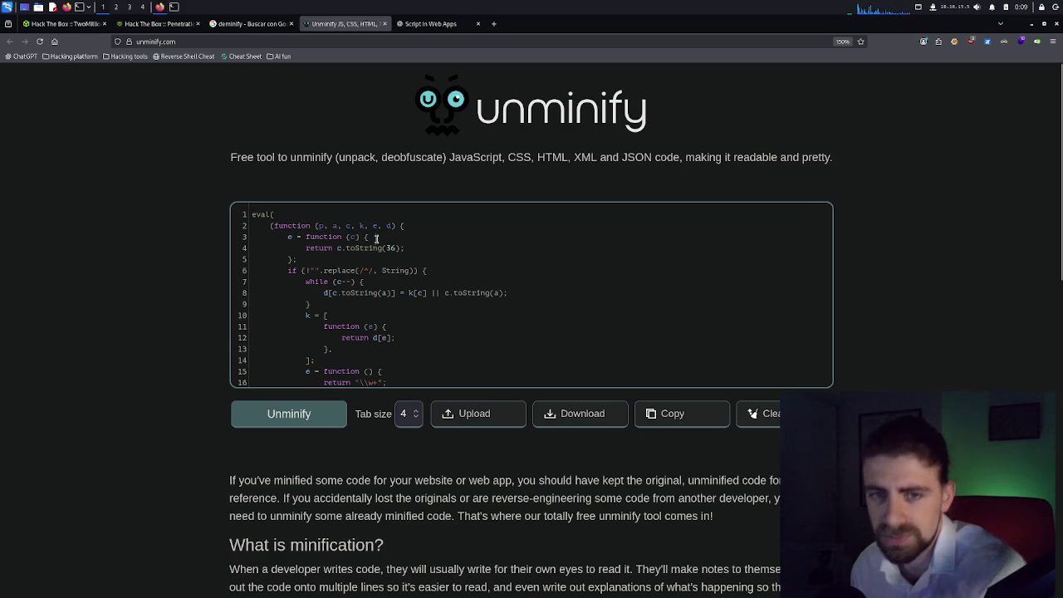
pyautogui.hotkey('ctrl', '+')
pyautogui.hotkey('ctrl', '+')
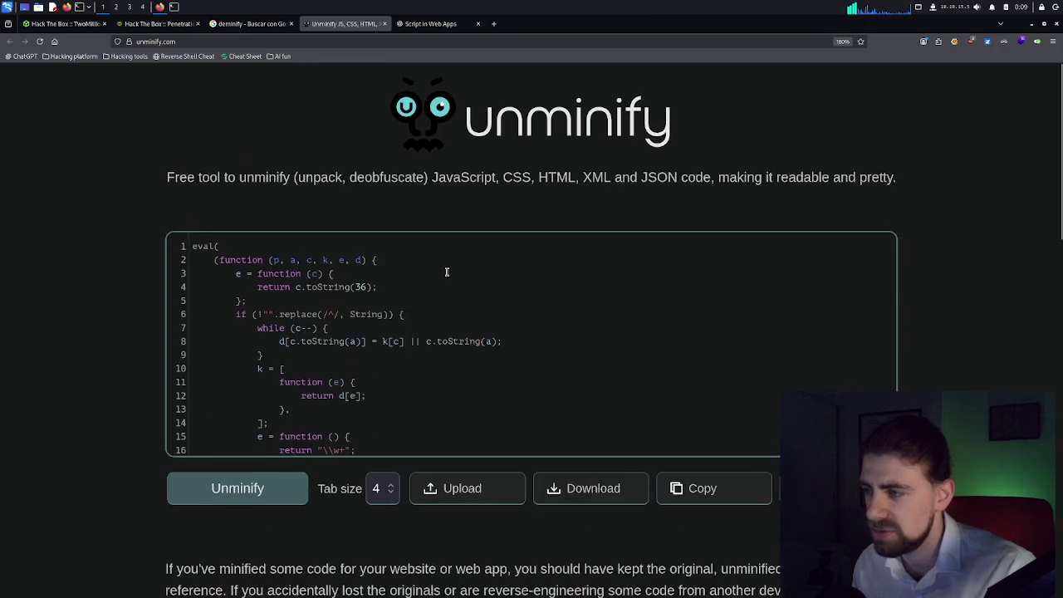
# Read through the enlarged code down to the unpacker arguments, selecting part of line 27's packed string.
pyautogui.scroll(-5, 446, 272)
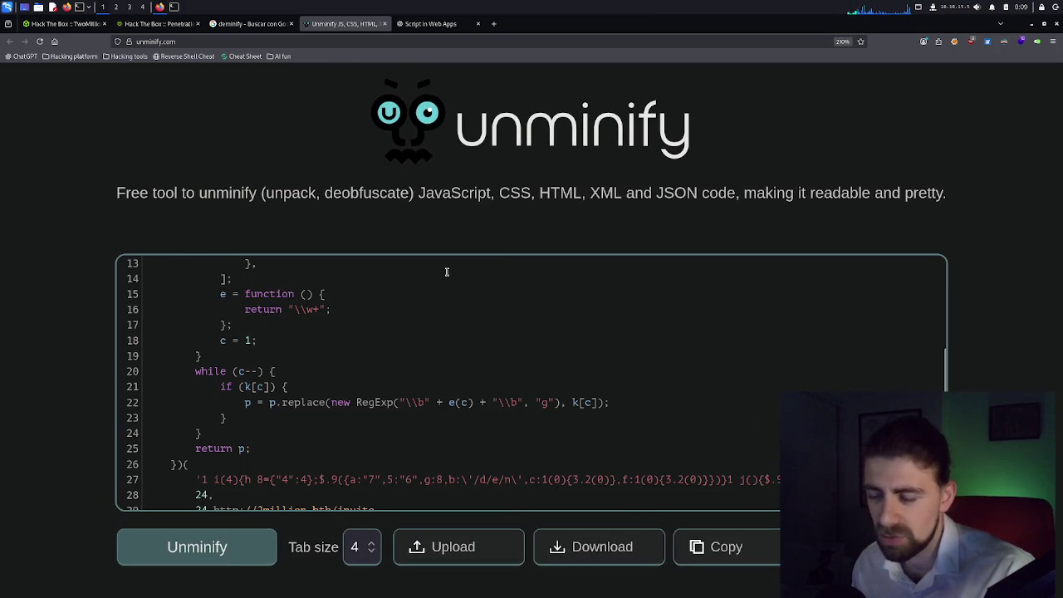
pyautogui.scroll(3, 444, 274)
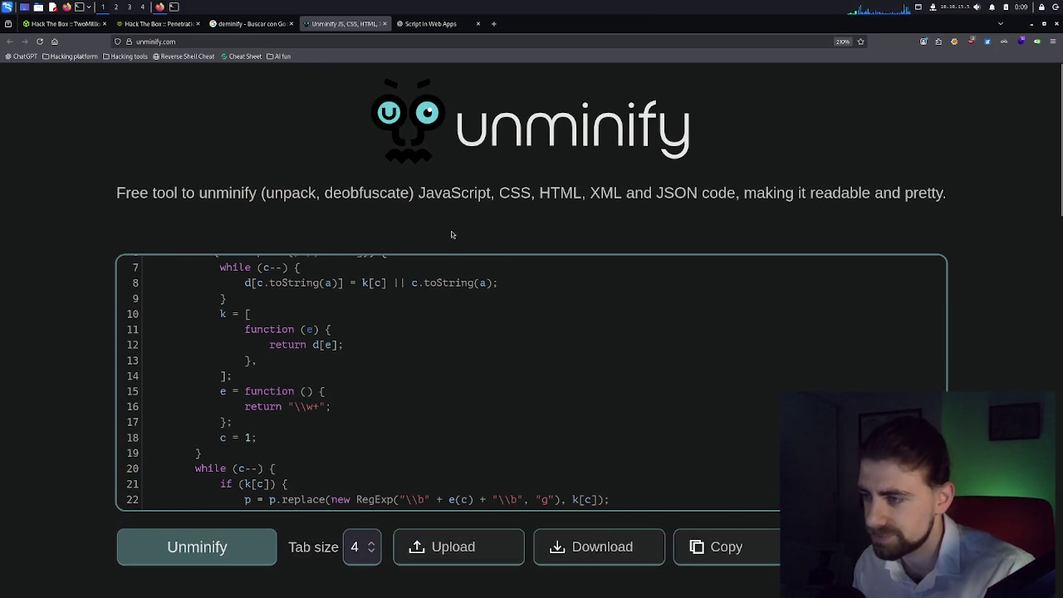
pyautogui.scroll(-2, 913, 299)
pyautogui.scroll(3, 615, 268)
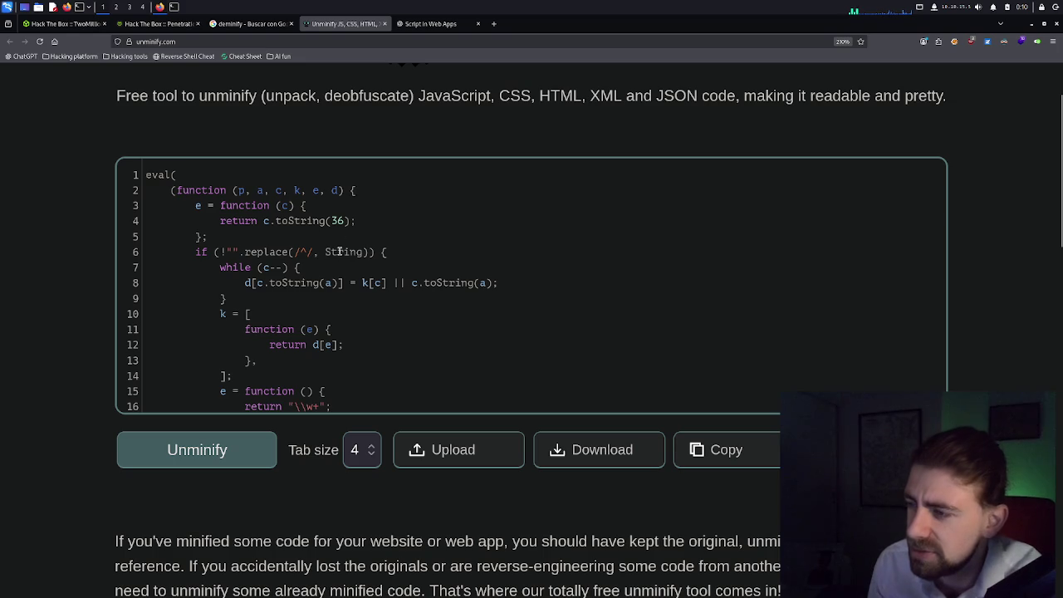
pyautogui.scroll(-2, 330, 283)
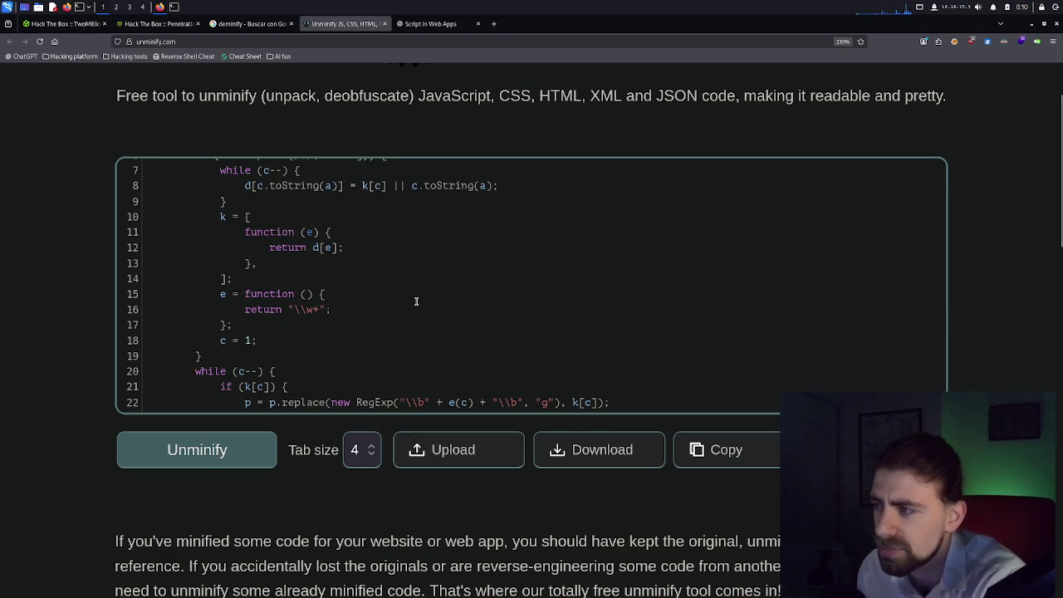
pyautogui.scroll(2, 406, 323)
pyautogui.scroll(-2, 392, 321)
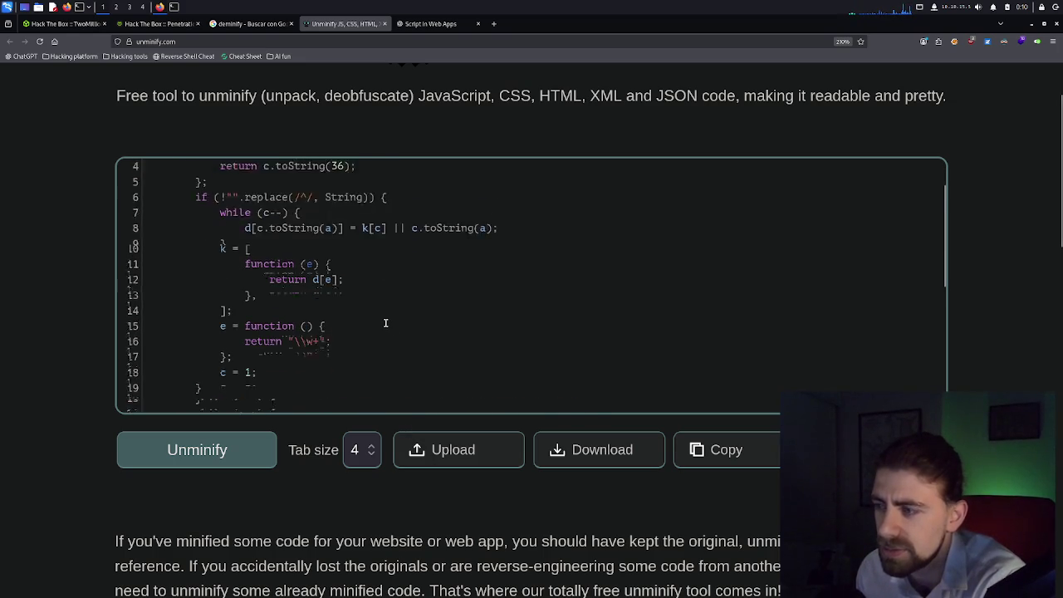
pyautogui.scroll(-2, 385, 323)
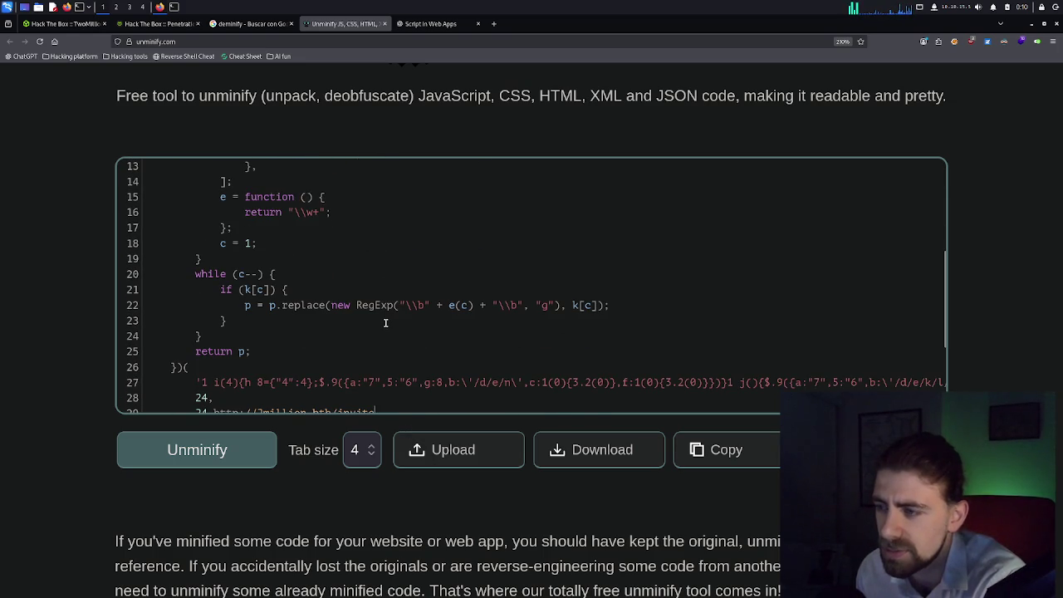
pyautogui.scroll(-2, 375, 321)
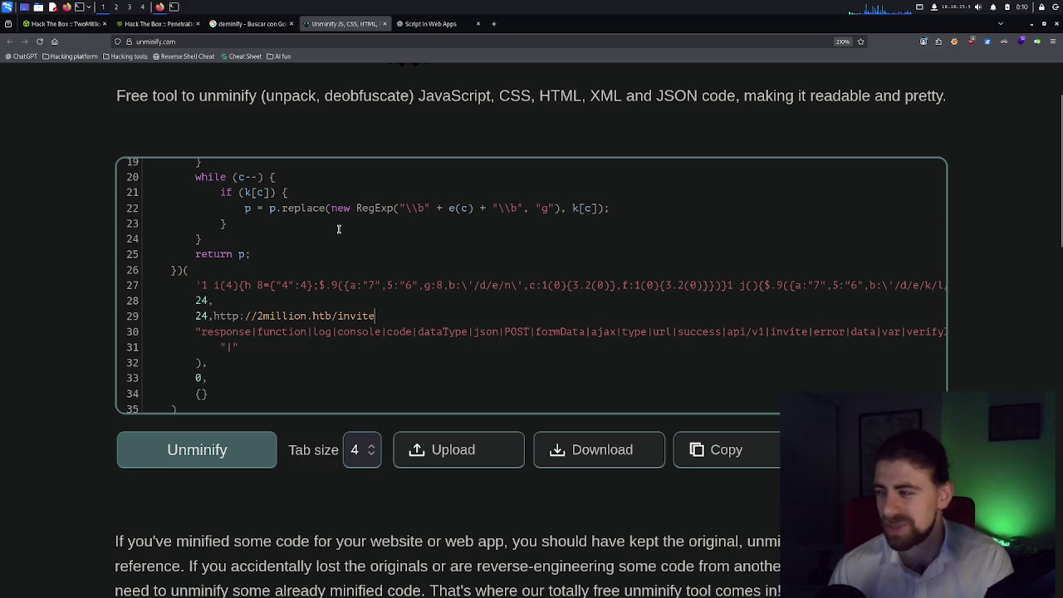
pyautogui.moveTo(306, 281); pyautogui.dragTo(428, 284)
pyautogui.click(417, 285)
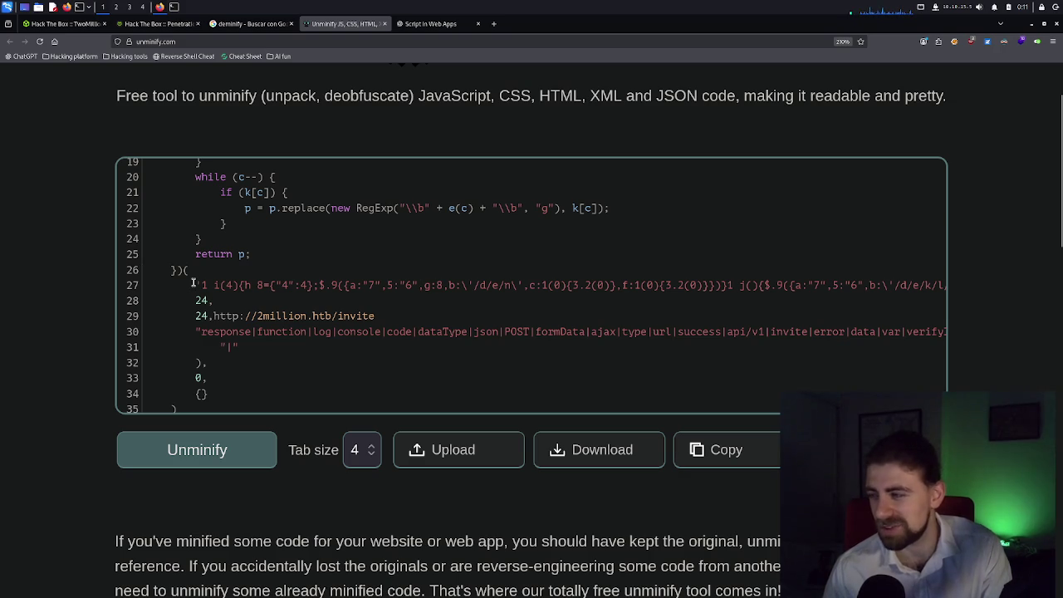
pyautogui.scroll(-1, 582, 301)
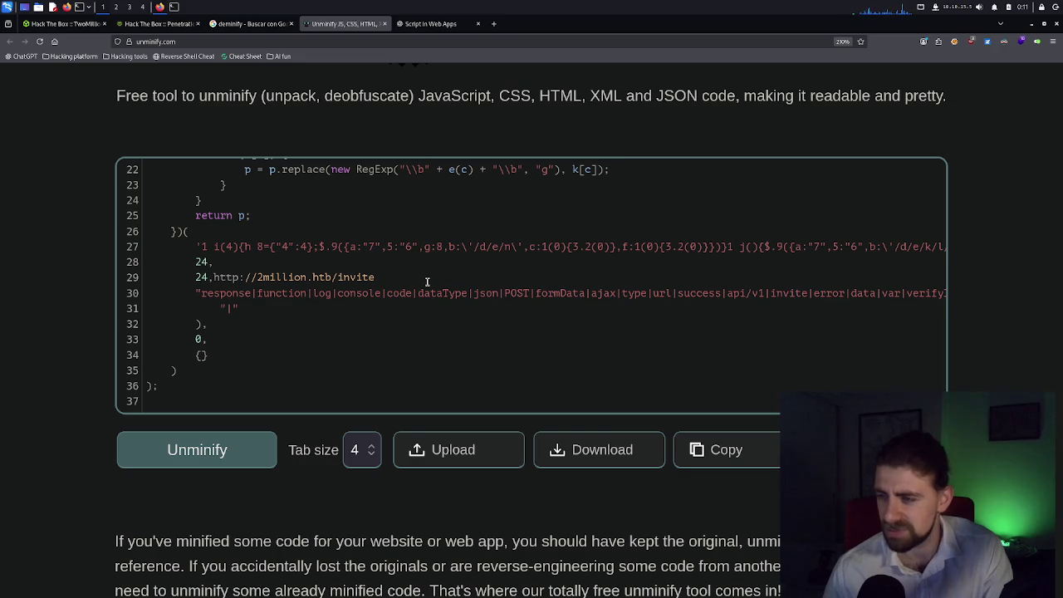
pyautogui.scroll(-2, 427, 282)
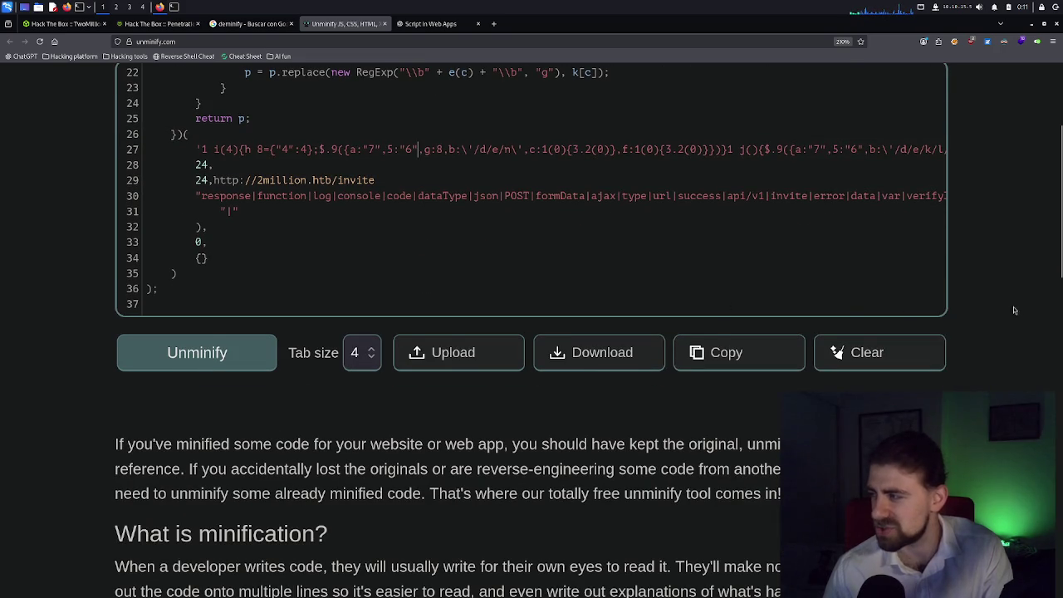
pyautogui.scroll(-2, 1013, 306)
pyautogui.scroll(4, 1008, 309)
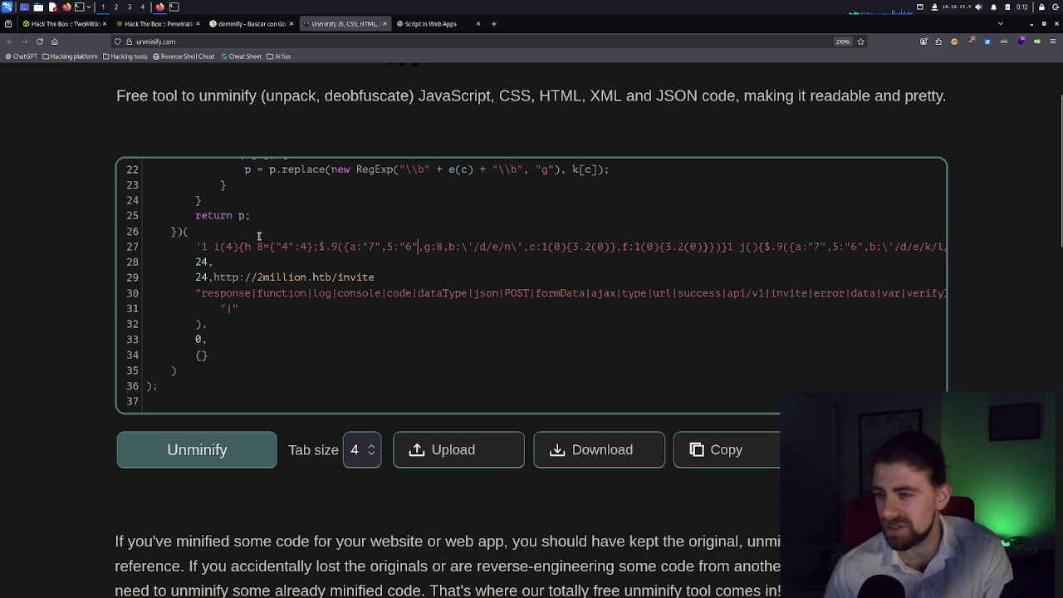
pyautogui.scroll(-5, 286, 244)
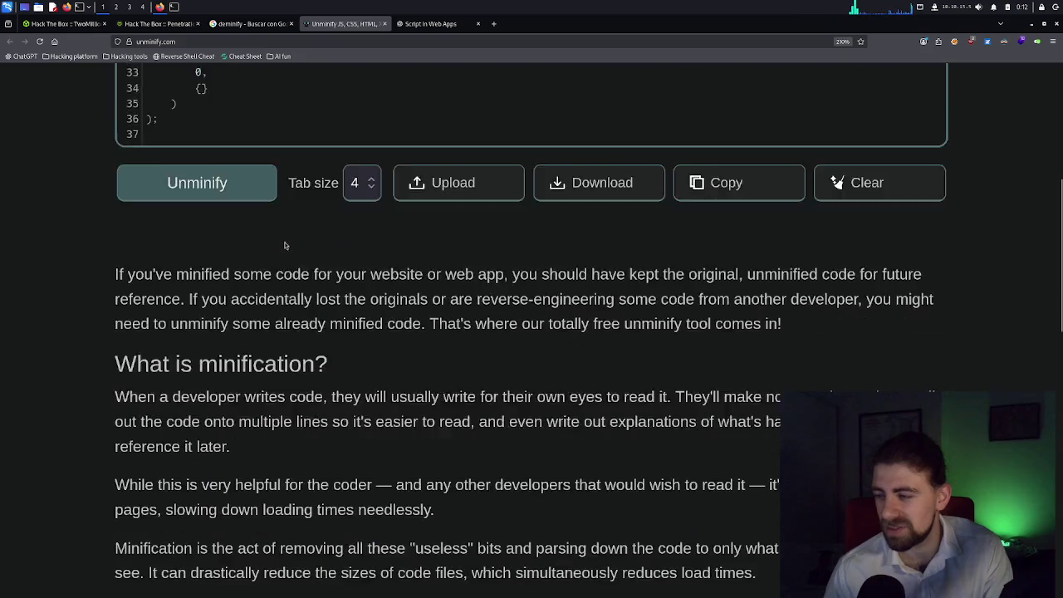
pyautogui.scroll(7, 241, 232)
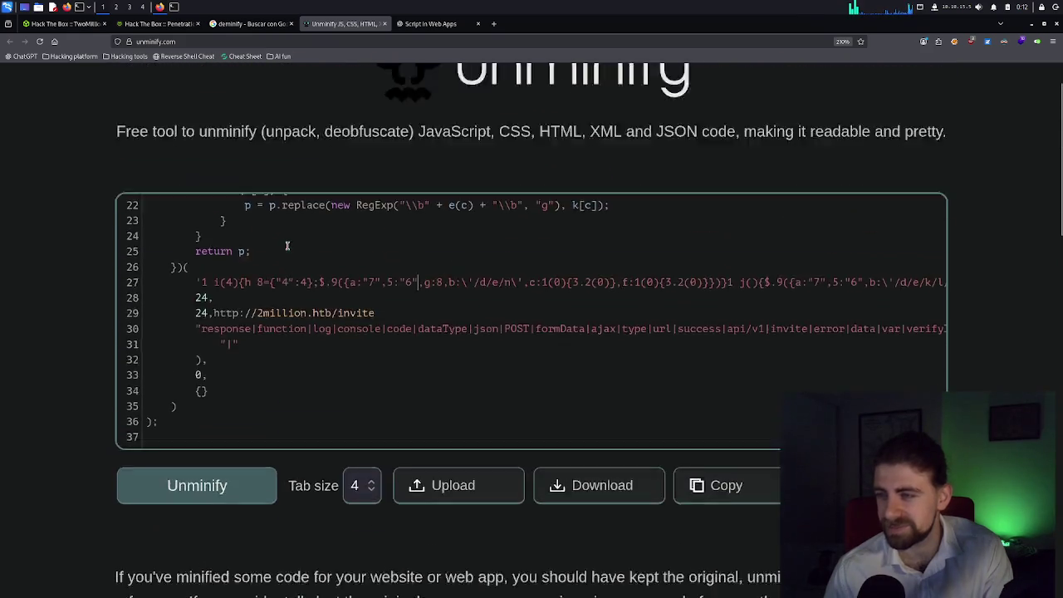
pyautogui.click(156, 24)
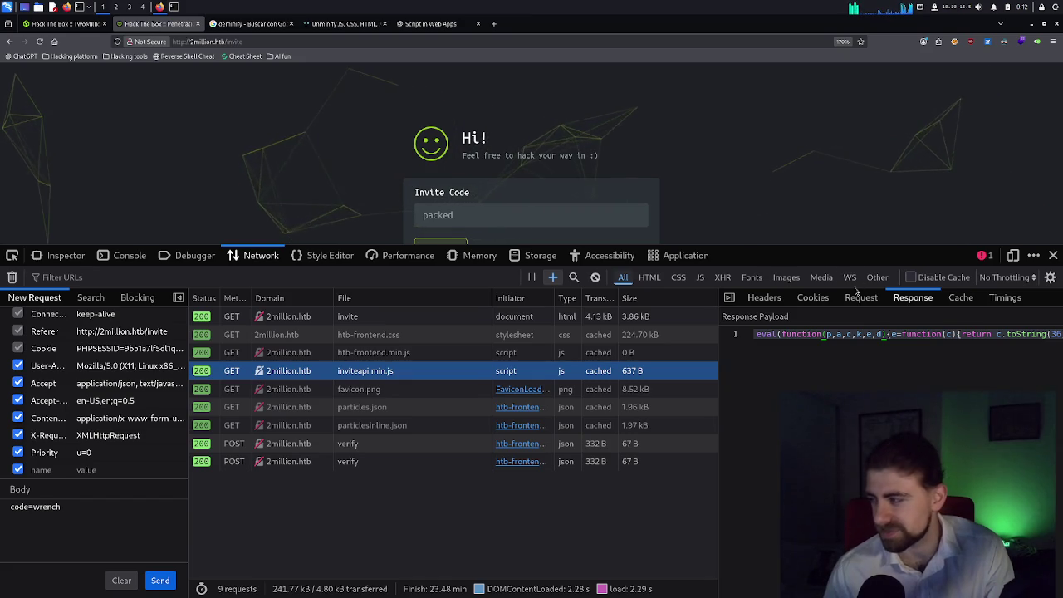
# Select 'eval' in the response, then Google 'javascrippt eval' in a new tab.
pyautogui.doubleClick(765, 334)
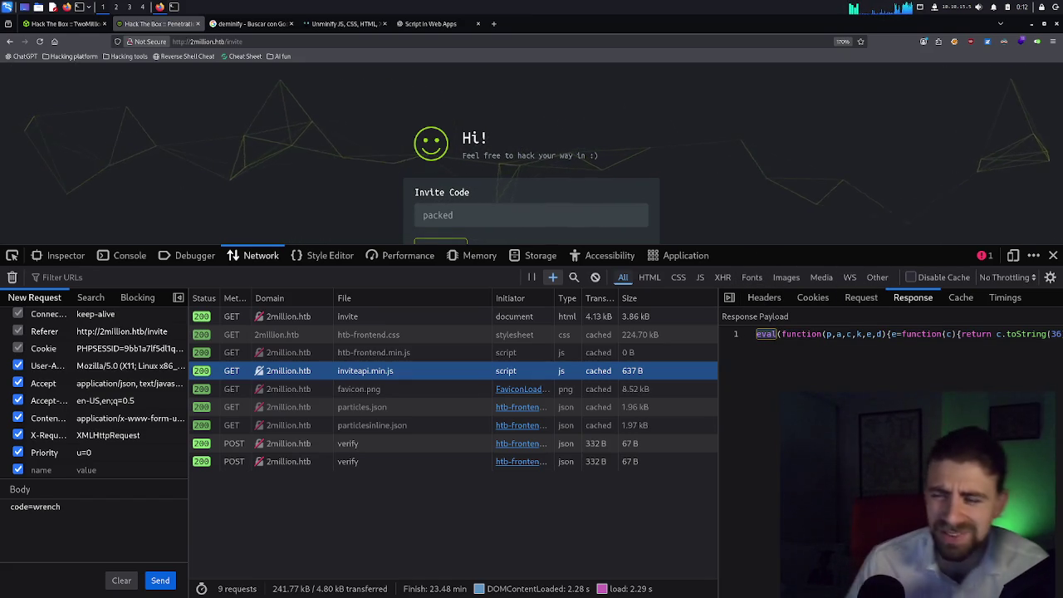
pyautogui.click(493, 25)
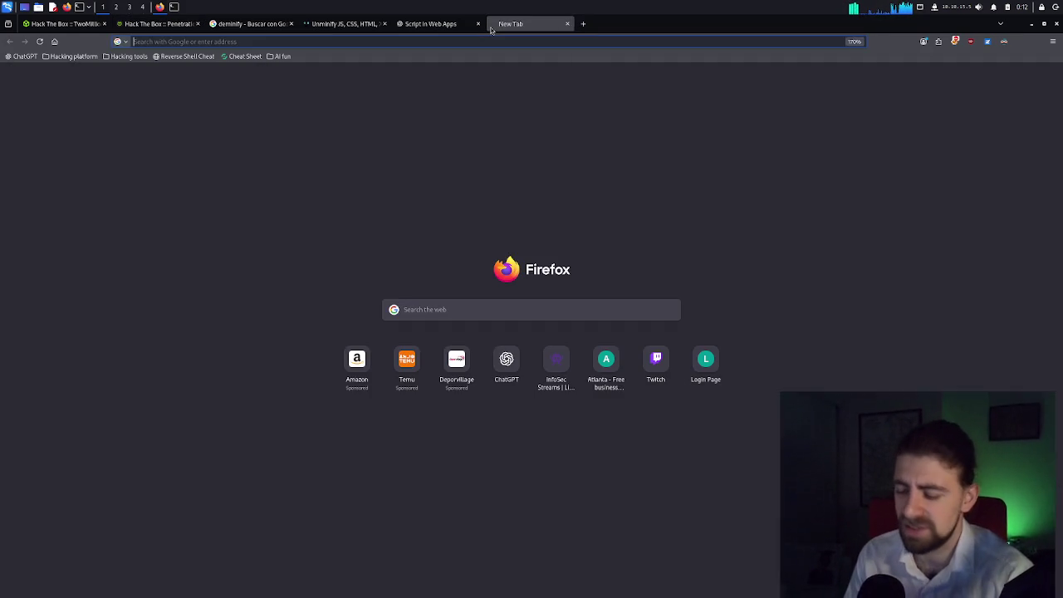
pyautogui.write('javascr')
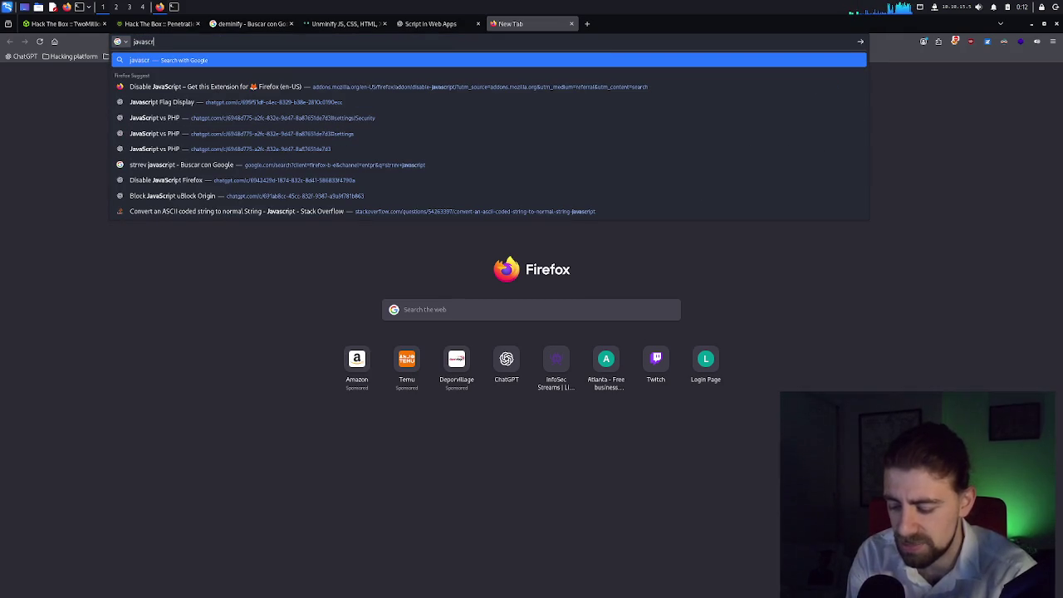
pyautogui.write('ippt e')
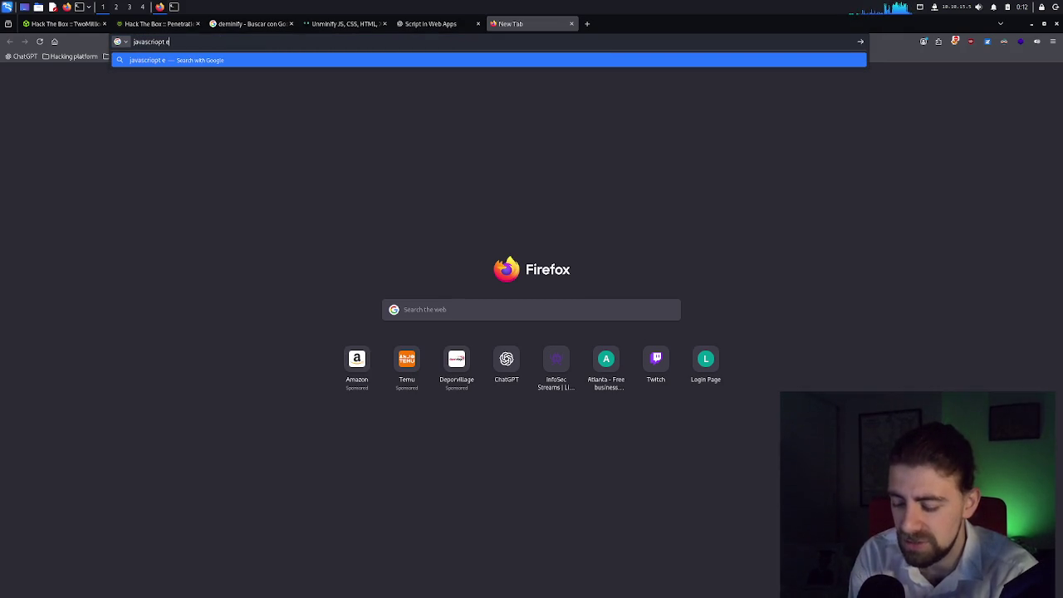
pyautogui.write('val')
pyautogui.press('Return')
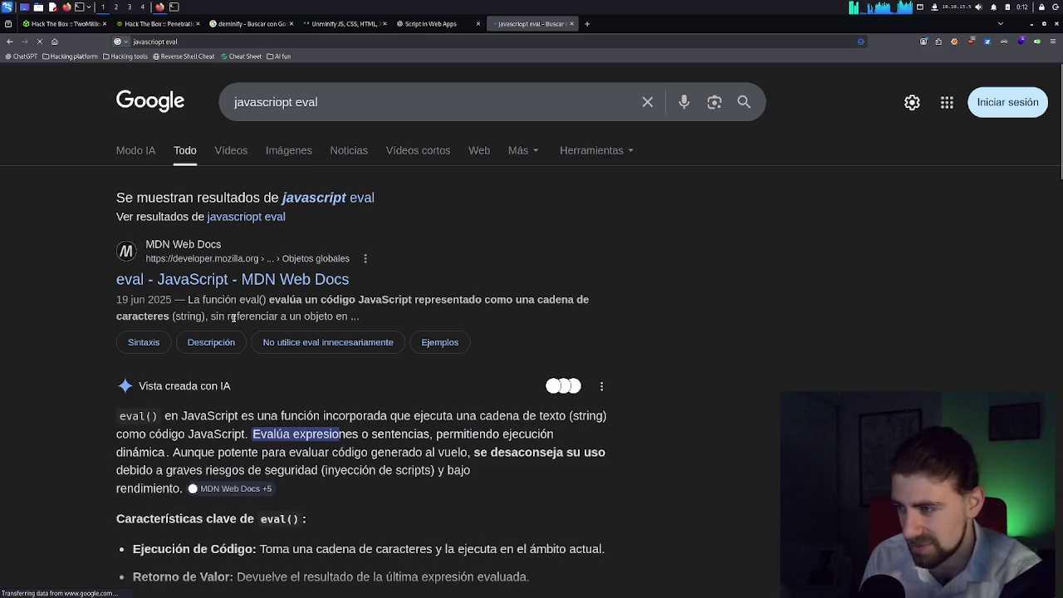
pyautogui.scroll(-2, 246, 357)
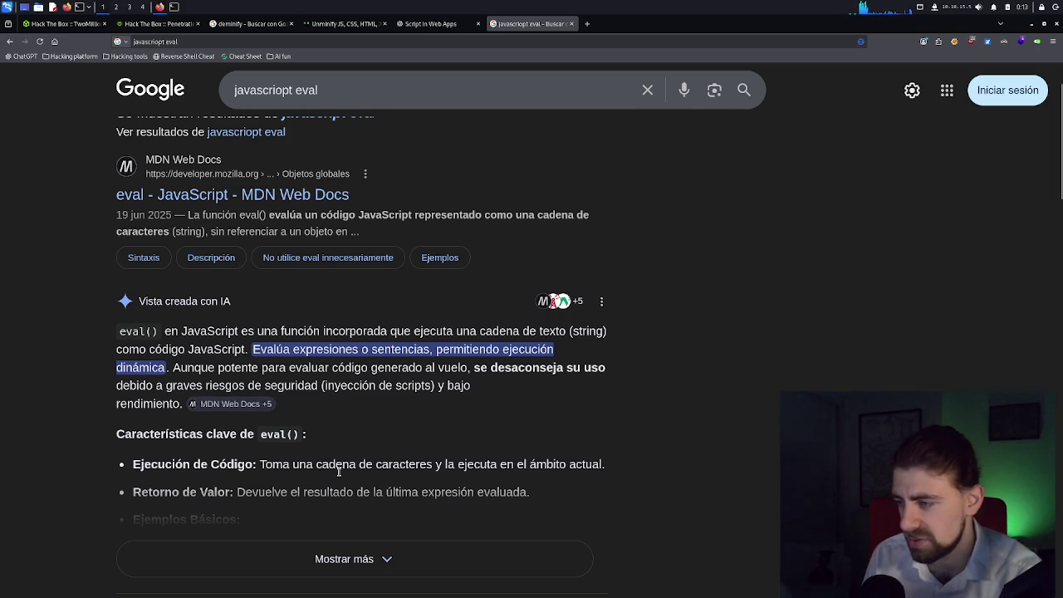
# Cycle through the open tabs back to unminify.com and briefly select line 27's packed string.
pyautogui.click(431, 24)
pyautogui.click(345, 24)
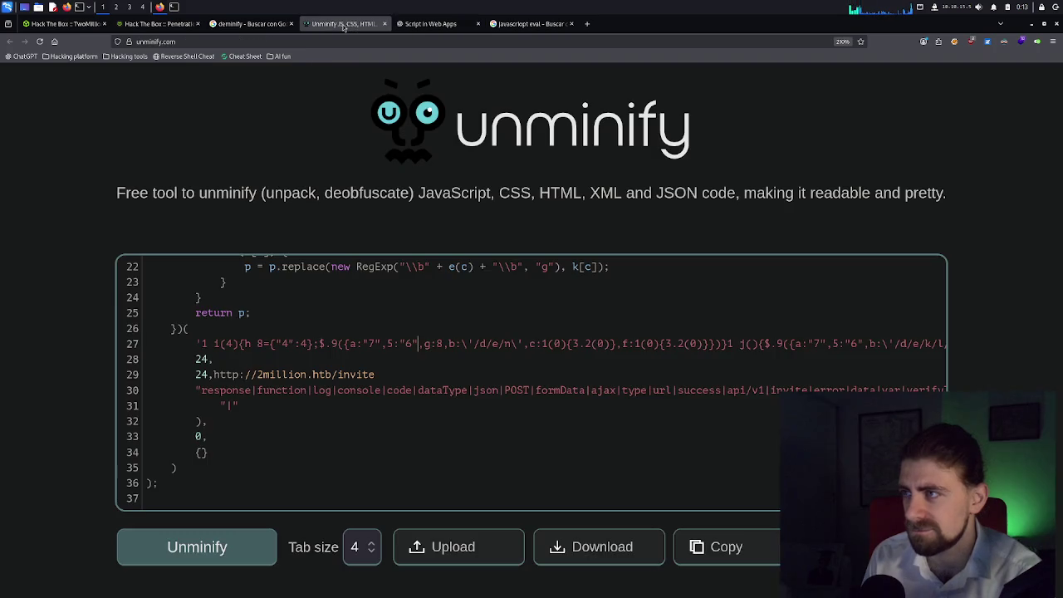
pyautogui.click(231, 24)
pyautogui.click(155, 24)
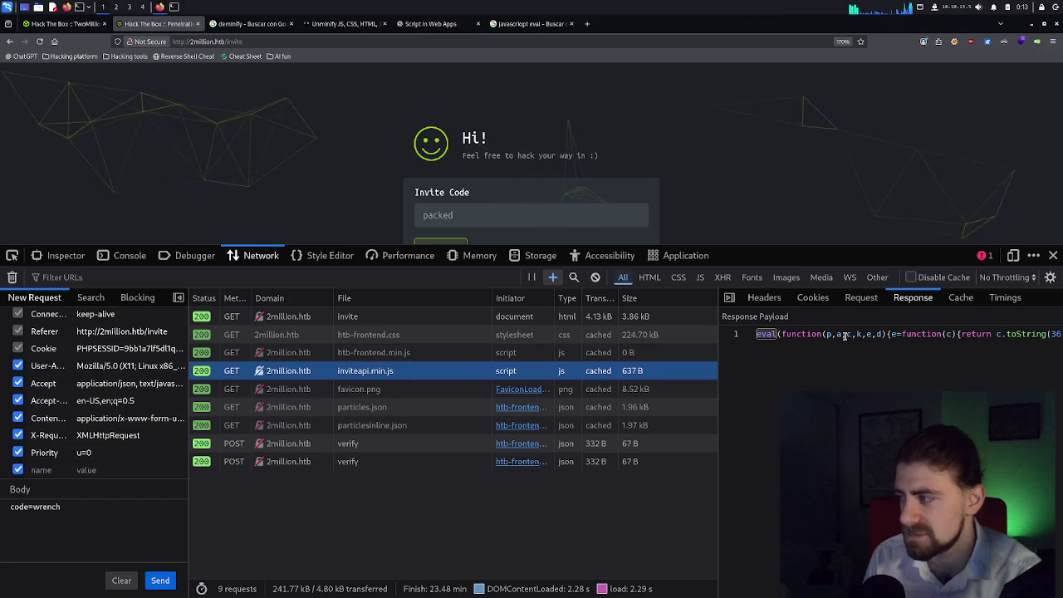
pyautogui.click(425, 24)
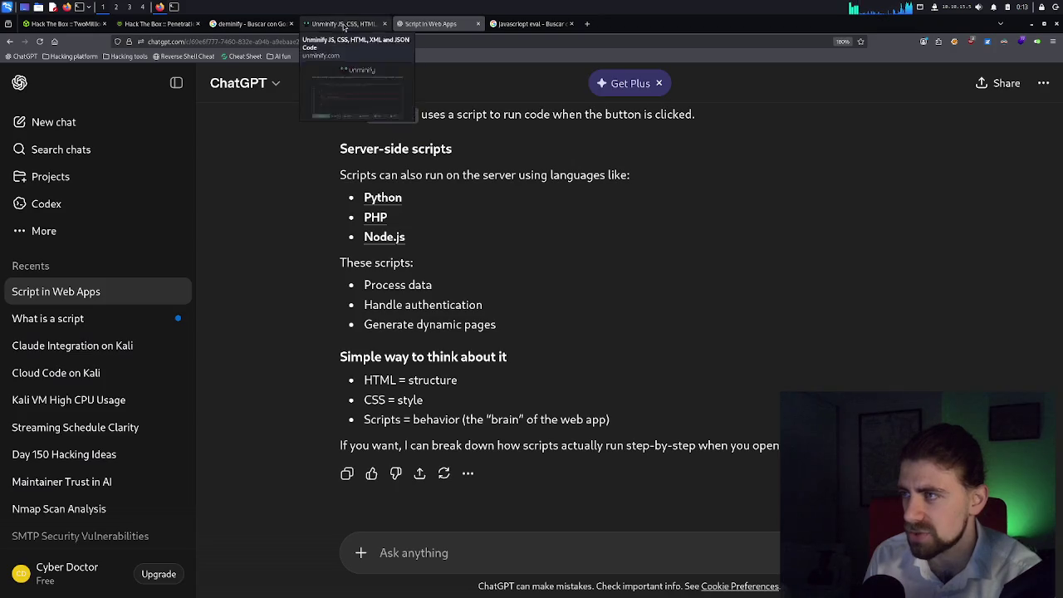
pyautogui.click(344, 24)
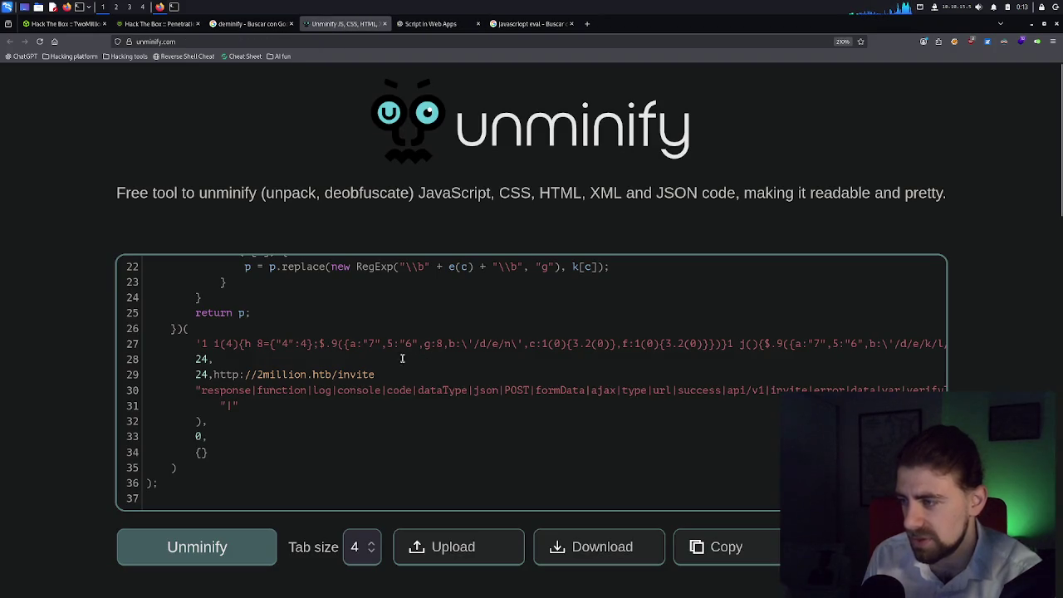
pyautogui.moveTo(197, 343); pyautogui.dragTo(780, 349)
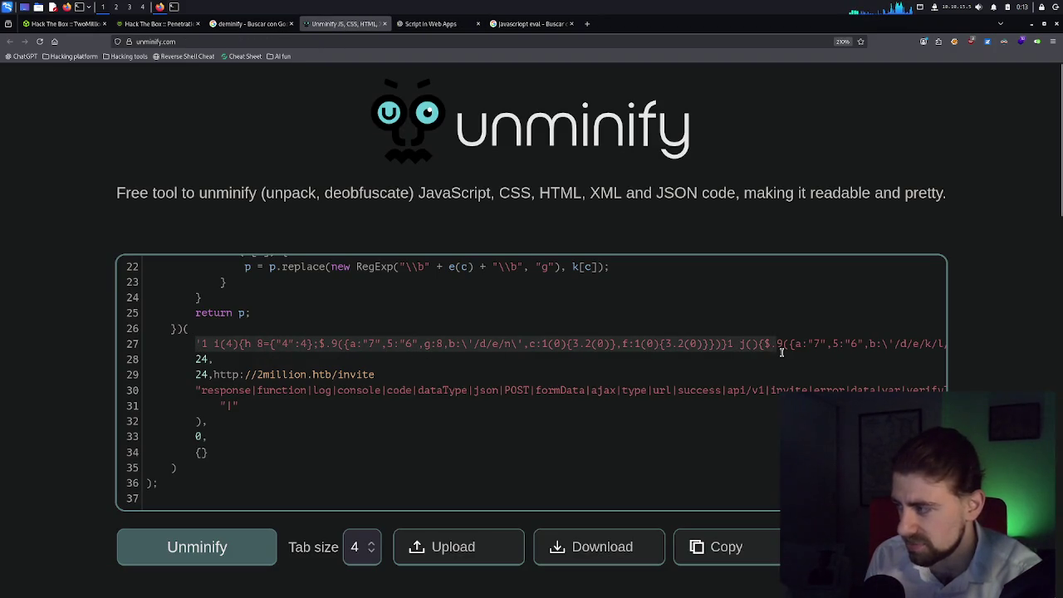
pyautogui.click(779, 349)
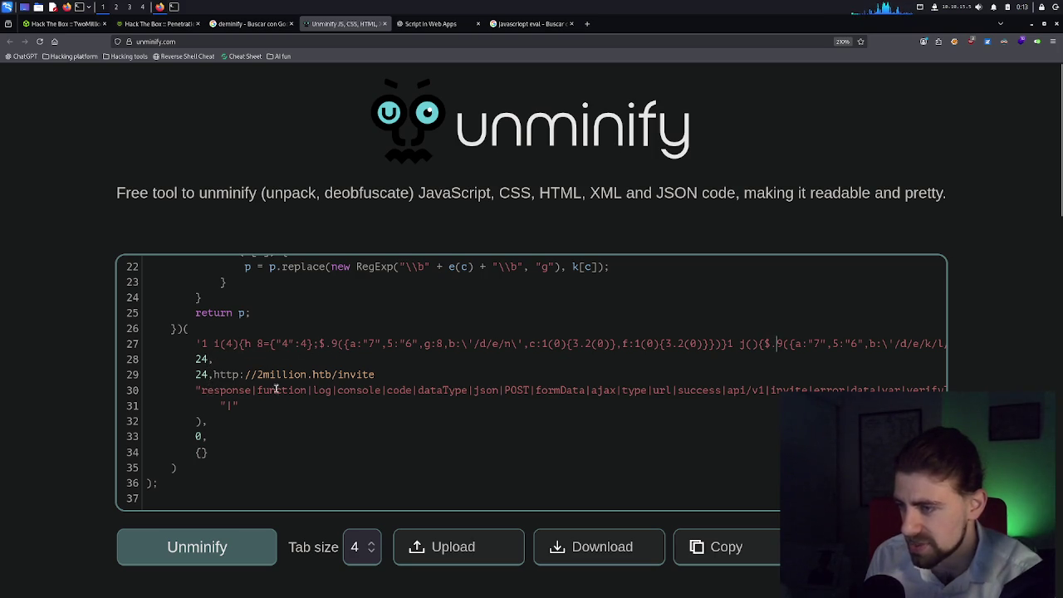
# Scroll through the unpacked code, then open the unminify.io result from the deminify search.
pyautogui.scroll(2, 276, 387)
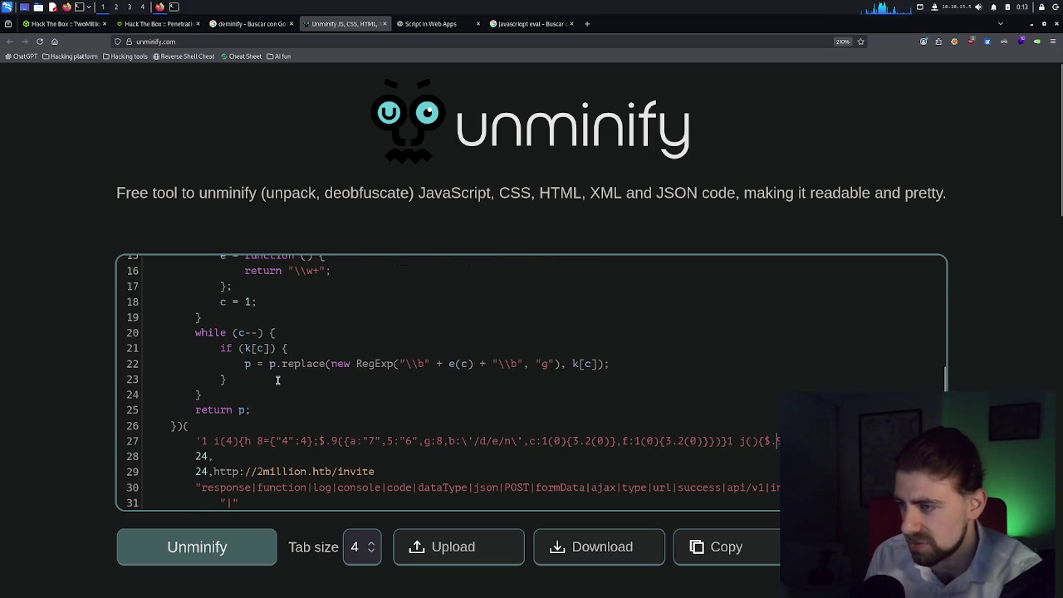
pyautogui.scroll(5, 277, 380)
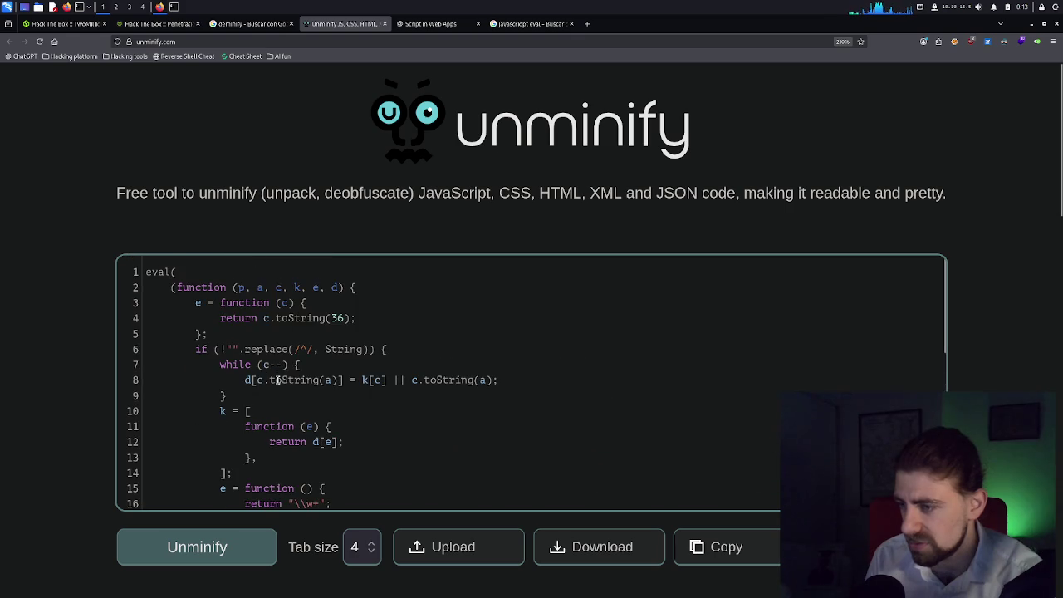
pyautogui.scroll(-2, 279, 376)
pyautogui.scroll(-2, 242, 437)
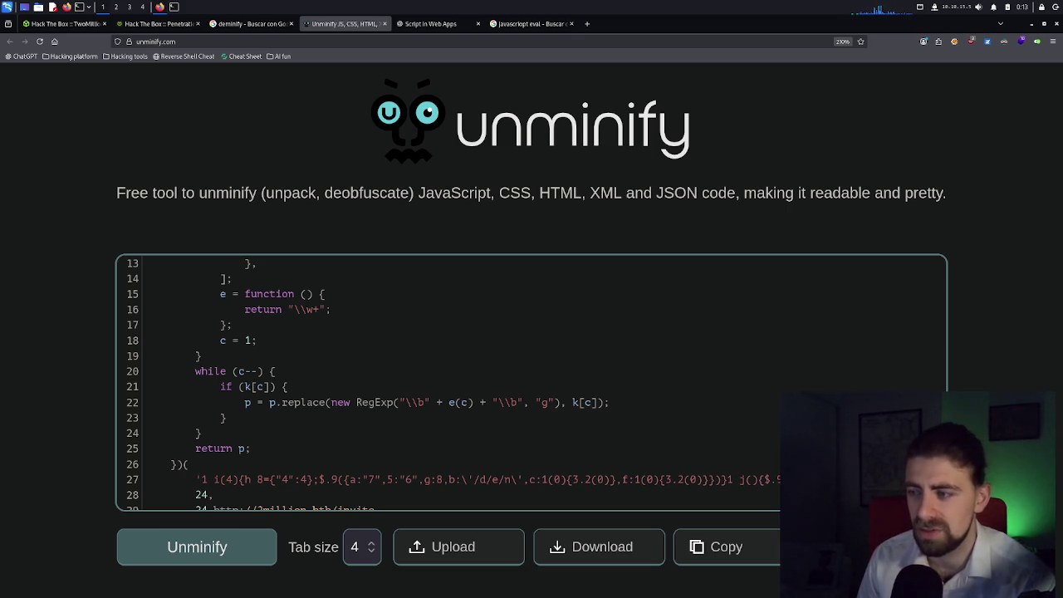
pyautogui.scroll(-2, 570, 427)
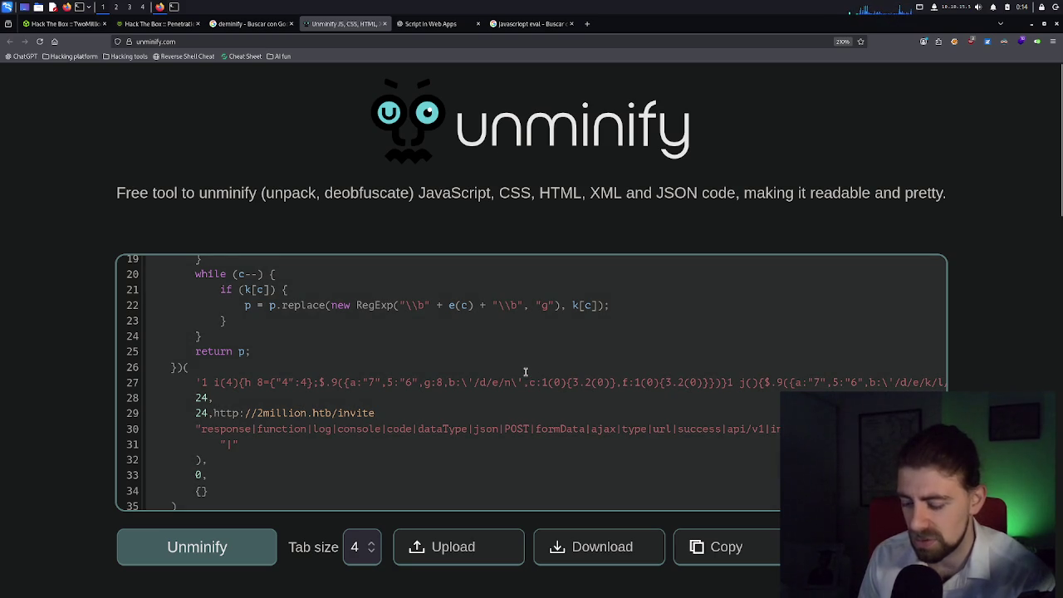
pyautogui.scroll(6, 525, 365)
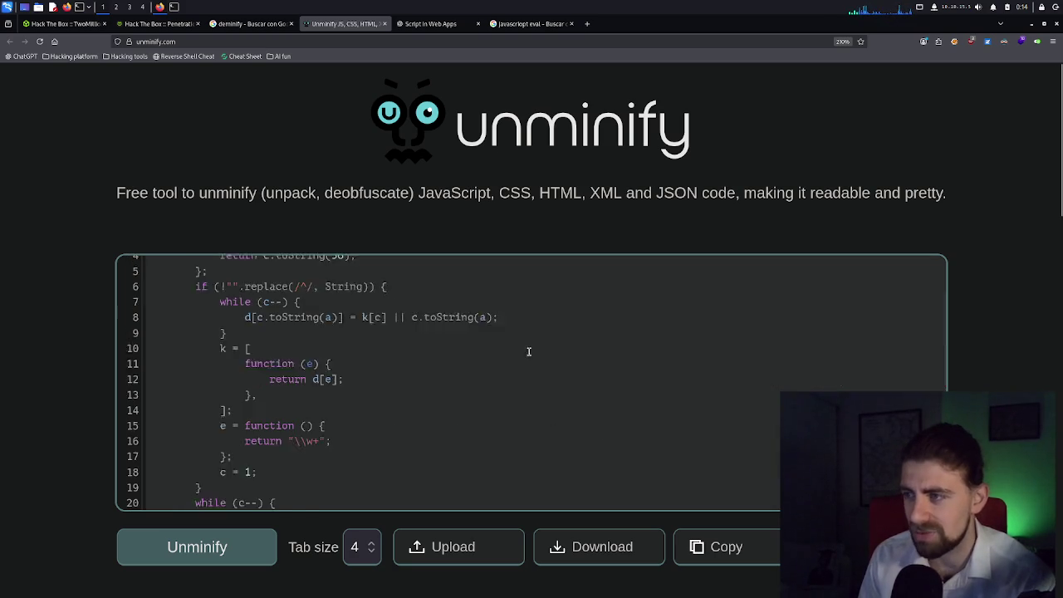
pyautogui.click(249, 24)
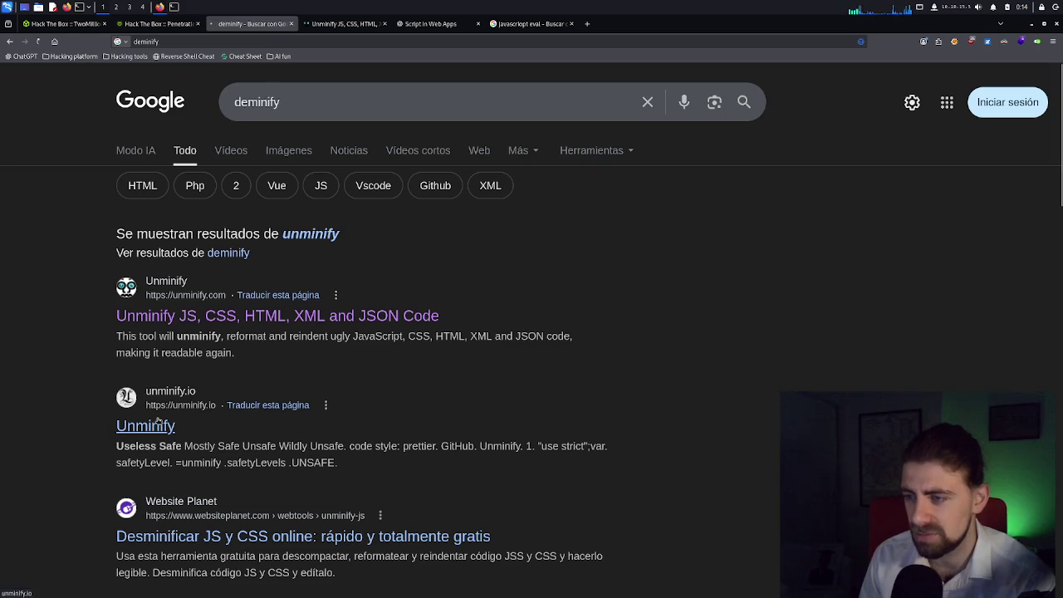
pyautogui.click(143, 426)
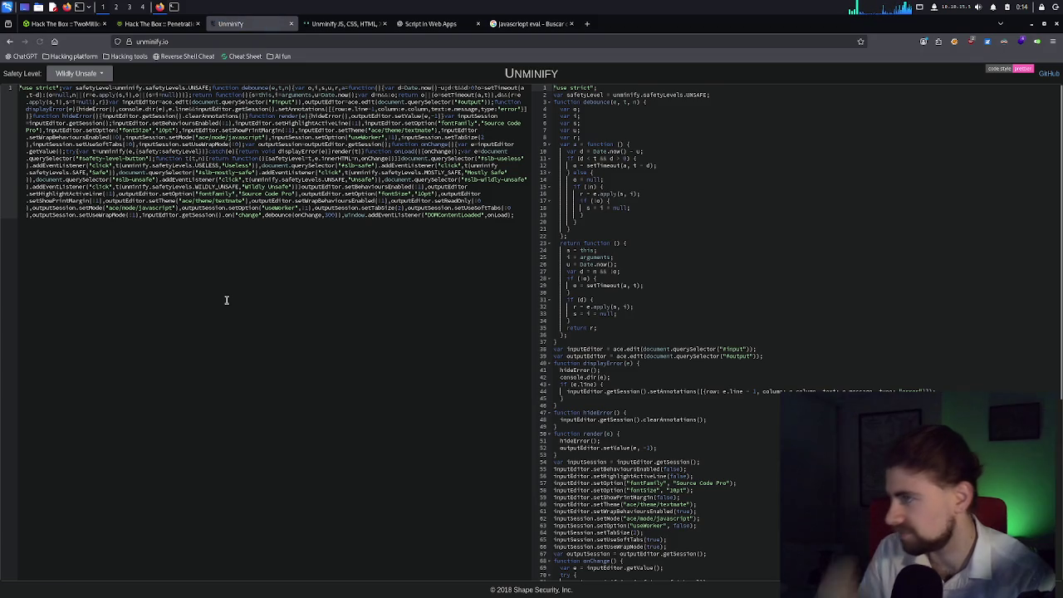
# Replace Unminify's sample code with the question 'what is a script in web apps?'.
pyautogui.click(285, 187)
pyautogui.hotkey('ctrl', 'a')
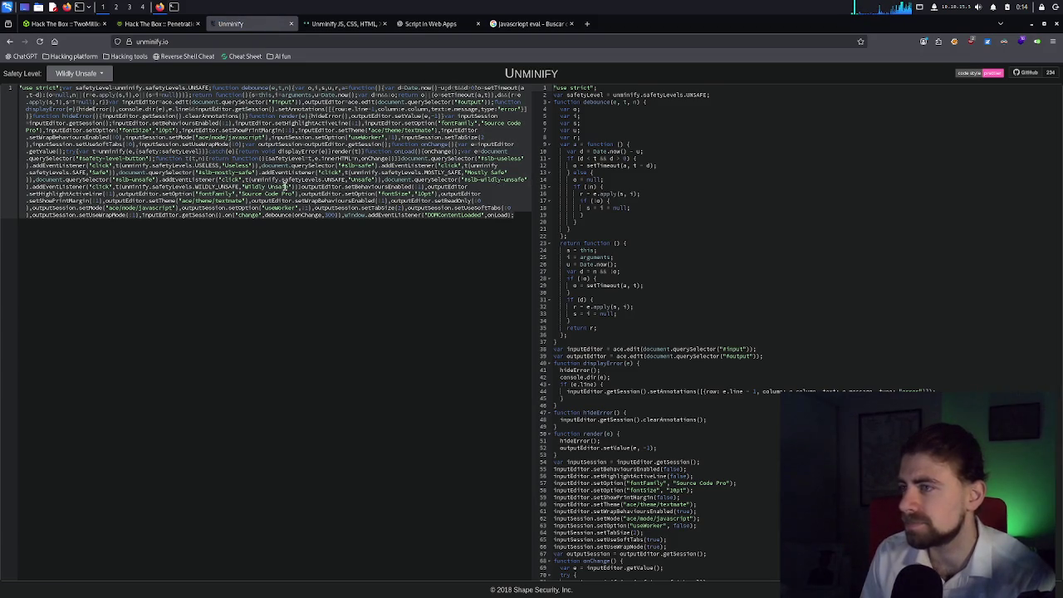
pyautogui.write('what is a script in web apps?')
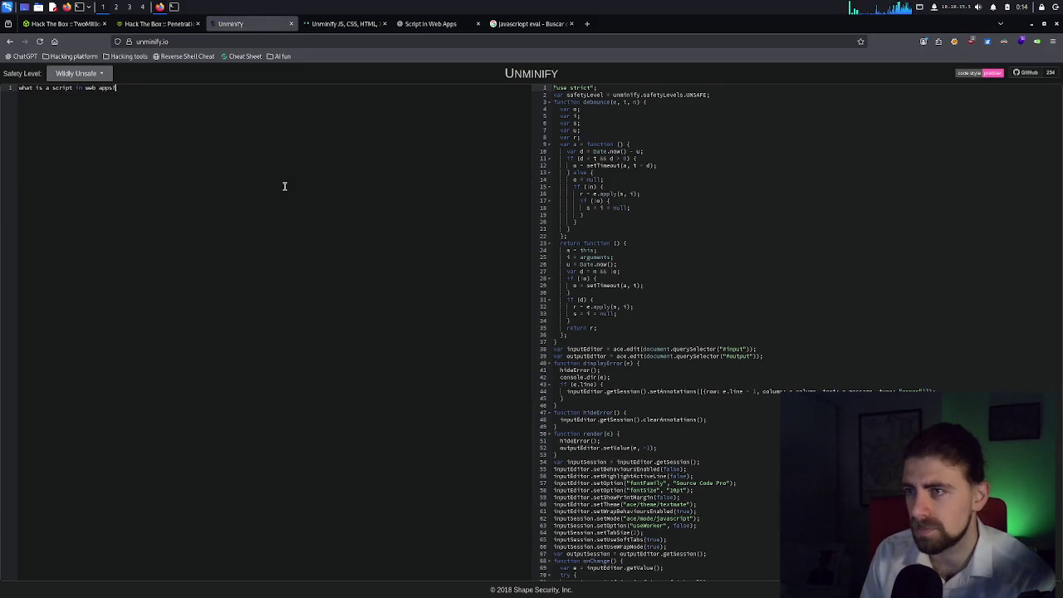
pyautogui.press('Return')
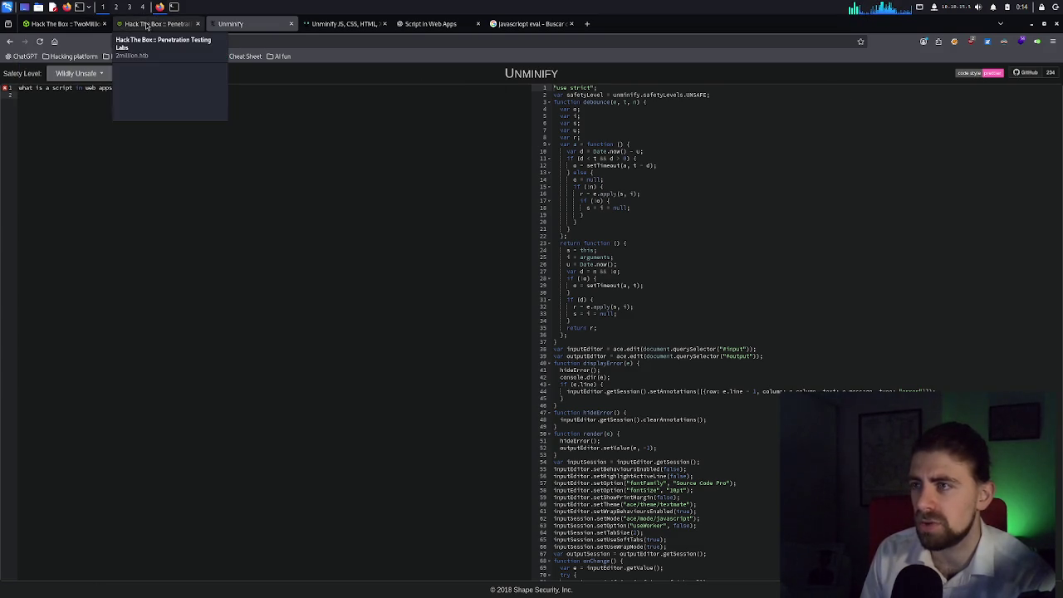
# Paste the inviteapi.min.js eval payload from the Hack The Box response into Unminify's input editor.
pyautogui.click(154, 23)
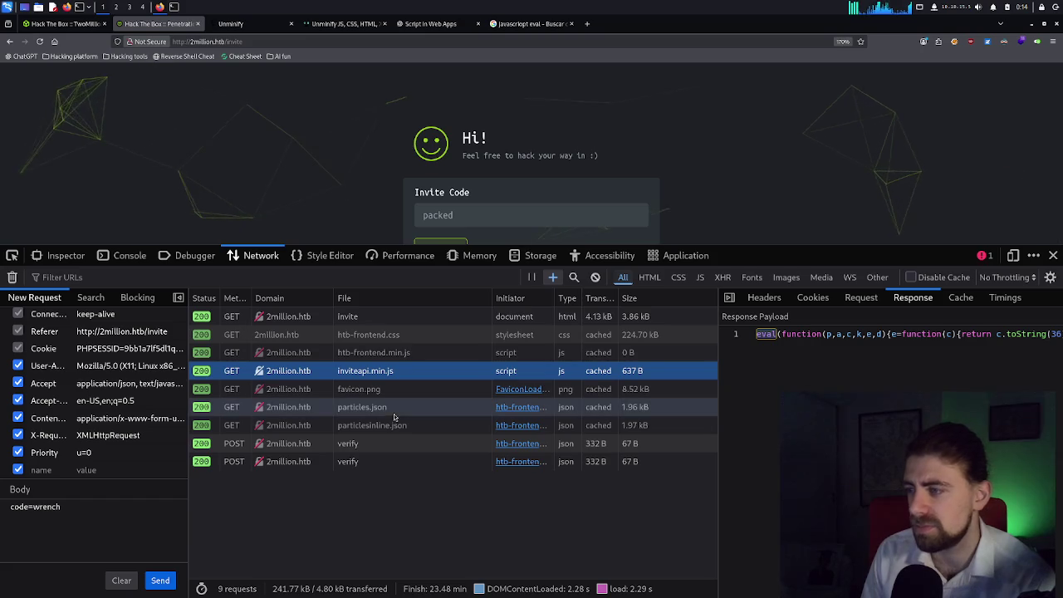
pyautogui.click(806, 336)
pyautogui.hotkey('ctrl', 'a')
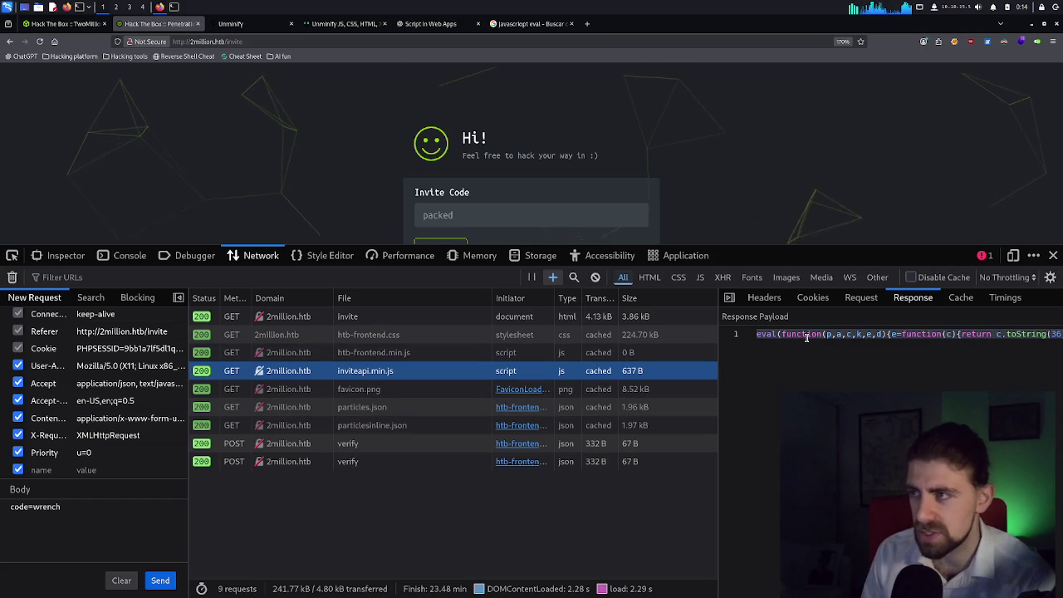
pyautogui.click(253, 23)
pyautogui.click(159, 91)
pyautogui.hotkey('ctrl', 'a')
pyautogui.hotkey('ctrl', 'v')
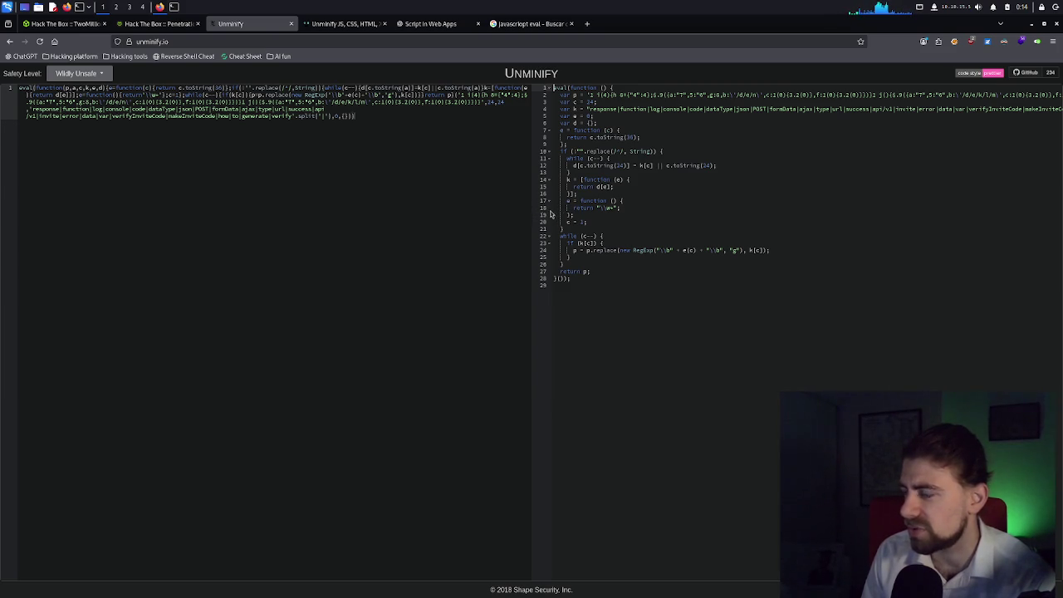
pyautogui.hotkey('ctrl', '+')
pyautogui.hotkey('ctrl', '+')
pyautogui.hotkey('ctrl', '+')
pyautogui.hotkey('ctrl', '+')
pyautogui.hotkey('ctrl', '+')
pyautogui.hotkey('ctrl', '+')
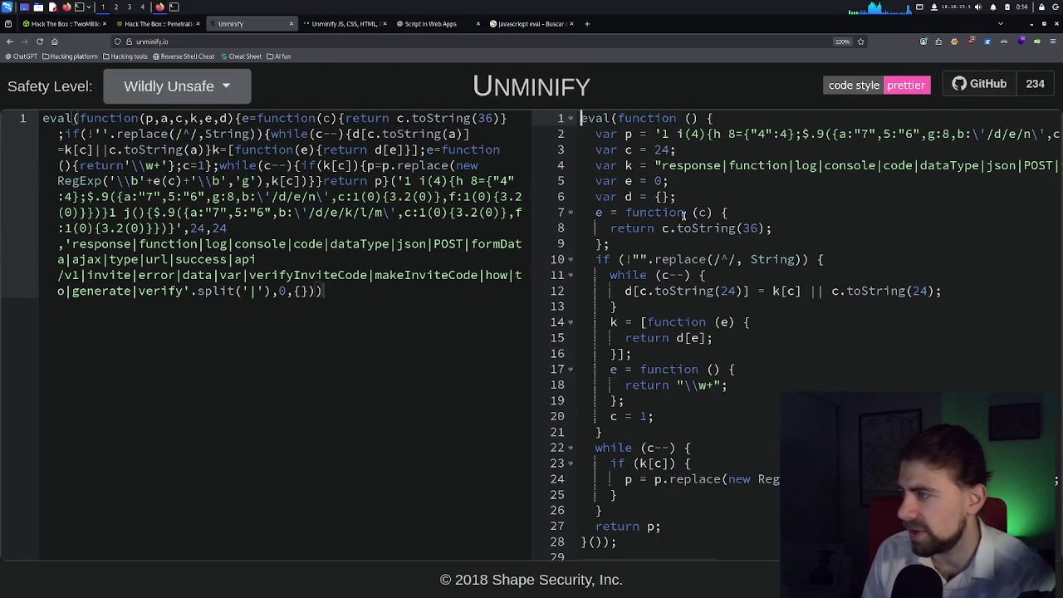
pyautogui.scroll(-1, 660, 274)
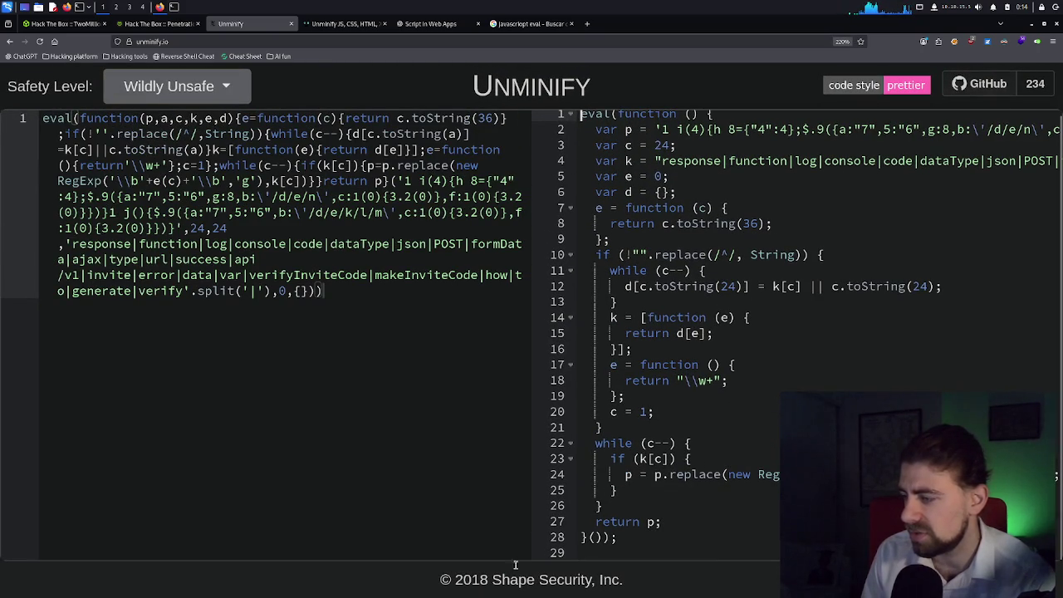
pyautogui.moveTo(456, 579); pyautogui.dragTo(488, 580)
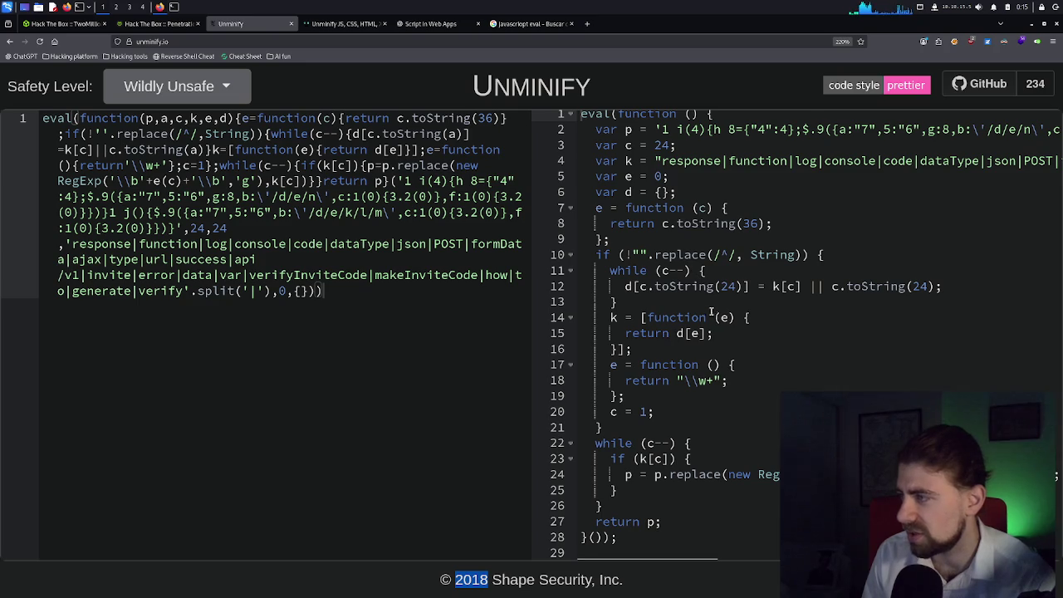
pyautogui.scroll(1, 699, 283)
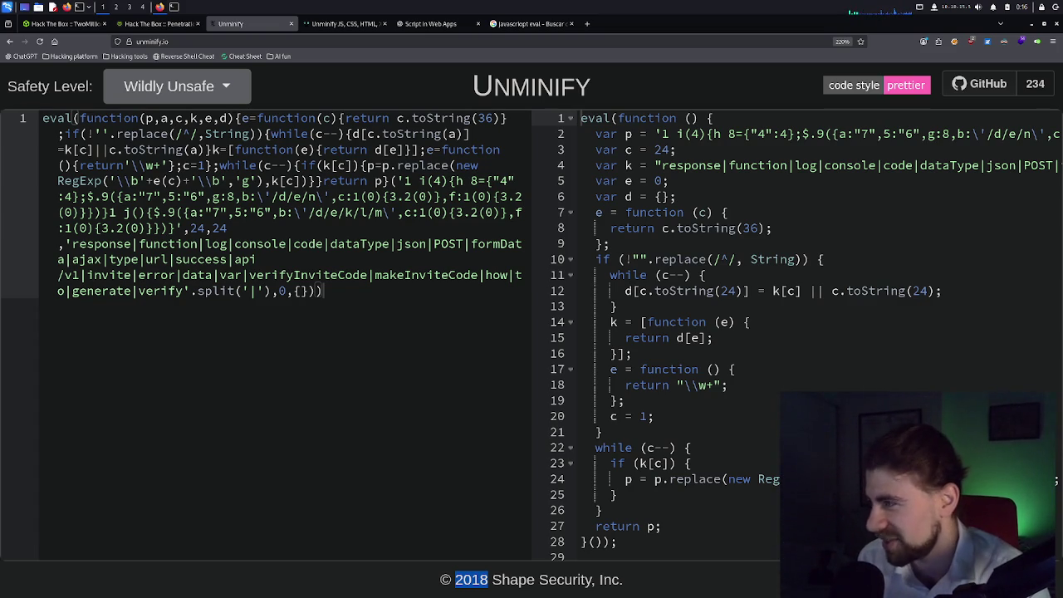
pyautogui.moveTo(677, 133); pyautogui.dragTo(997, 134)
pyautogui.click(899, 134)
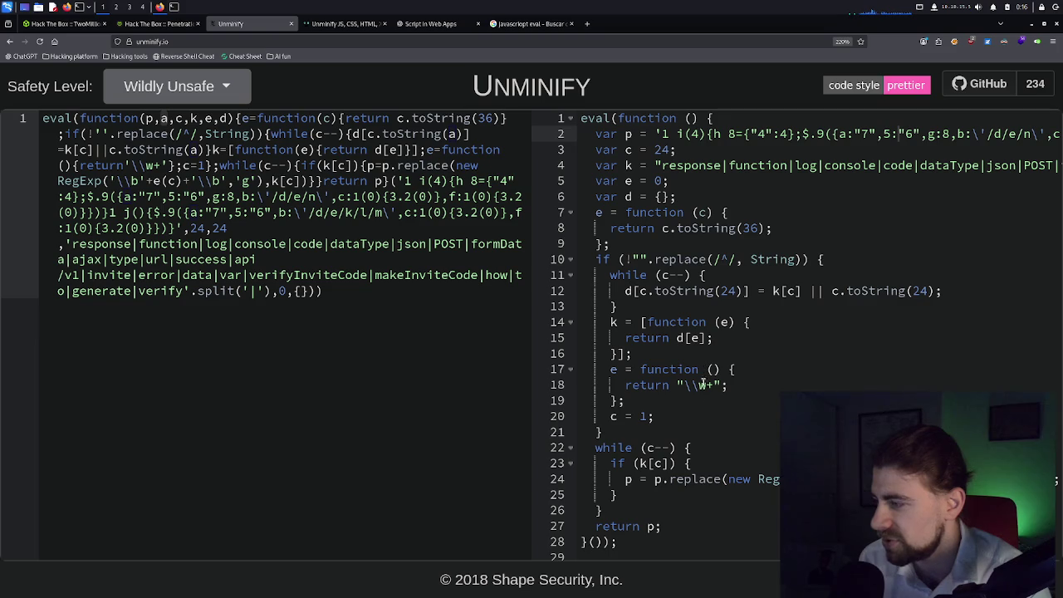
pyautogui.click(768, 480)
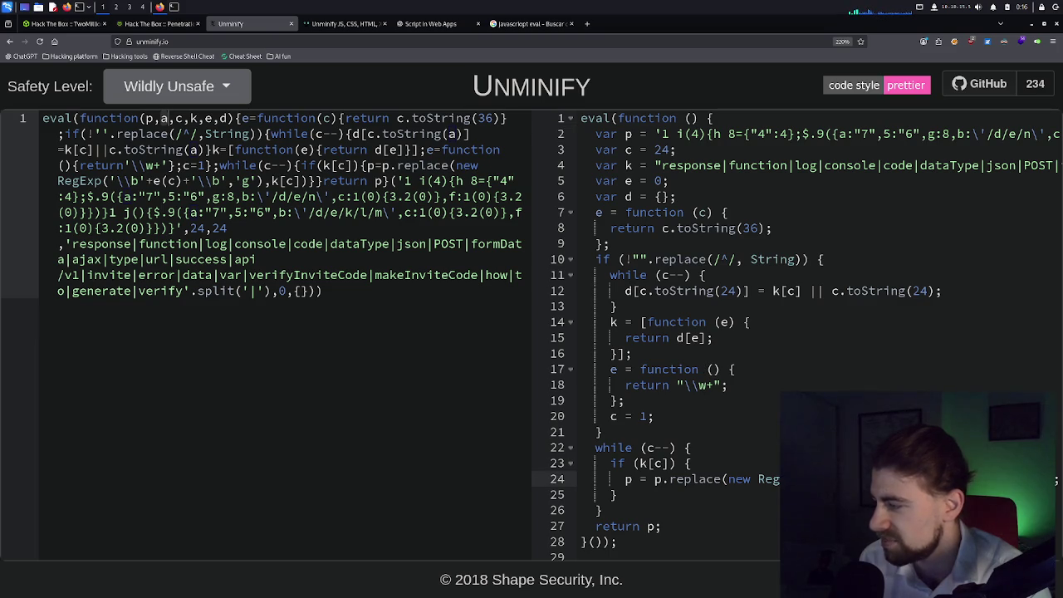
pyautogui.moveTo(1056, 479); pyautogui.dragTo(1057, 479)
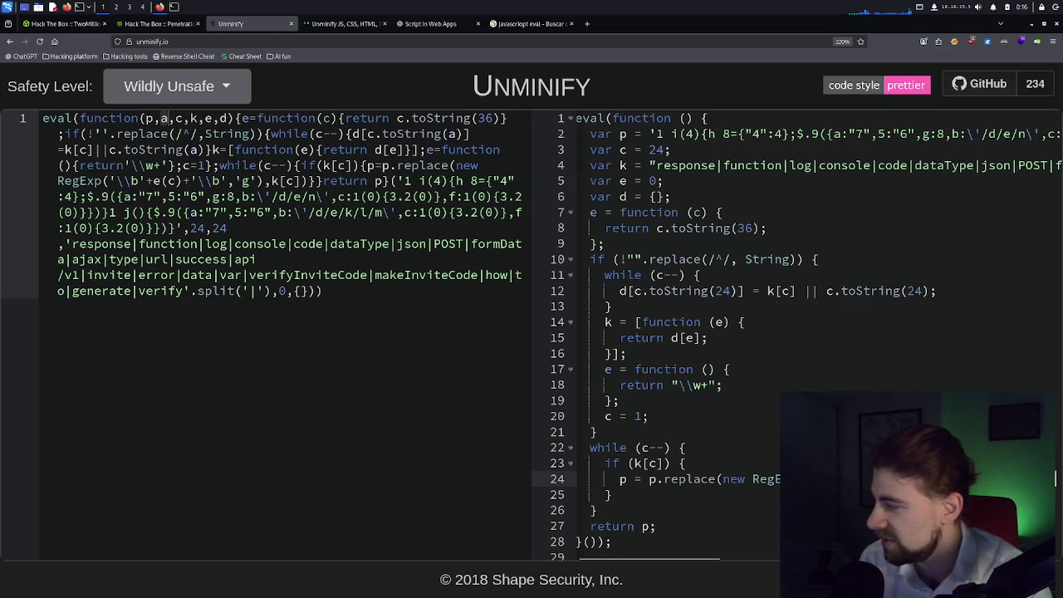
pyautogui.scroll(-1, 1057, 479)
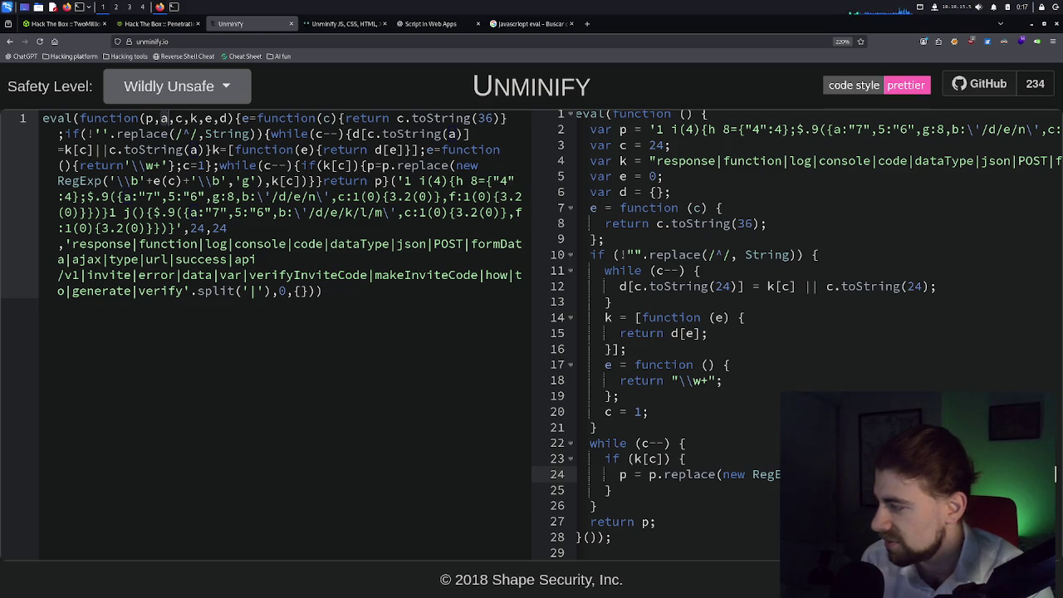
pyautogui.click(719, 474)
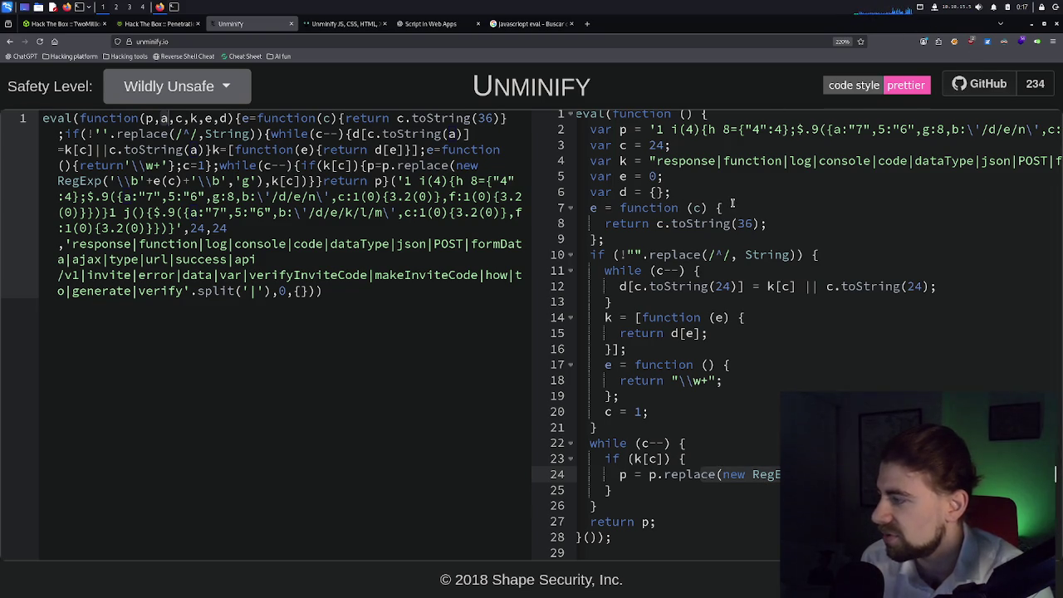
pyautogui.hotkey('ctrl', '-')
pyautogui.hotkey('ctrl', '-')
pyautogui.hotkey('ctrl', '-')
pyautogui.hotkey('ctrl', '-')
pyautogui.hotkey('ctrl', '-')
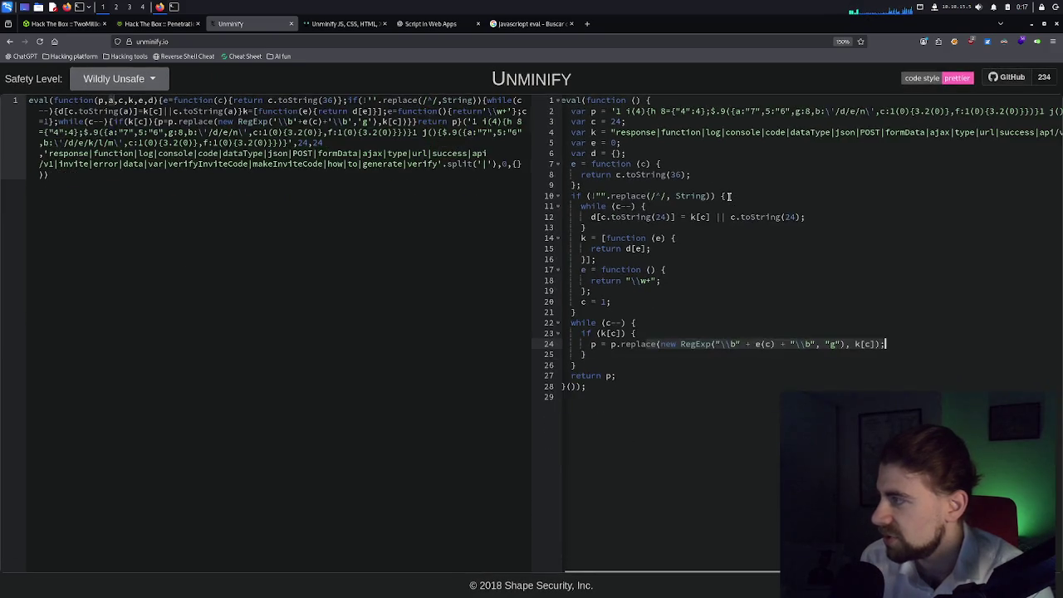
pyautogui.hotkey('ctrl', '-')
pyautogui.hotkey('ctrl', '-')
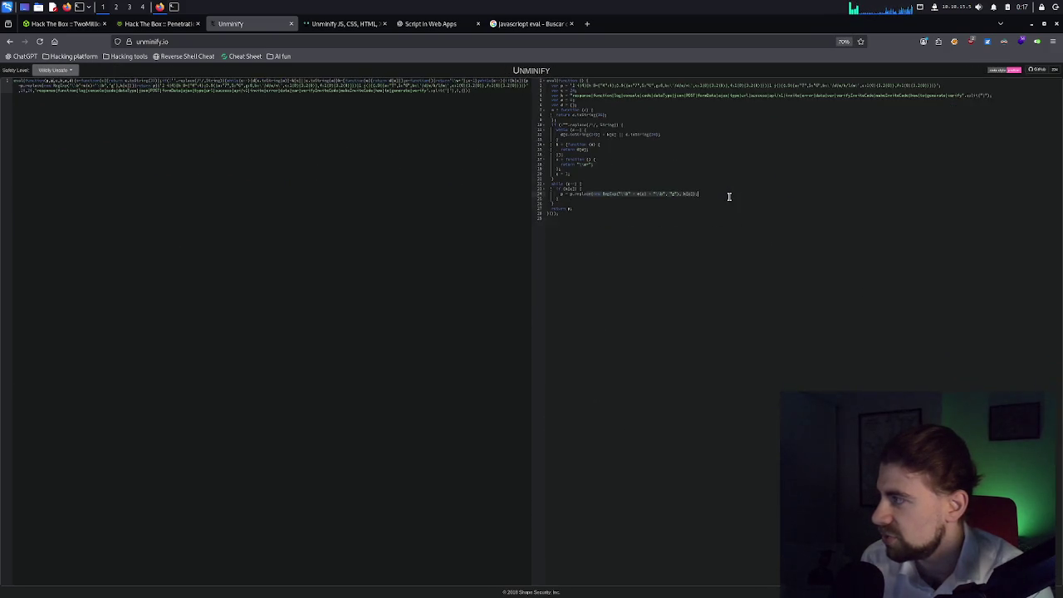
# Adjust the page zoom and inspect formData, ajax and function in line 4's code.
pyautogui.hotkey('ctrl', '+')
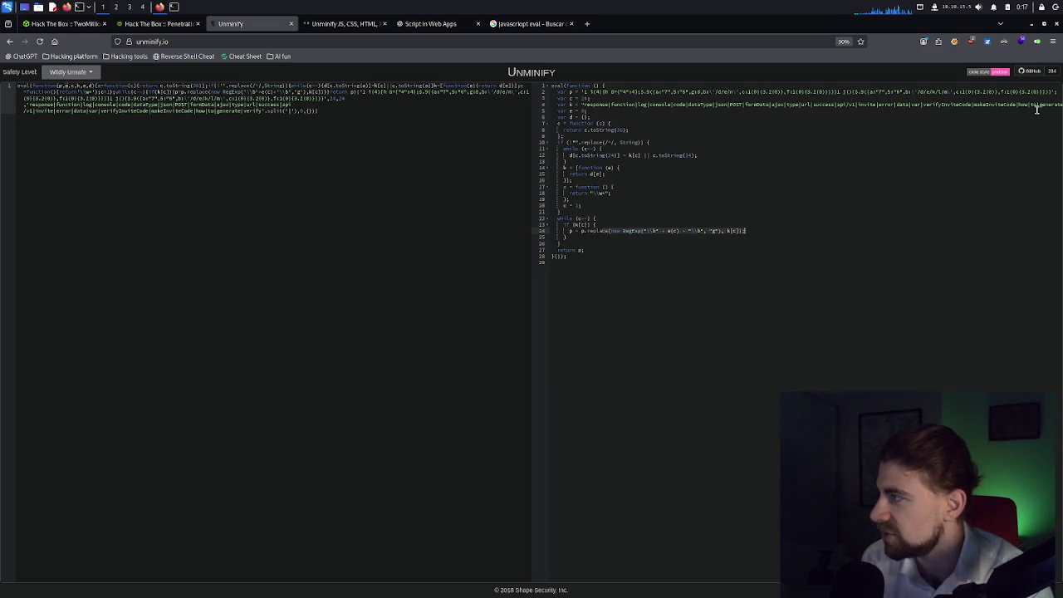
pyautogui.hotkey('ctrl', '-')
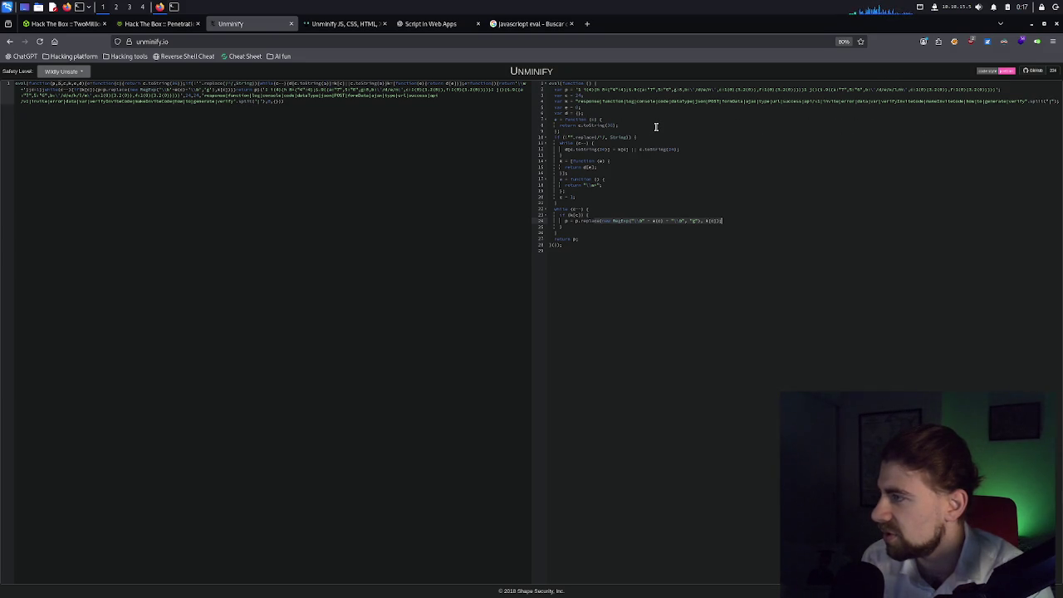
pyautogui.hotkey('ctrl', '+')
pyautogui.hotkey('ctrl', '+')
pyautogui.hotkey('ctrl', '+')
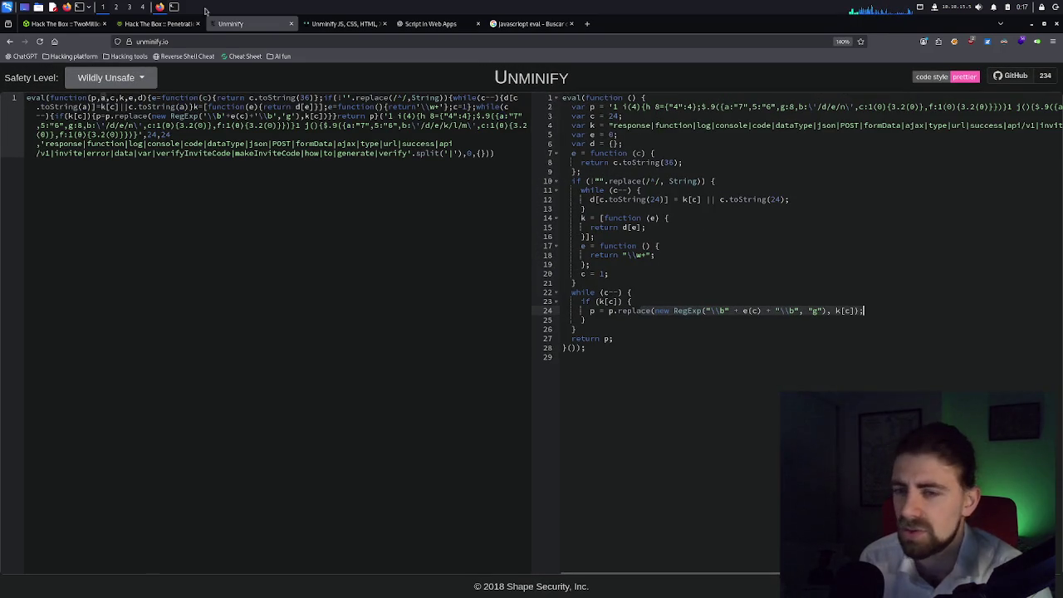
pyautogui.moveTo(160, 34)
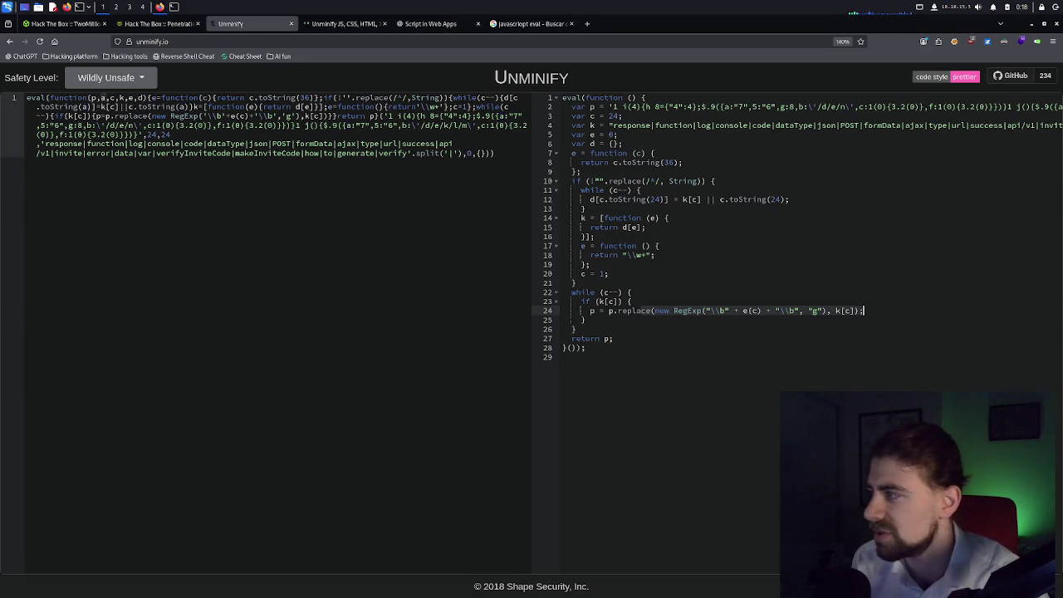
pyautogui.click(883, 125)
pyautogui.click(926, 125)
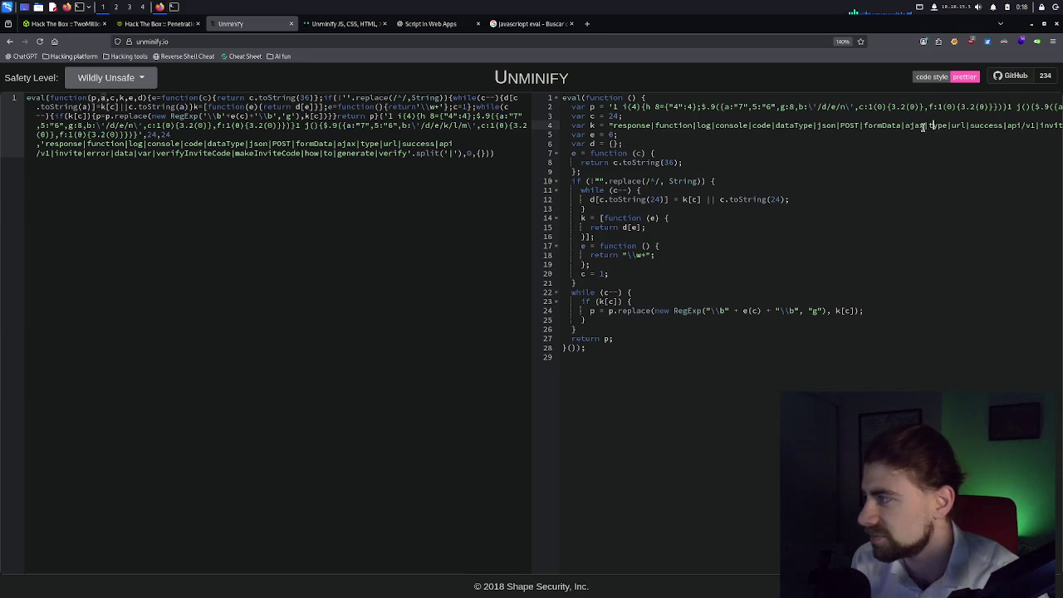
pyautogui.click(631, 125)
pyautogui.click(679, 126)
pyautogui.press('Up')
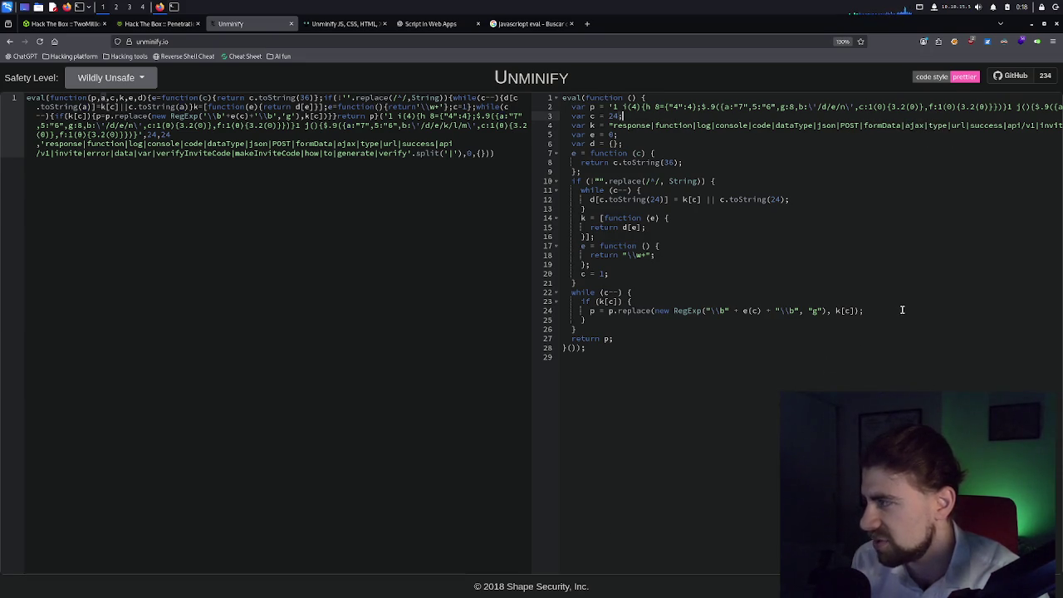
# Set the page zoom to 150% and follow the 'code style prettier' link.
pyautogui.hotkey('ctrl', '-')
pyautogui.hotkey('ctrl', '-')
pyautogui.hotkey('ctrl', '-')
pyautogui.hotkey('ctrl', '-')
pyautogui.hotkey('ctrl', '-')
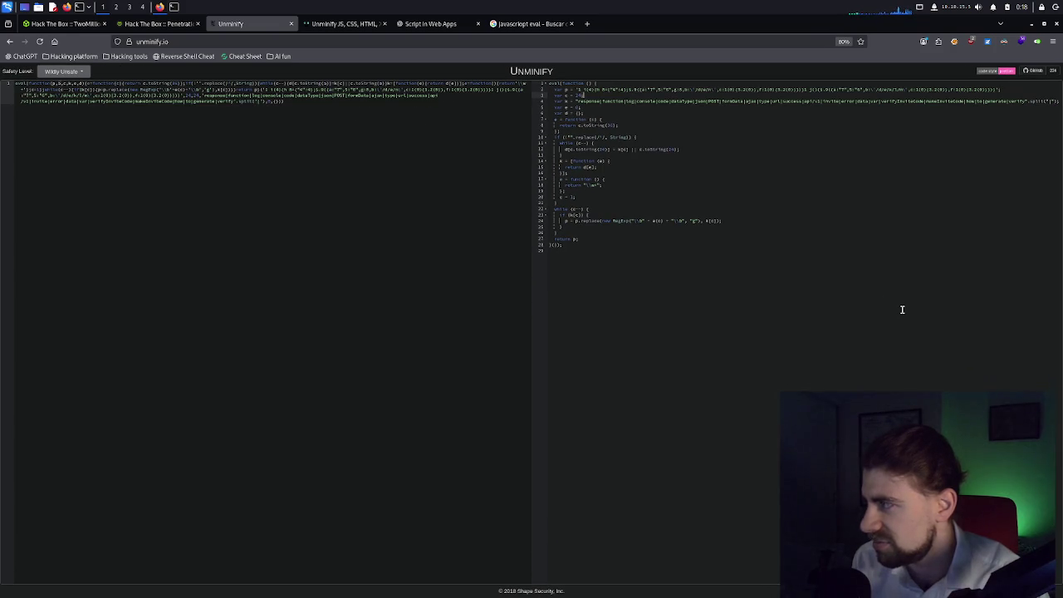
pyautogui.hotkey('ctrl', '-')
pyautogui.hotkey('ctrl', '+')
pyautogui.hotkey('ctrl', '+')
pyautogui.hotkey('ctrl', '+')
pyautogui.click(917, 80)
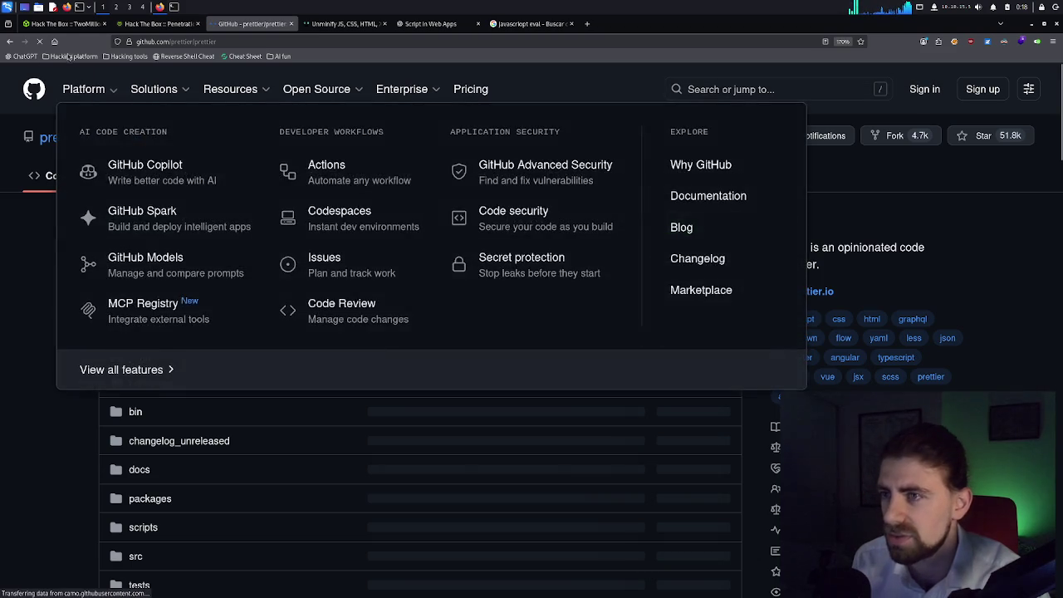
# Go back from the prettier GitHub page to Unminify's unpacked eval code.
pyautogui.click(9, 42)
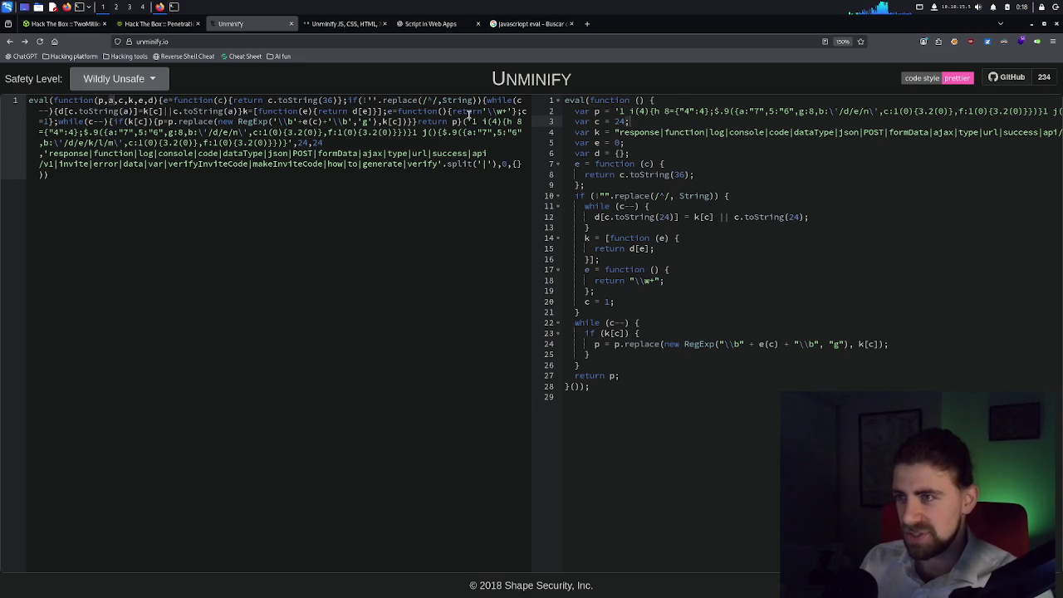
pyautogui.click(157, 79)
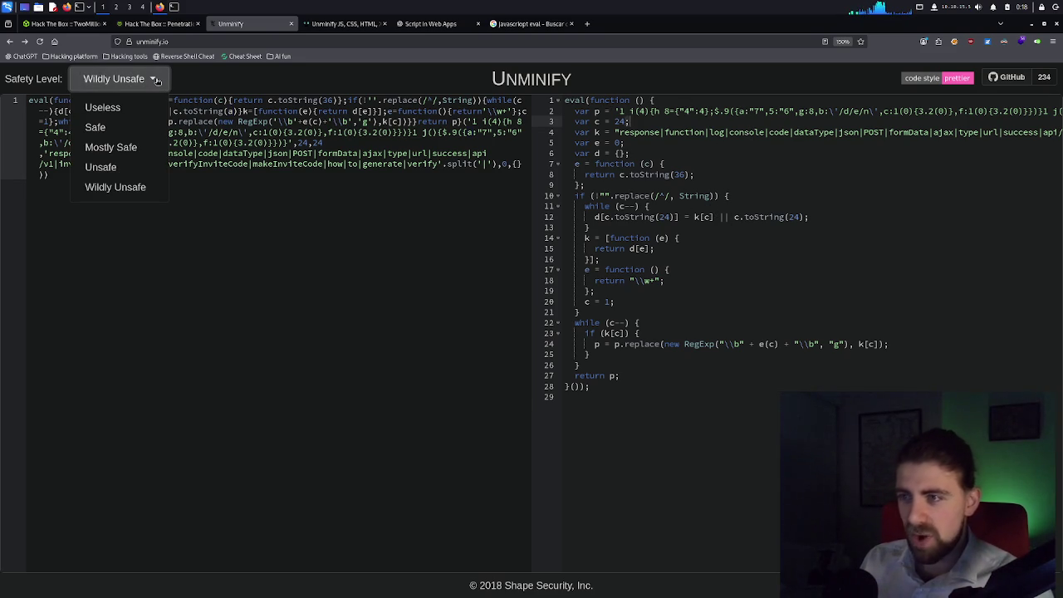
pyautogui.click(131, 148)
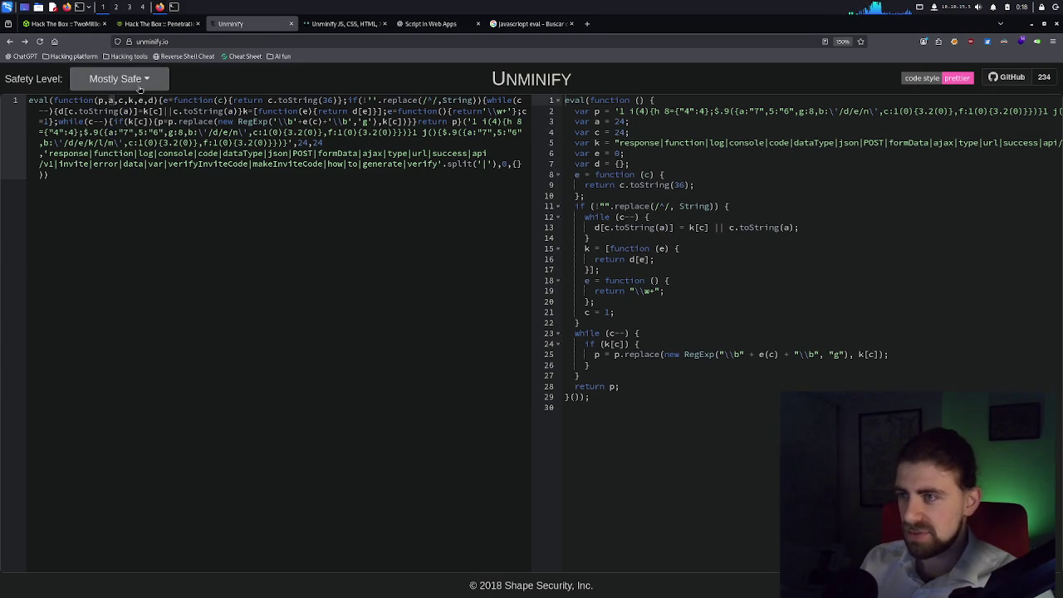
pyautogui.click(140, 87)
pyautogui.click(133, 109)
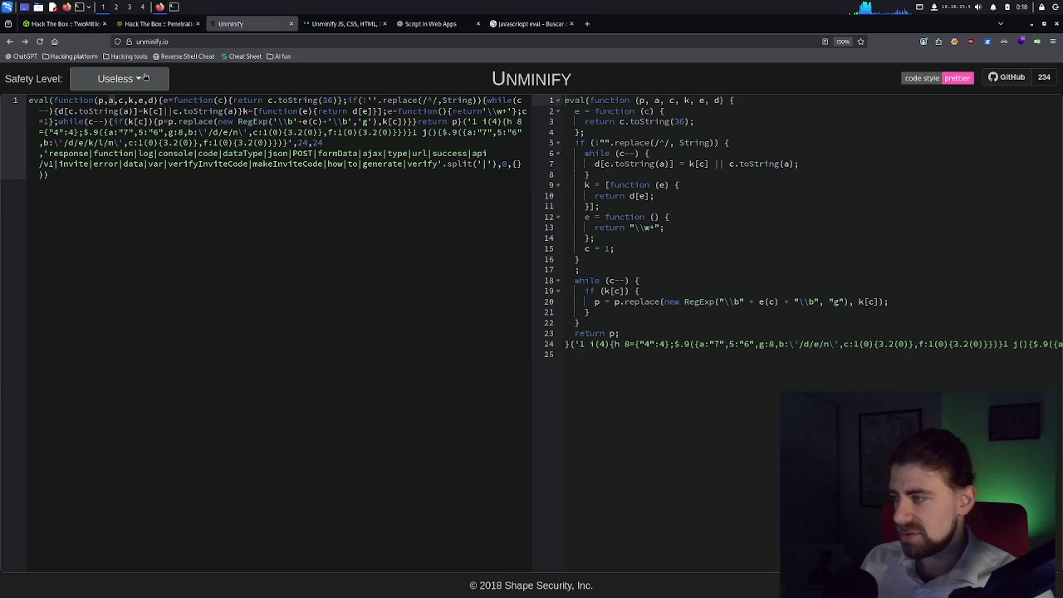
pyautogui.click(145, 77)
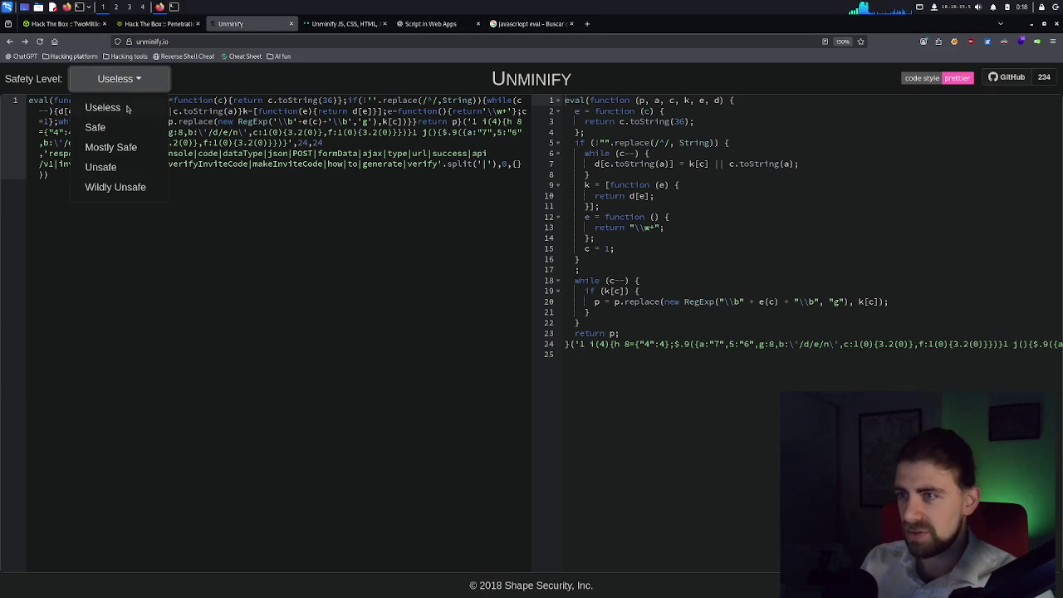
pyautogui.click(116, 188)
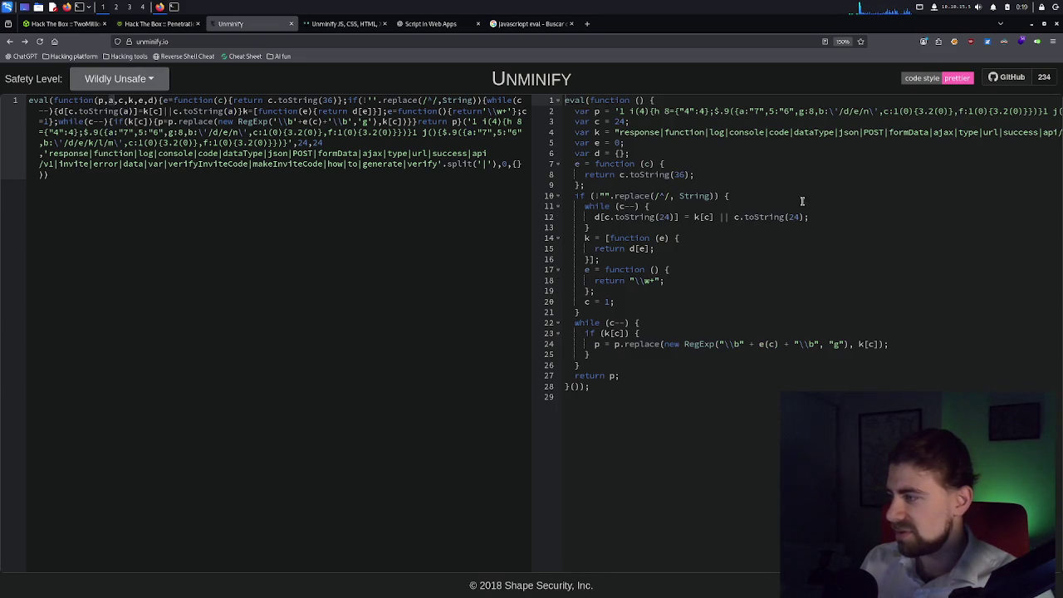
pyautogui.moveTo(799, 133); pyautogui.dragTo(1061, 133)
pyautogui.click(989, 133)
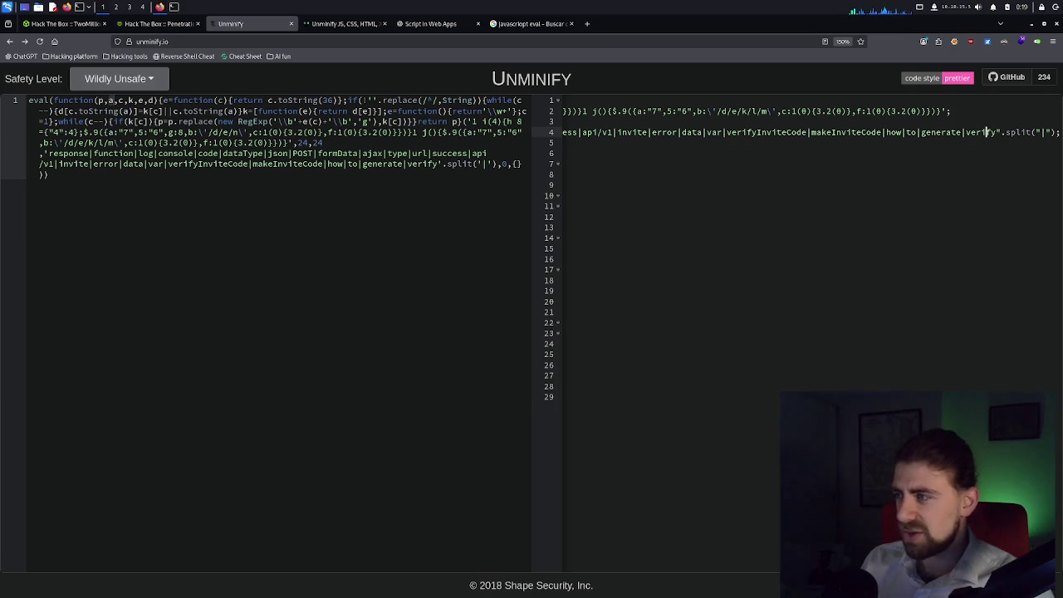
pyautogui.hscroll(-10, 914, 133)
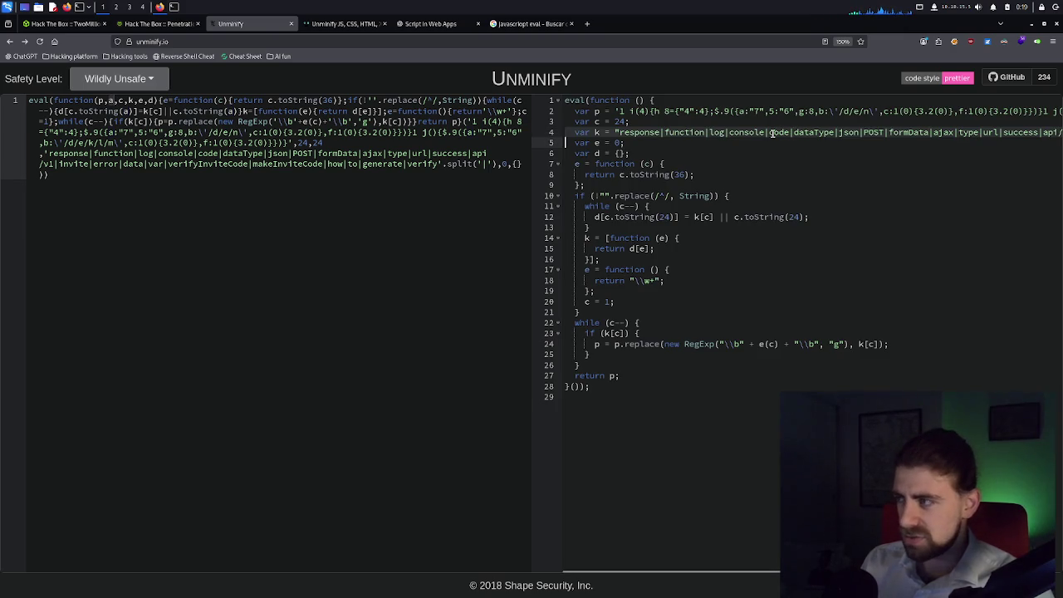
pyautogui.click(768, 133)
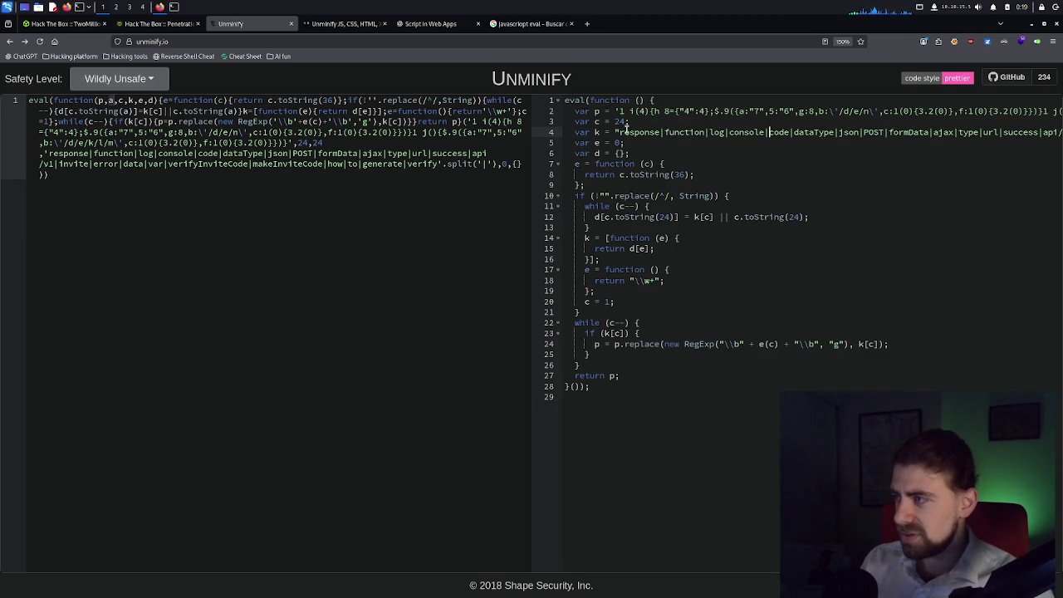
pyautogui.press('Up')
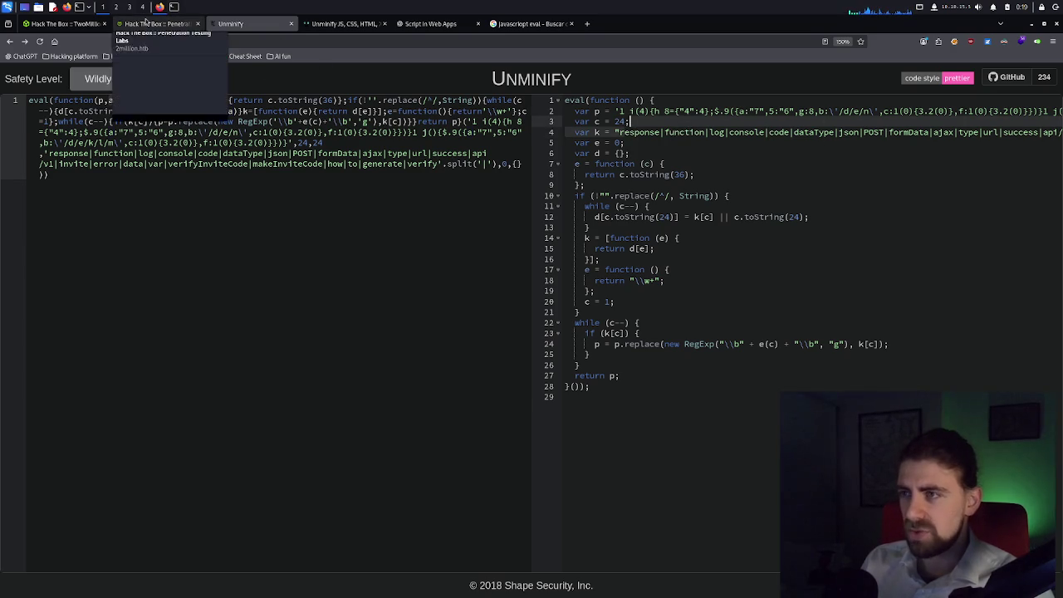
pyautogui.click(156, 28)
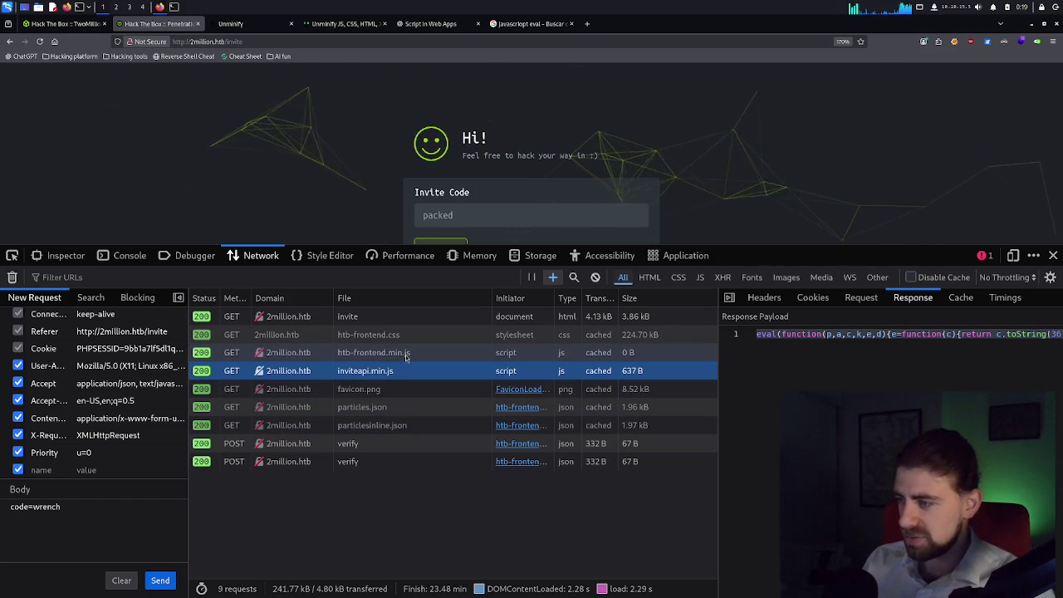
pyautogui.click(404, 357)
pyautogui.click(392, 371)
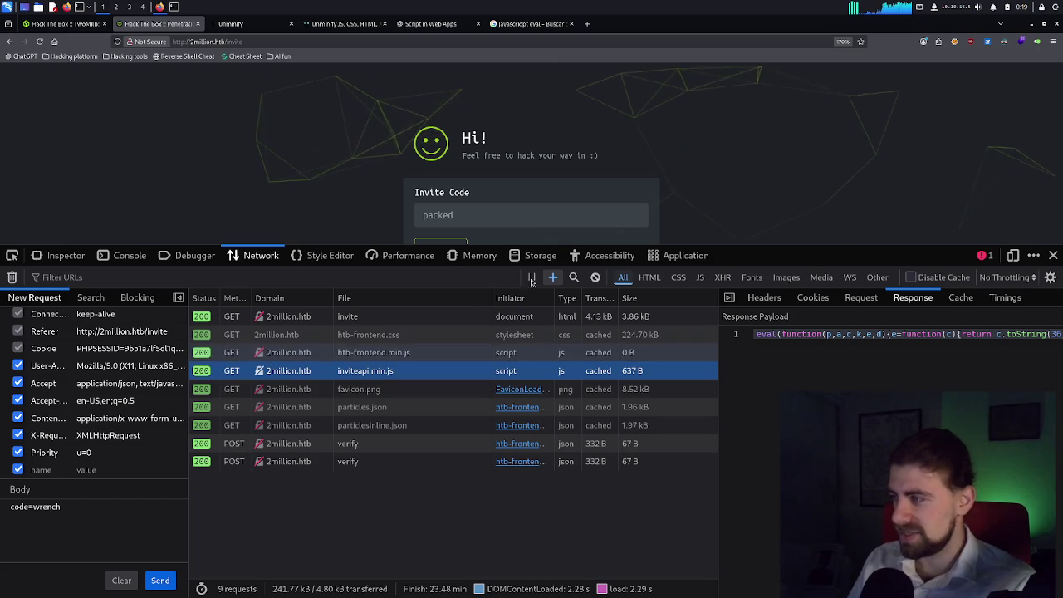
pyautogui.click(215, 42)
pyautogui.moveTo(215, 41); pyautogui.dragTo(192, 42)
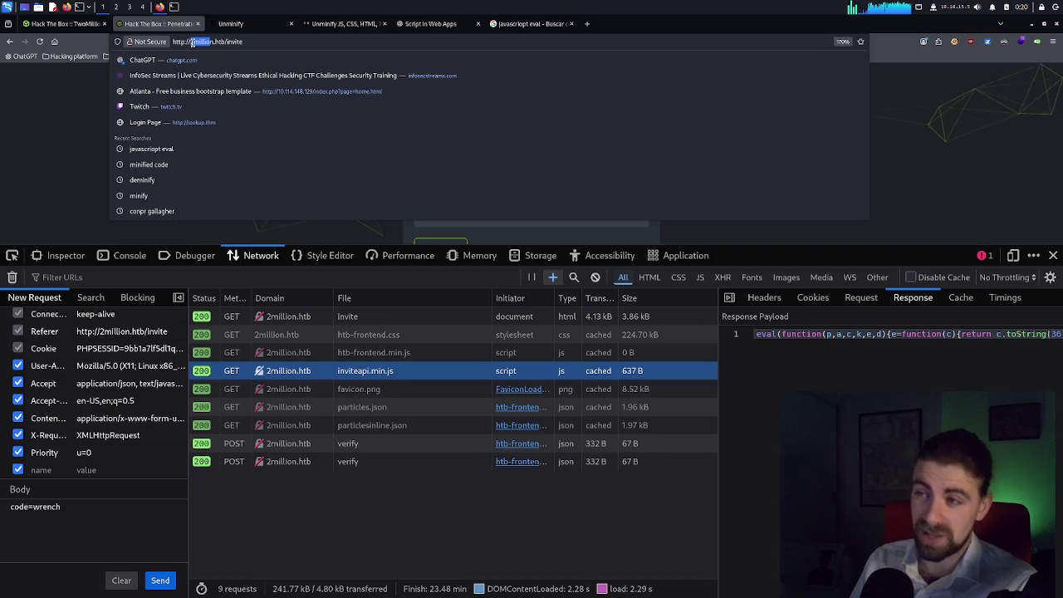
pyautogui.click(65, 116)
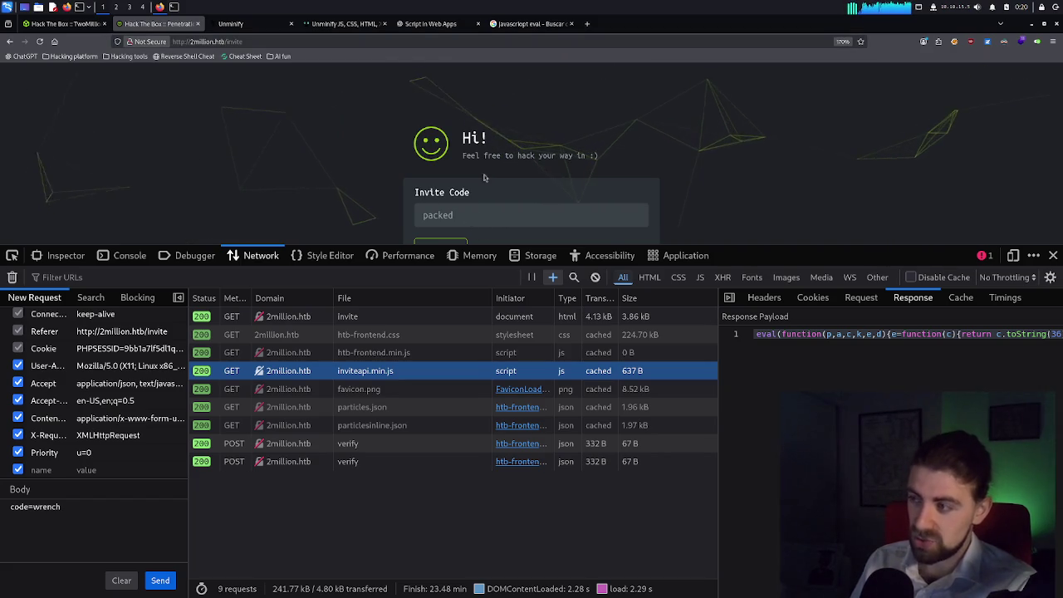
pyautogui.click(515, 219)
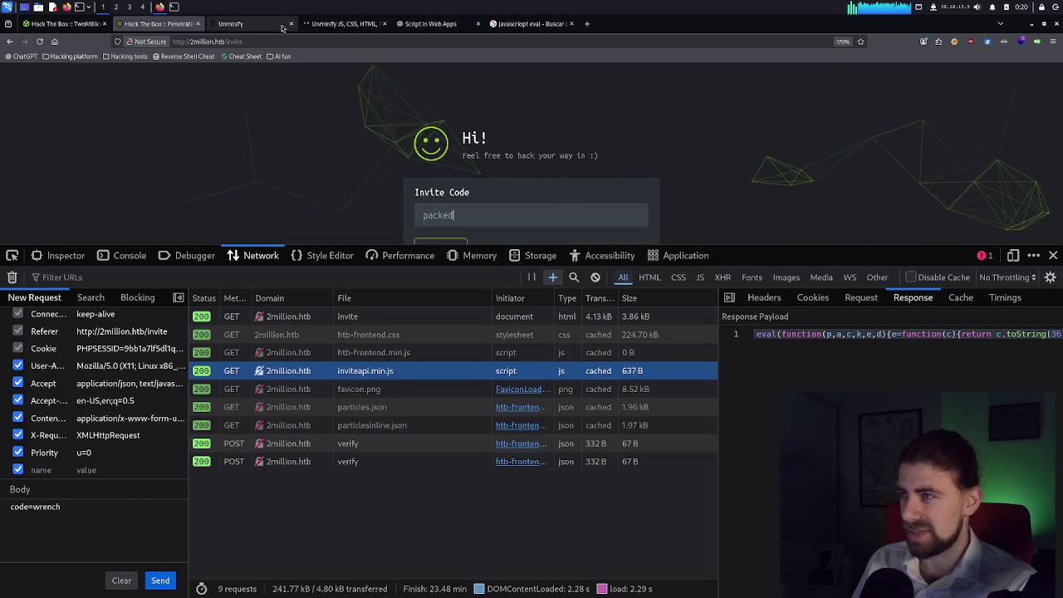
pyautogui.click(343, 23)
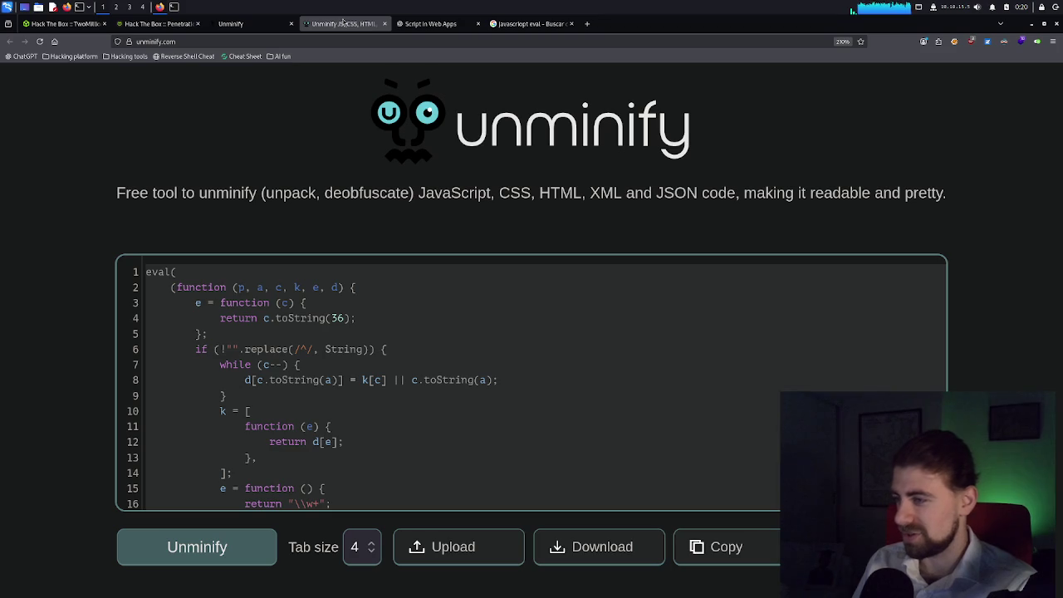
pyautogui.click(419, 24)
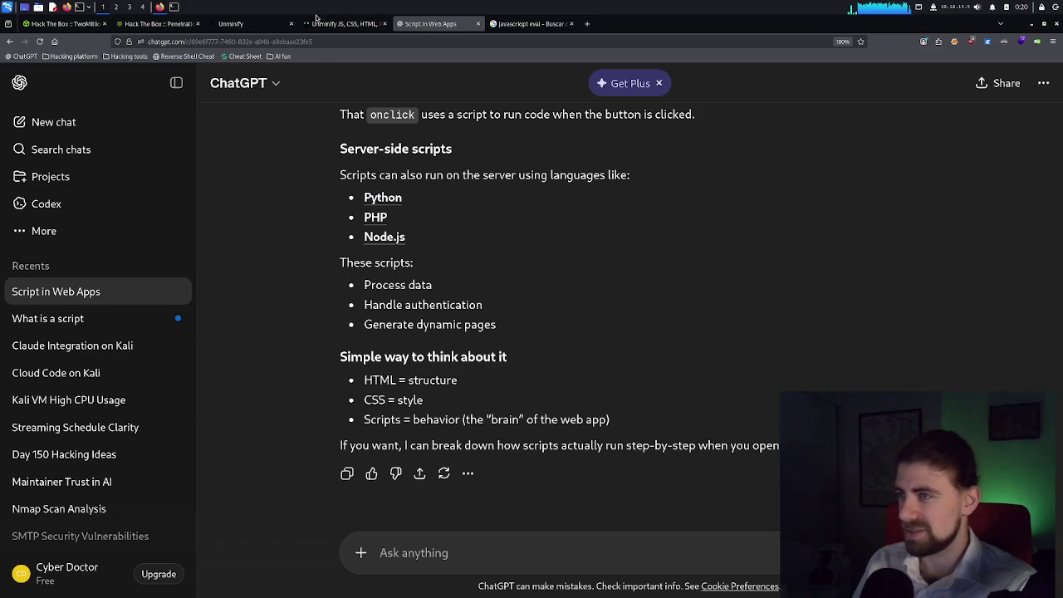
pyautogui.click(233, 25)
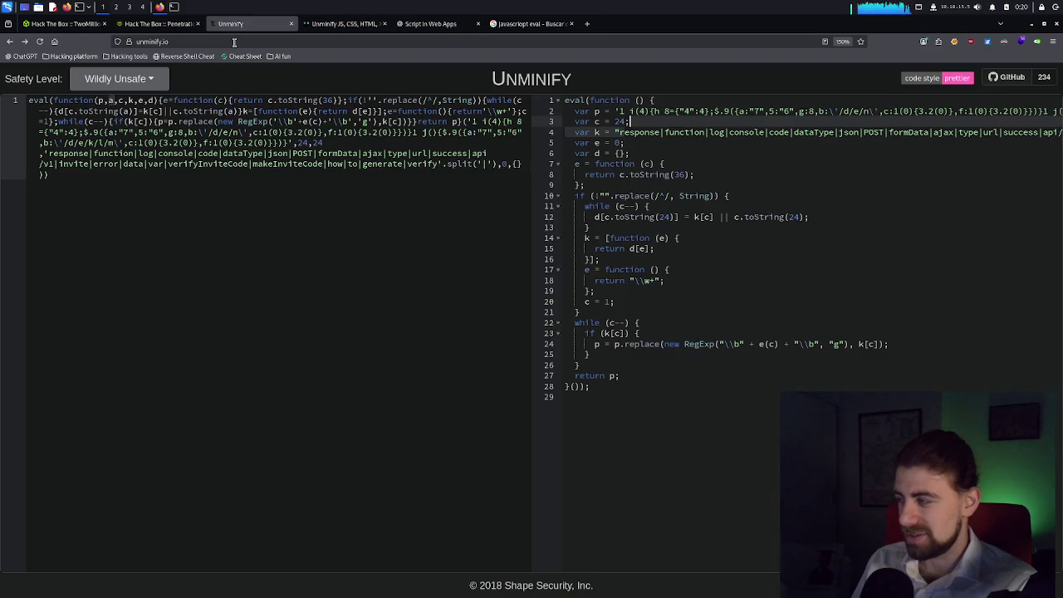
pyautogui.moveTo(795, 133); pyautogui.dragTo(1062, 133)
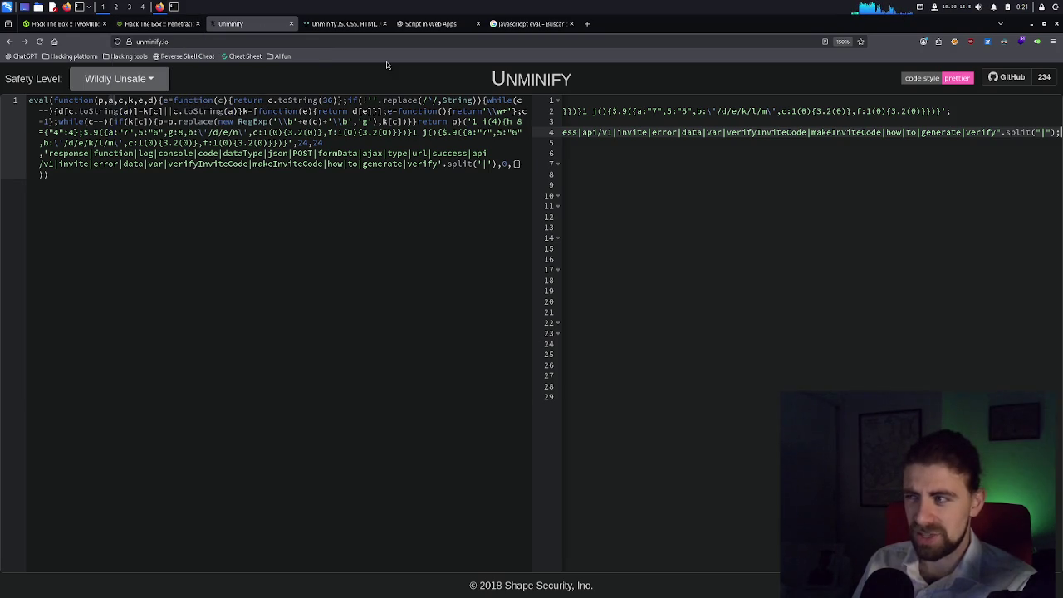
pyautogui.click(133, 27)
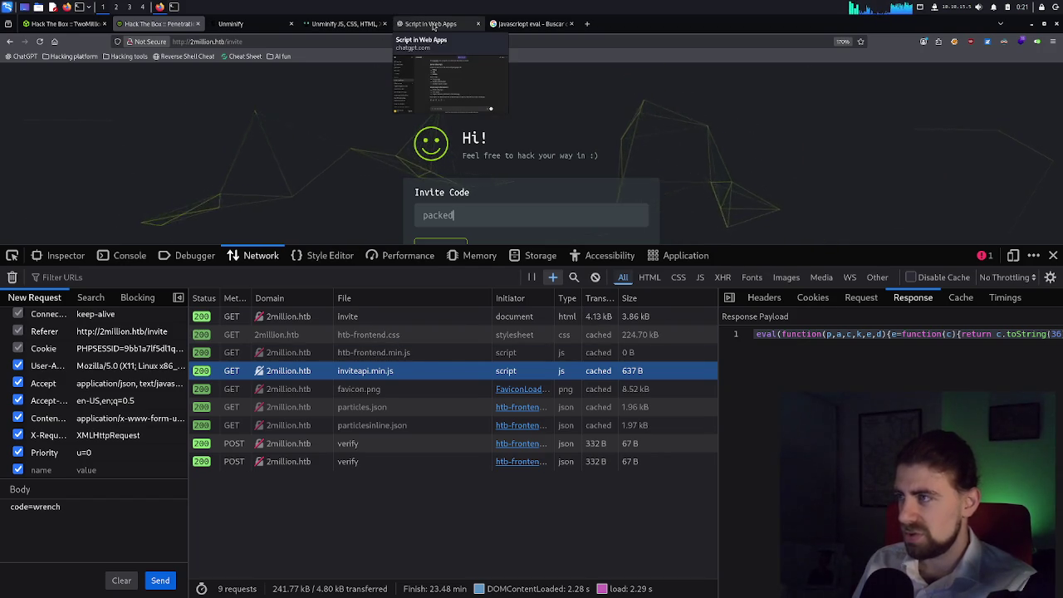
pyautogui.click(407, 25)
pyautogui.click(367, 25)
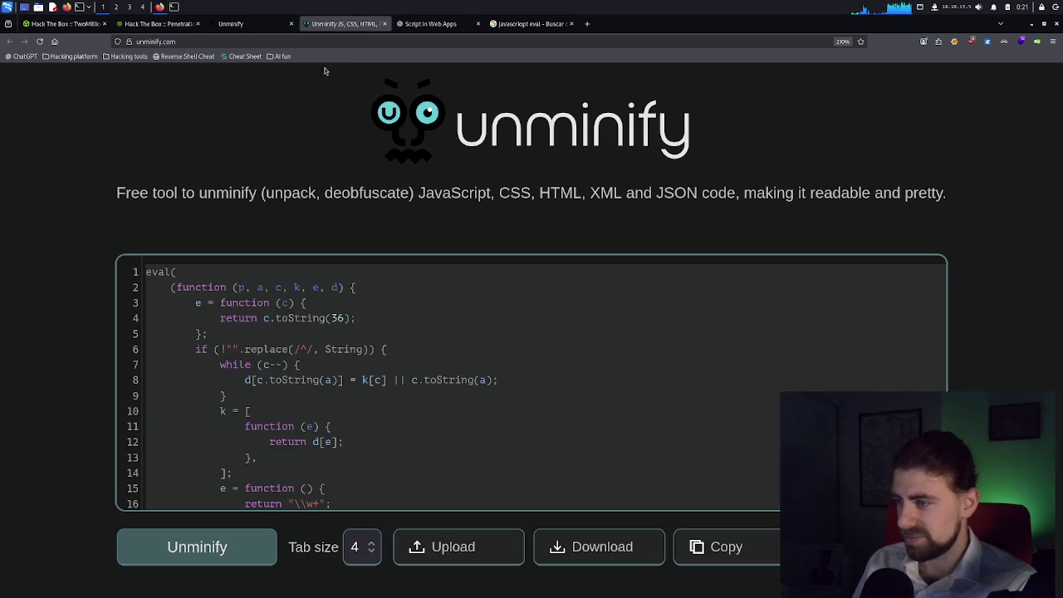
pyautogui.click(241, 23)
pyautogui.hscroll(-10, 659, 206)
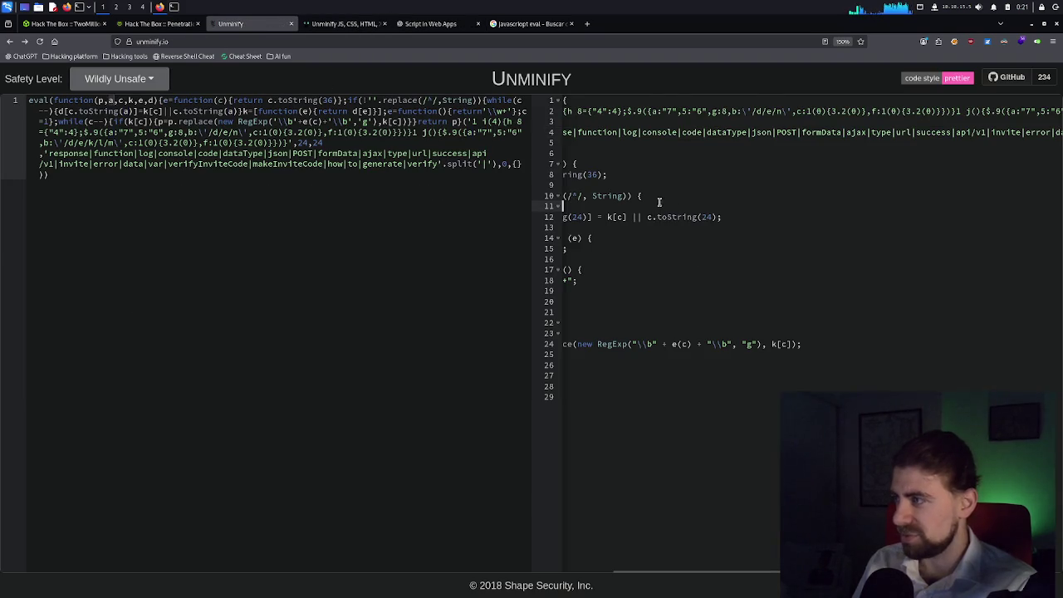
pyautogui.click(656, 122)
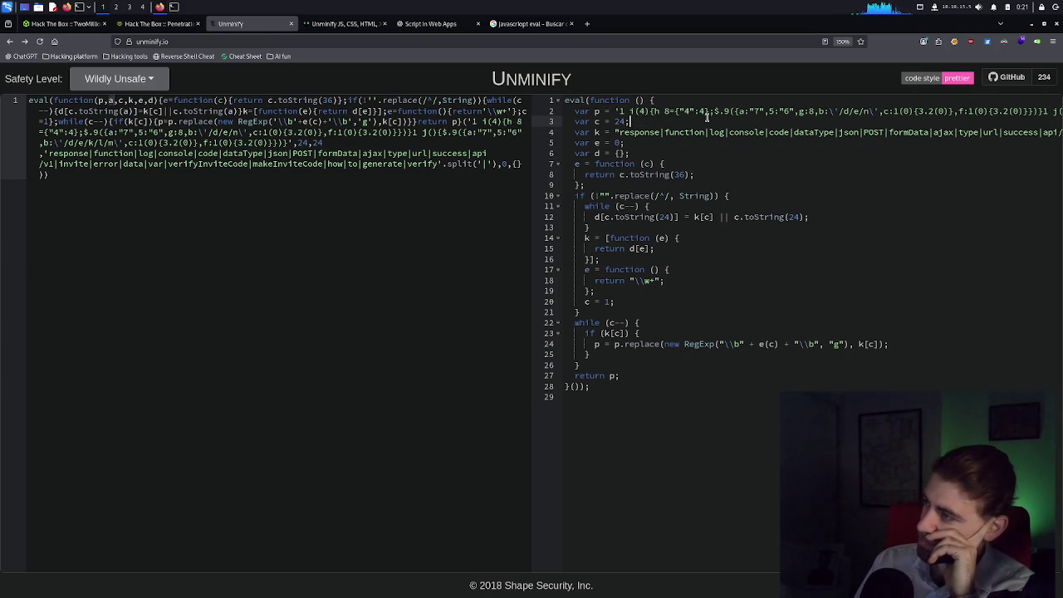
# Drag-select text on line 4 and the last line of the unminified output to inspect it.
pyautogui.moveTo(731, 111); pyautogui.dragTo(1057, 111)
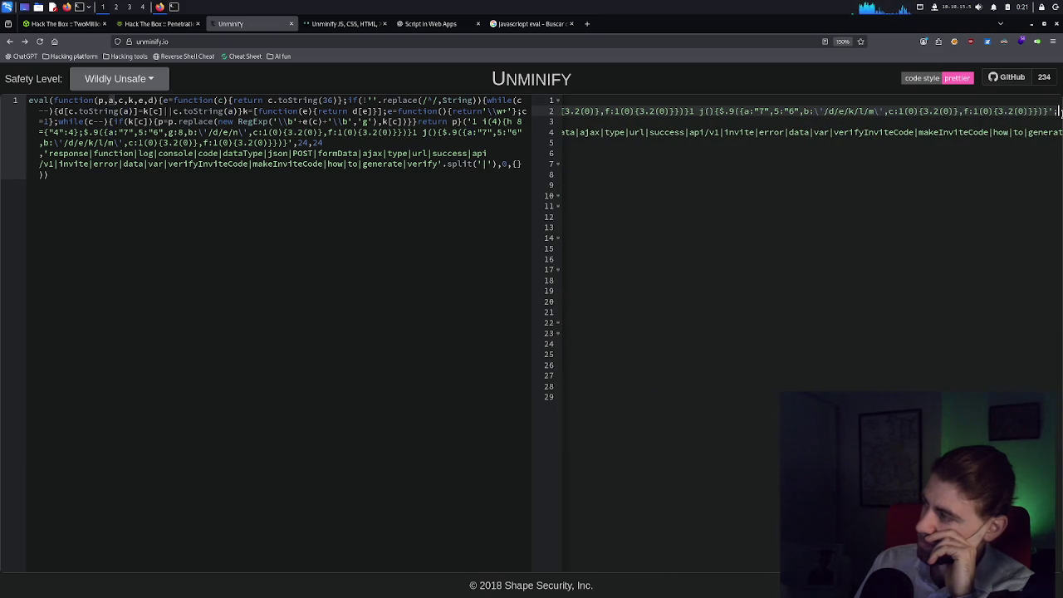
pyautogui.moveTo(1060, 110)
pyautogui.mouseDown()
pyautogui.moveTo(966, 131)
pyautogui.moveTo(665, 133)
pyautogui.mouseUp()
pyautogui.click(662, 132)
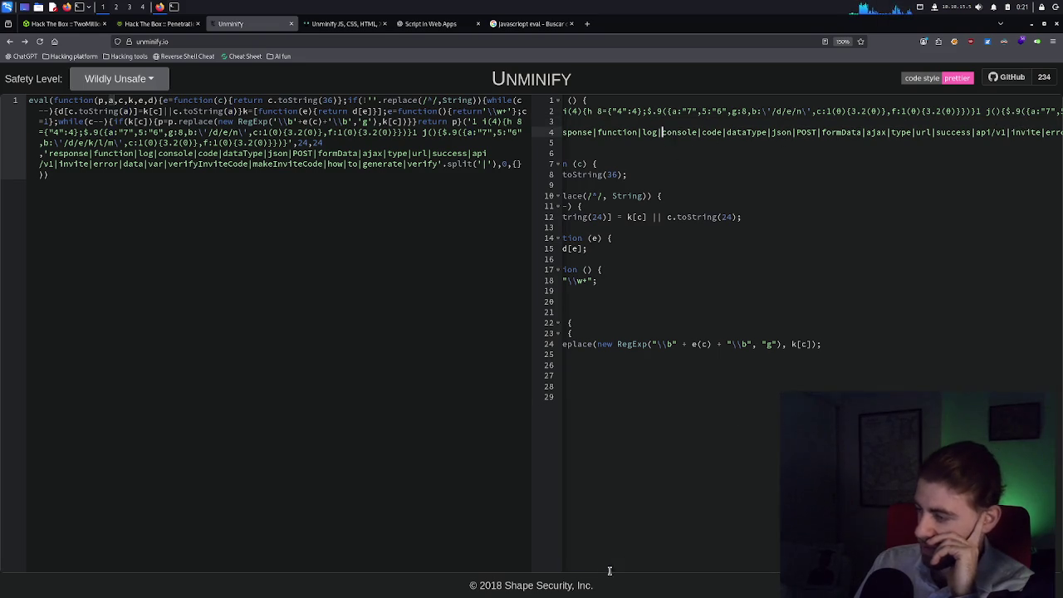
pyautogui.click(639, 501)
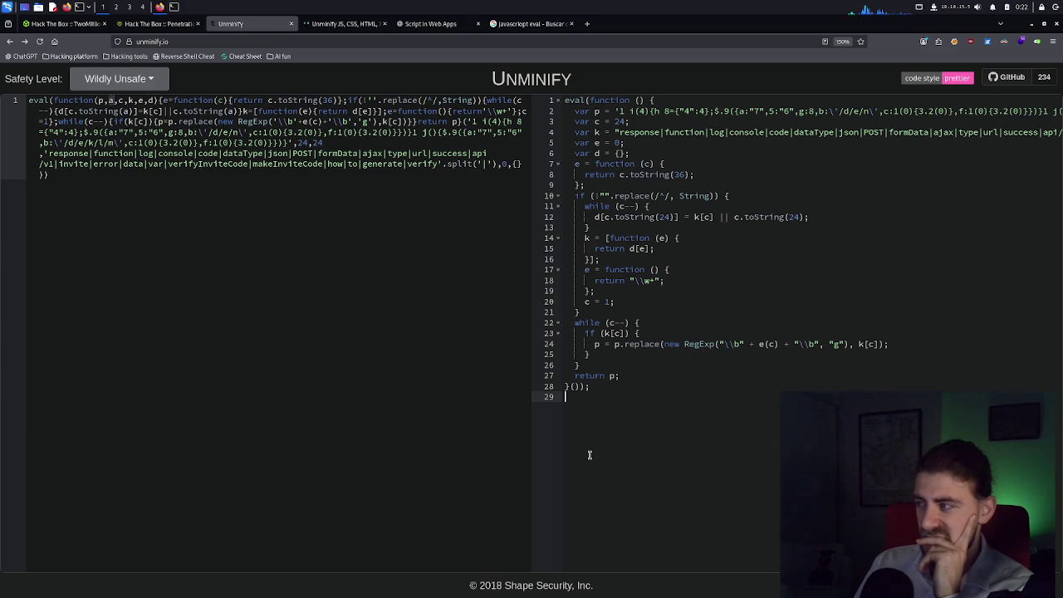
pyautogui.moveTo(639, 570); pyautogui.dragTo(815, 570)
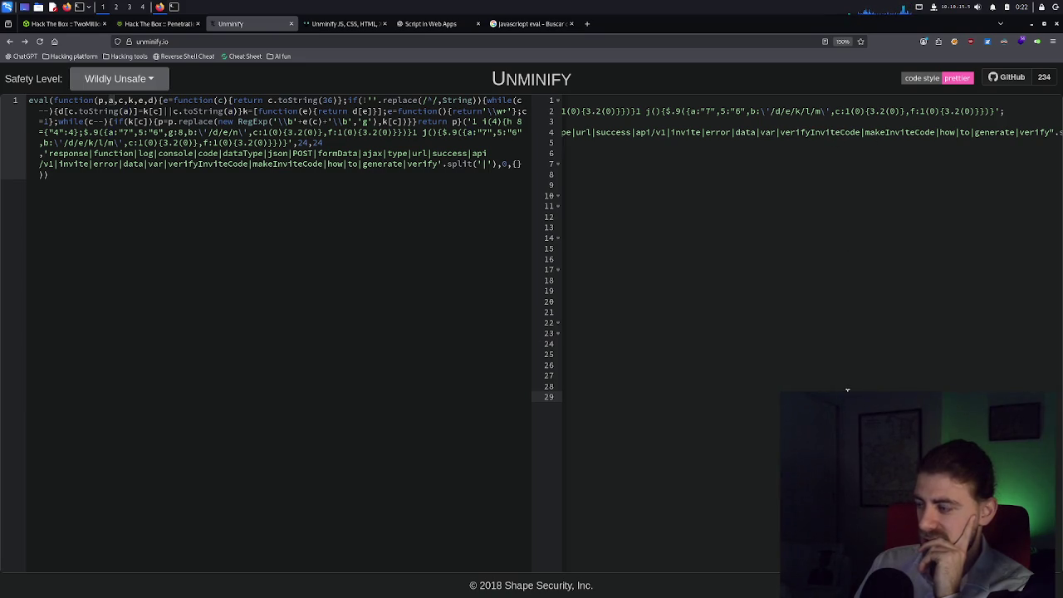
pyautogui.moveTo(815, 570); pyautogui.dragTo(635, 570)
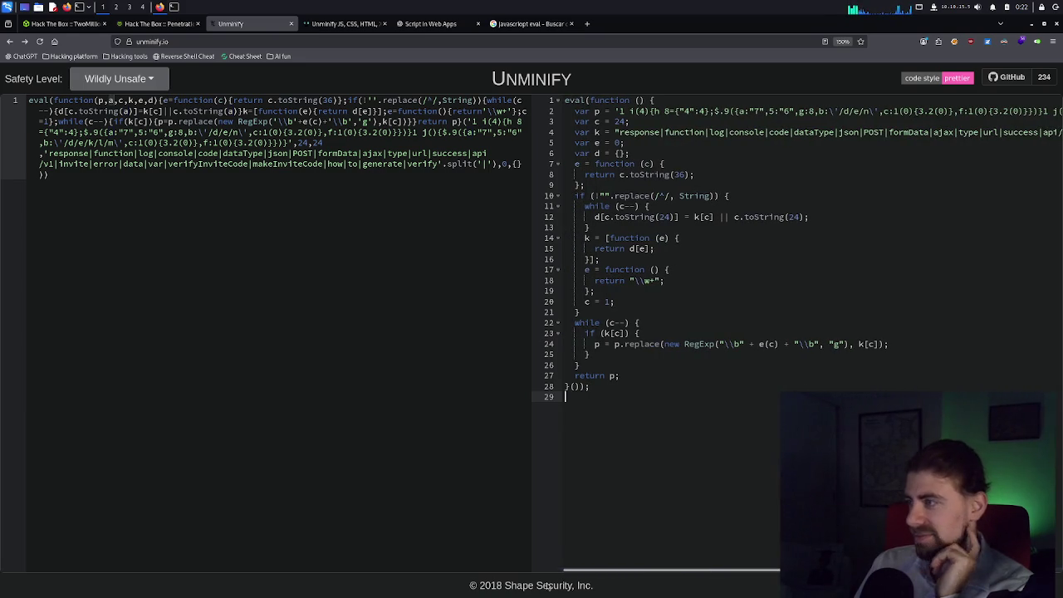
# Select the entire beautified decoder code in Unminify's output pane for copying.
pyautogui.doubleClick(645, 133)
pyautogui.click(686, 262)
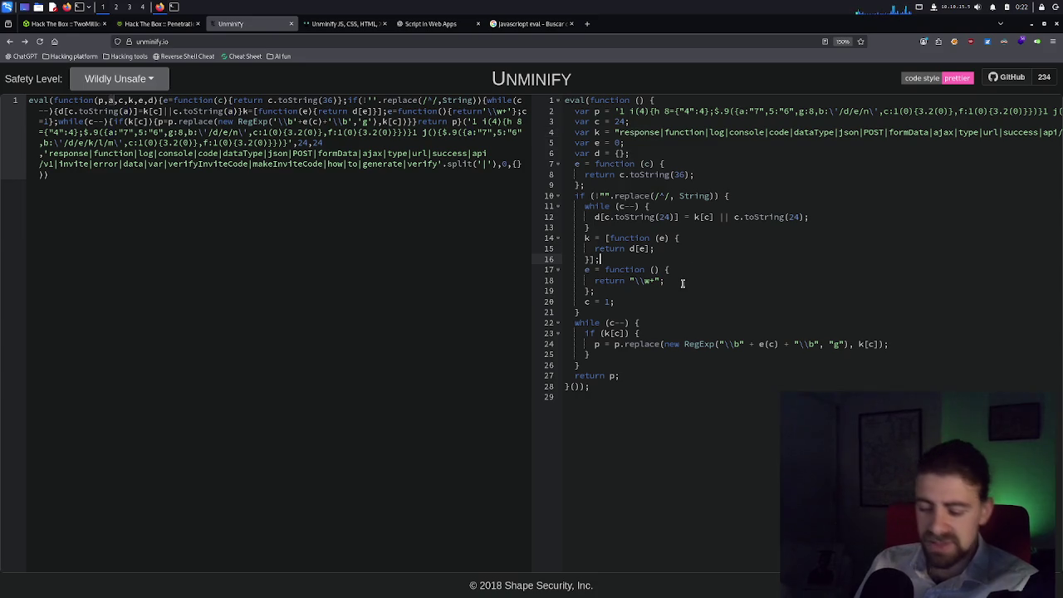
pyautogui.hotkey('ctrl', 'a')
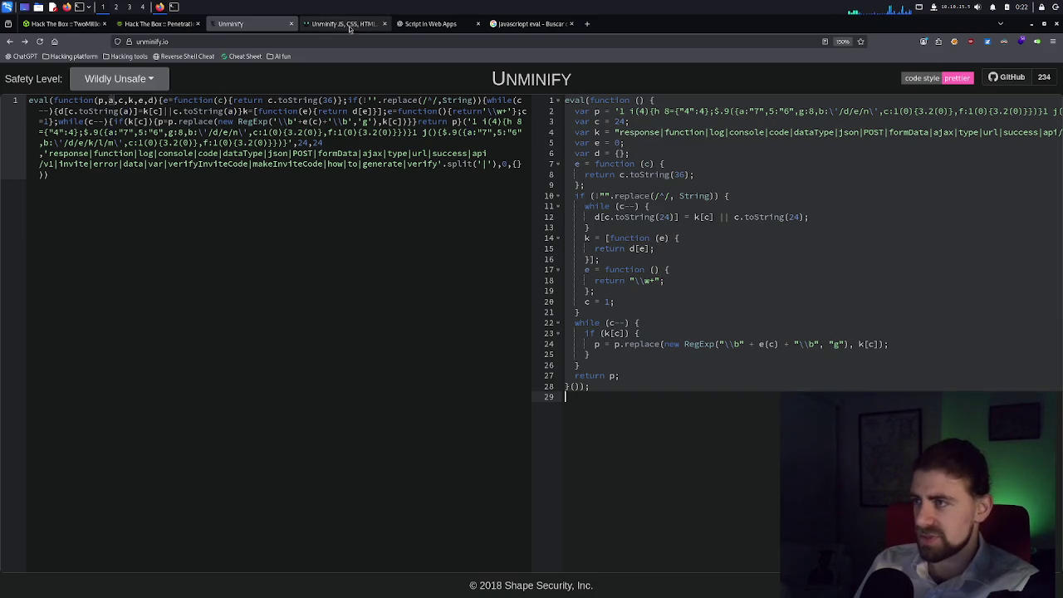
pyautogui.click(431, 24)
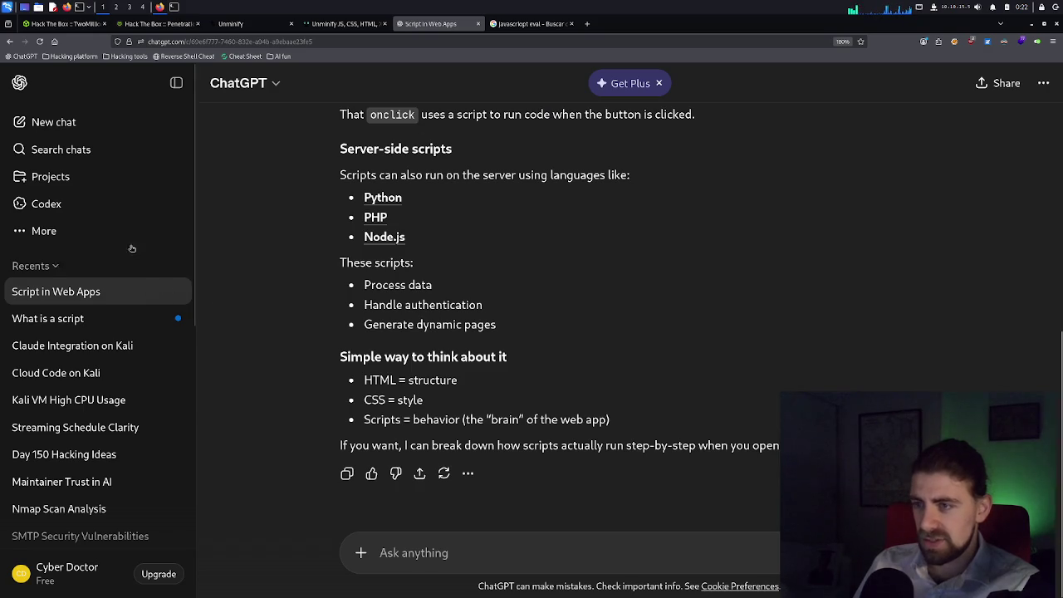
# Start a new ChatGPT chat and send 'Explain this code:' followed by the pasted decoder code.
pyautogui.click(53, 123)
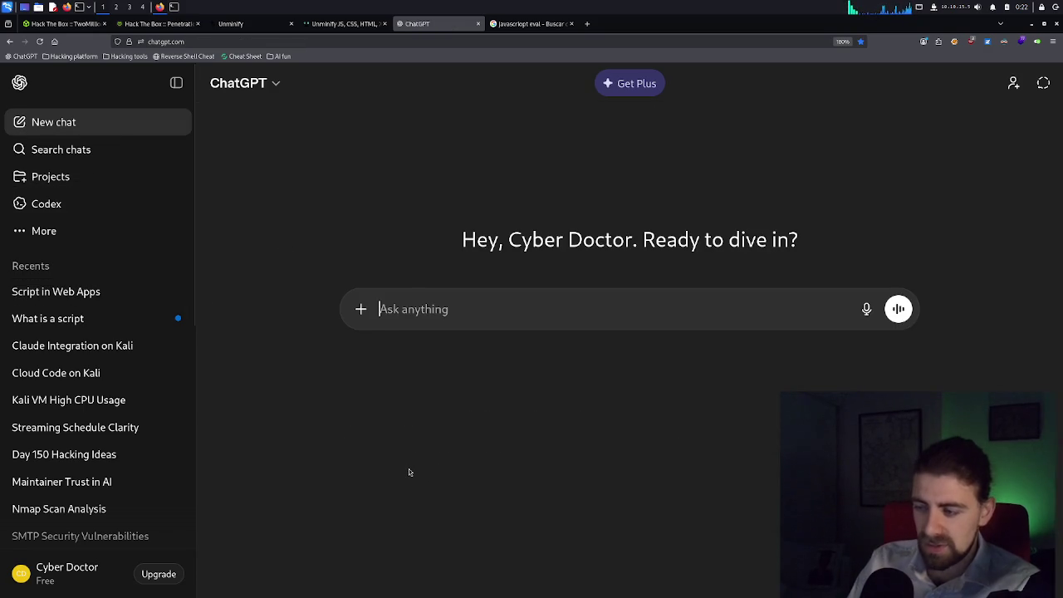
pyautogui.write('Explain this code:')
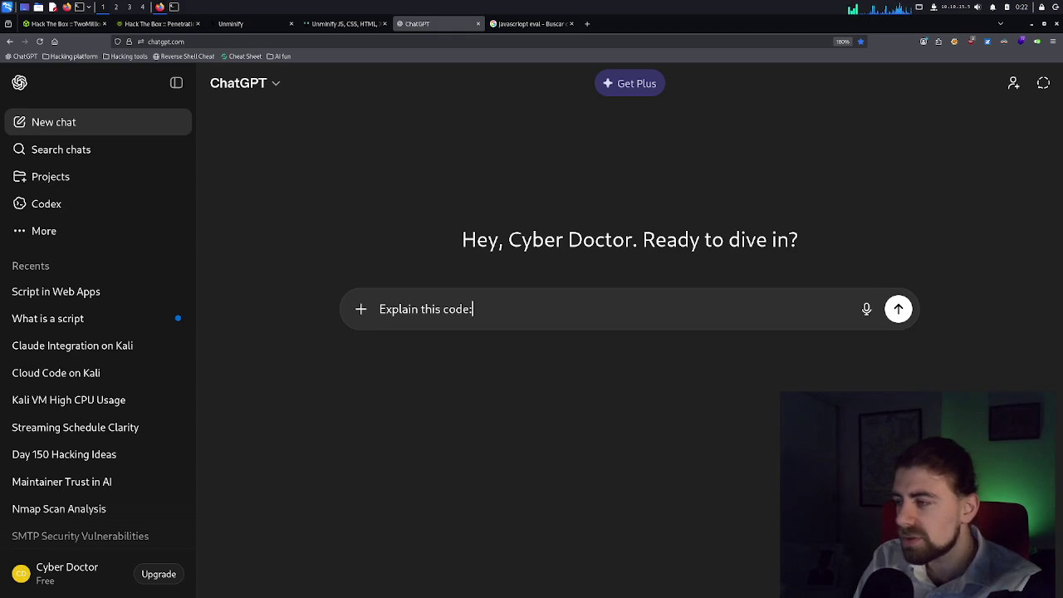
pyautogui.hotkey('shift', 'Return')
pyautogui.hotkey('ctrl', 'v')
pyautogui.press('Return')
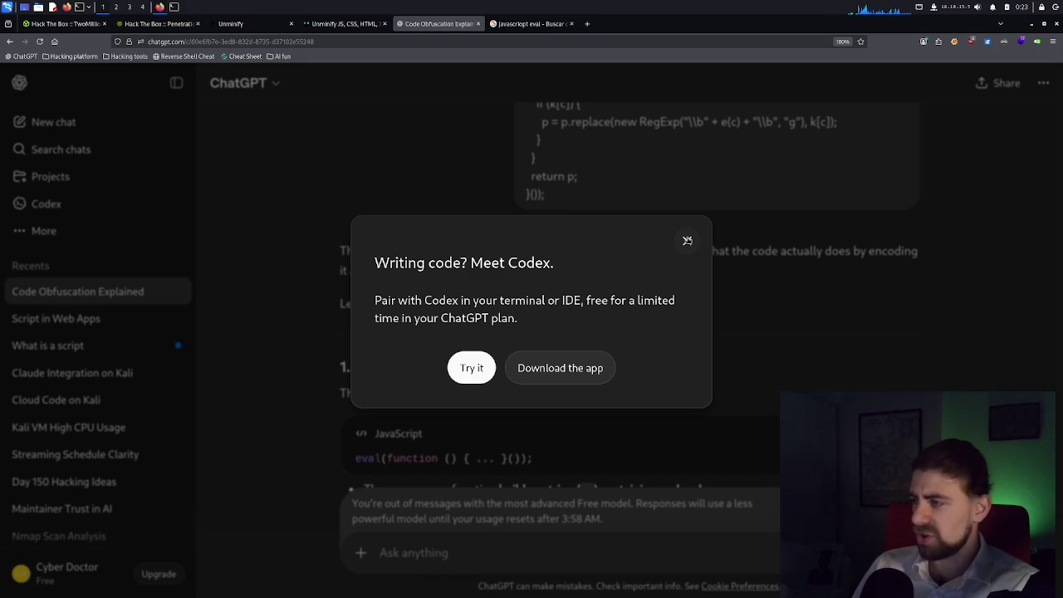
# Dismiss the Meet Codex popup and scroll down through ChatGPT's explanation.
pyautogui.click(687, 240)
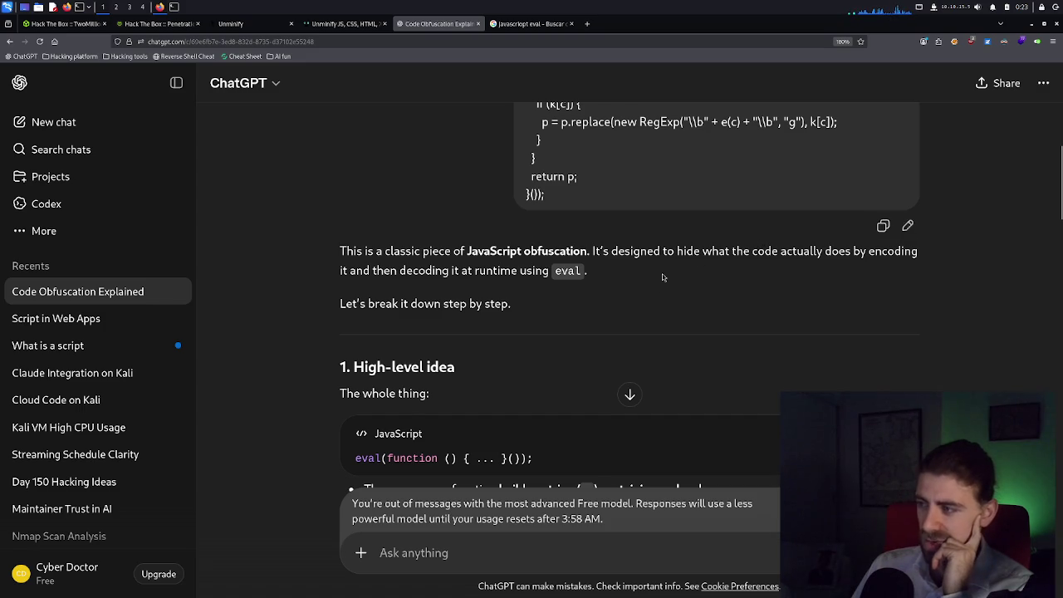
pyautogui.scroll(-1, 618, 287)
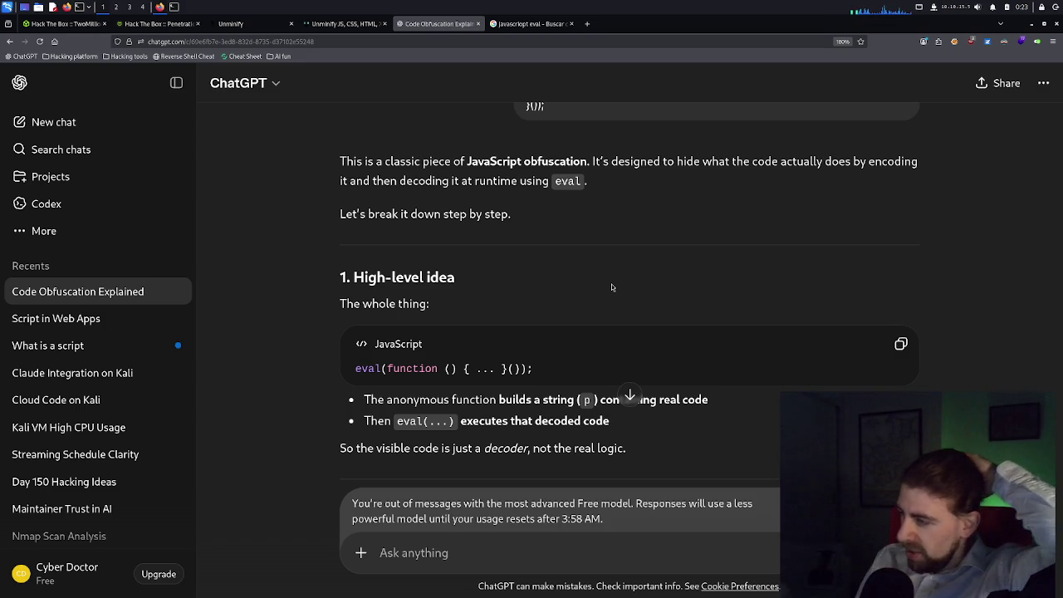
pyautogui.scroll(-2, 617, 289)
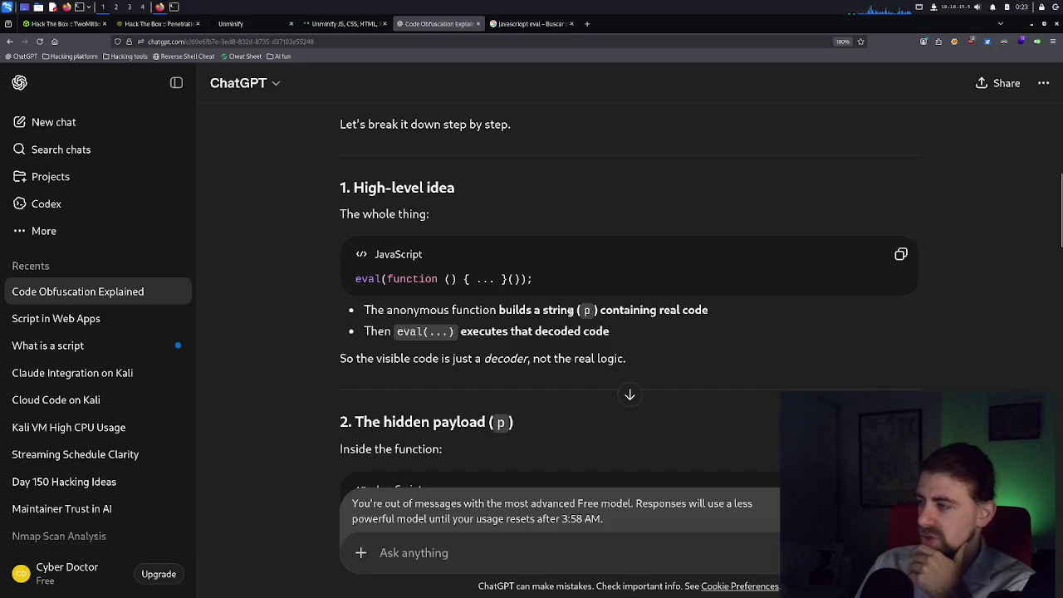
# Select the encoded var p line on the Unminify page, then resume reading ChatGPT's answer.
pyautogui.click(335, 25)
pyautogui.click(271, 25)
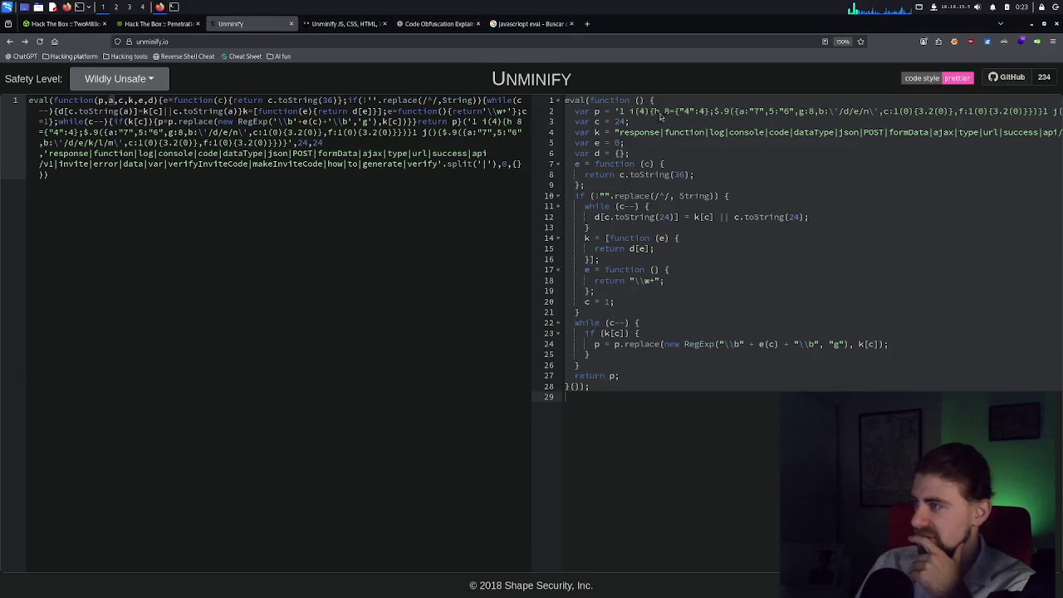
pyautogui.click(689, 112)
pyautogui.tripleClick(695, 114)
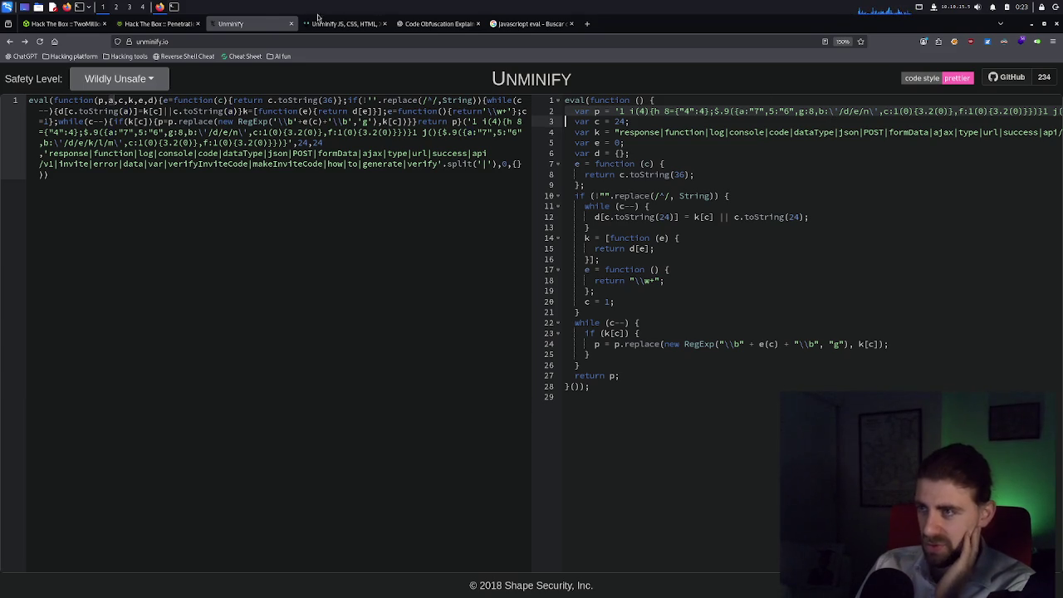
pyautogui.click(425, 23)
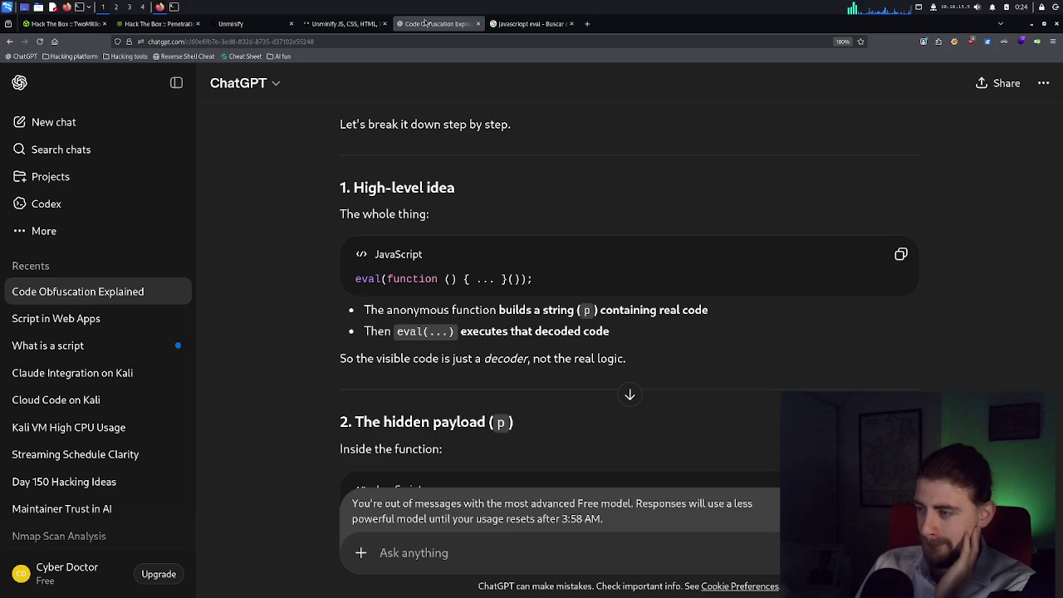
pyautogui.scroll(-2, 407, 232)
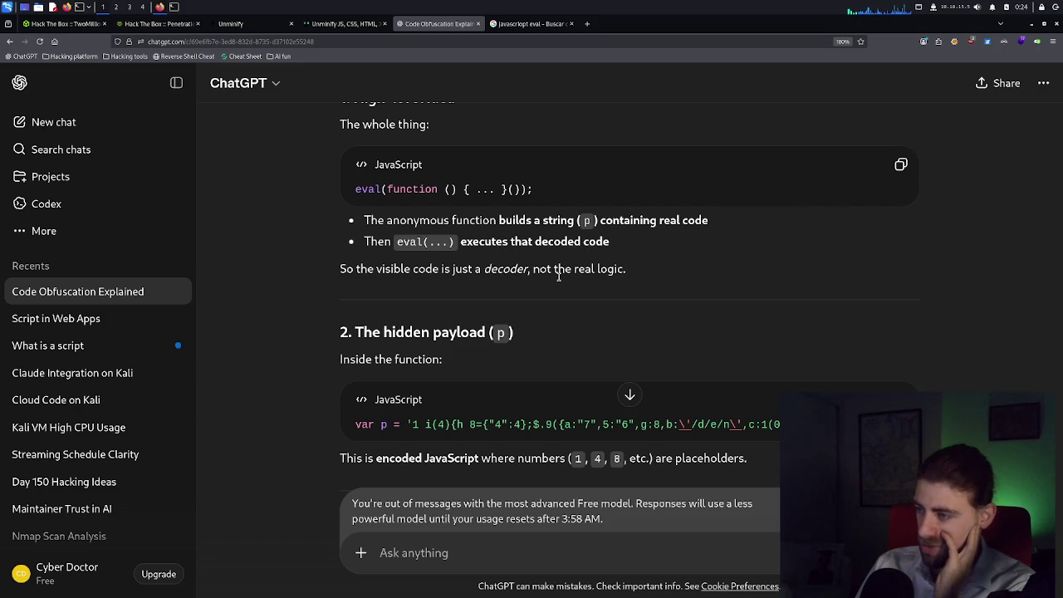
pyautogui.scroll(-2, 558, 276)
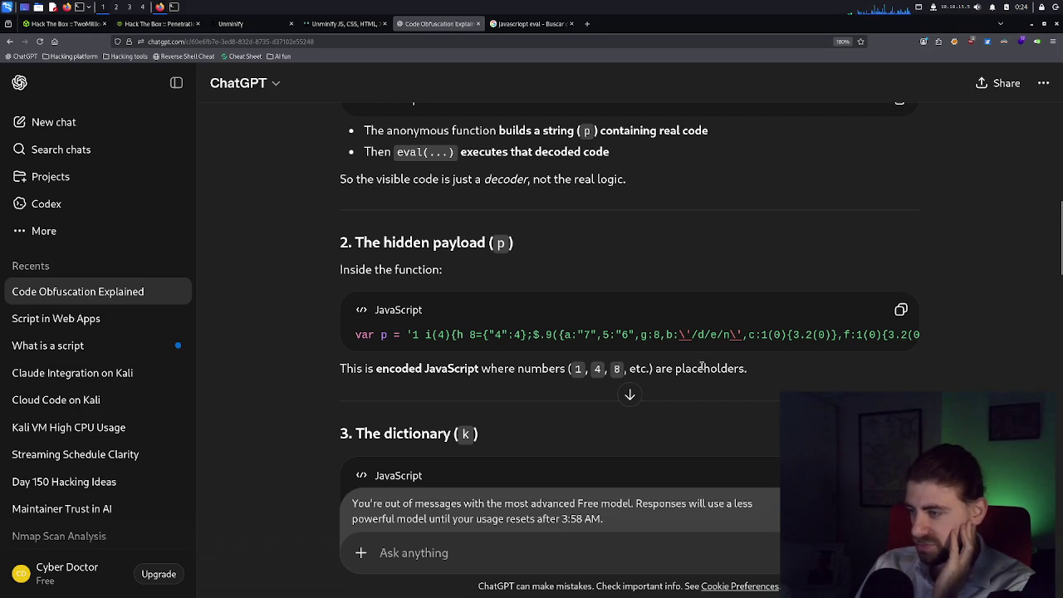
pyautogui.scroll(-1, 702, 366)
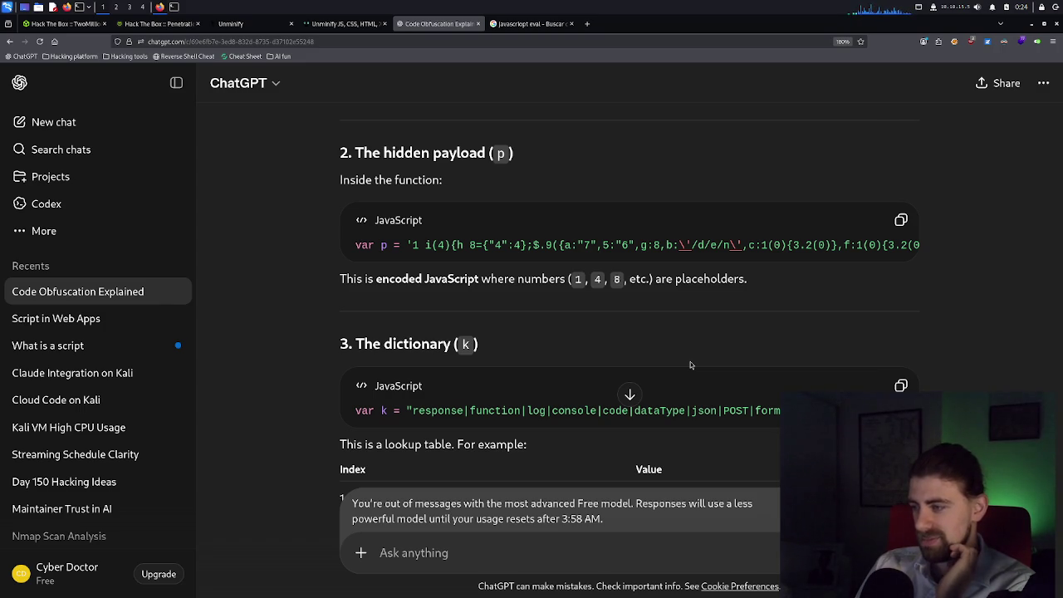
pyautogui.scroll(-2, 691, 361)
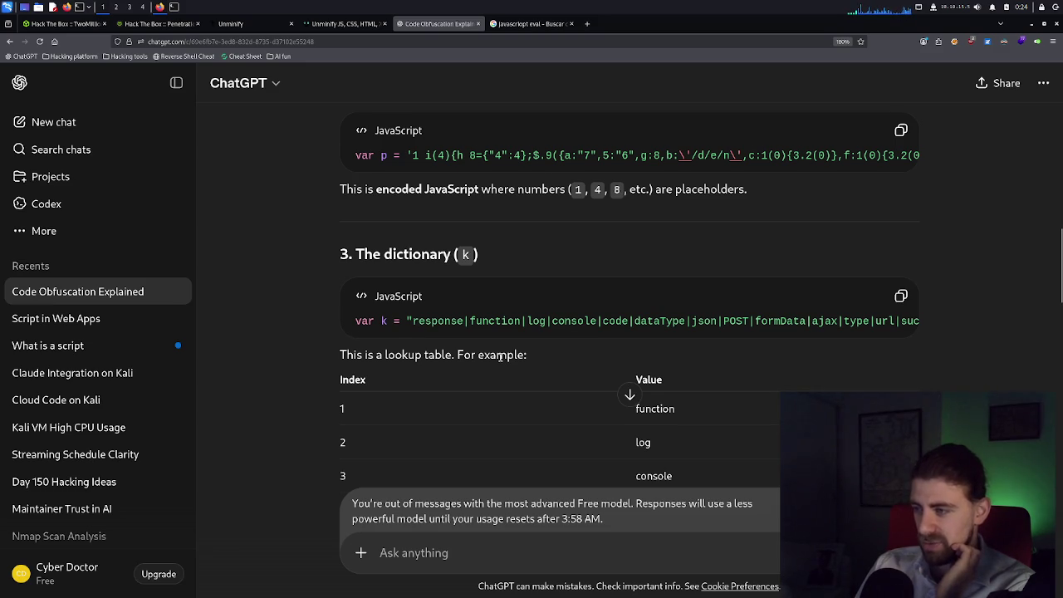
pyautogui.scroll(-2, 499, 357)
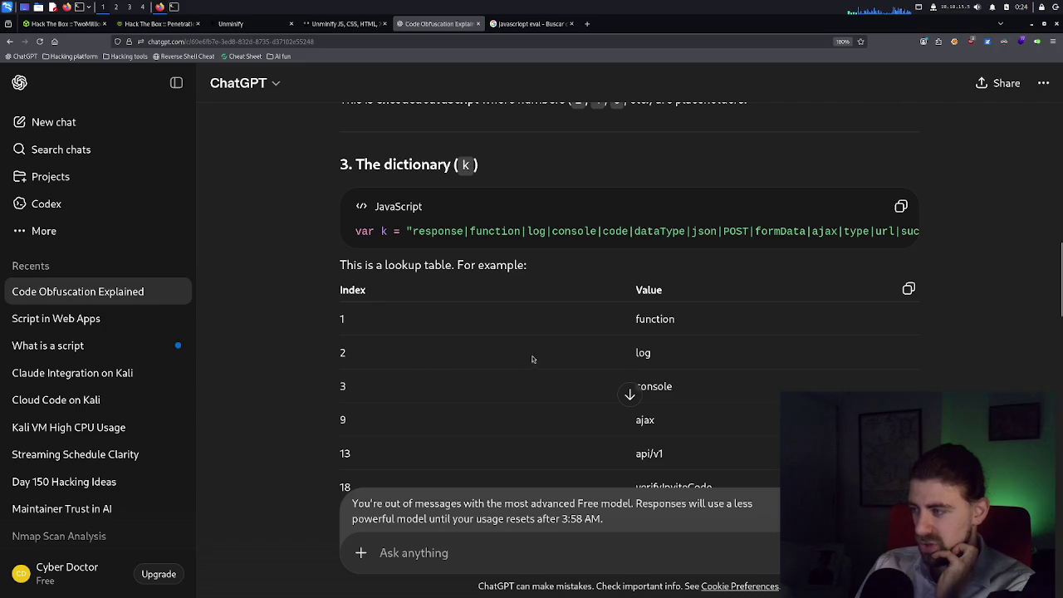
pyautogui.scroll(-4, 524, 353)
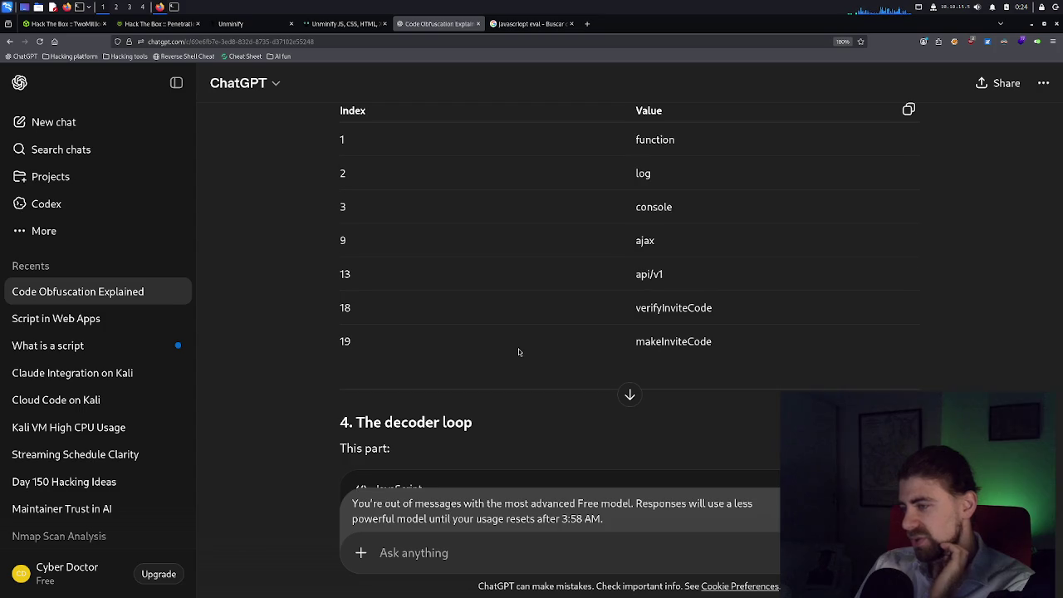
pyautogui.scroll(-2, 518, 353)
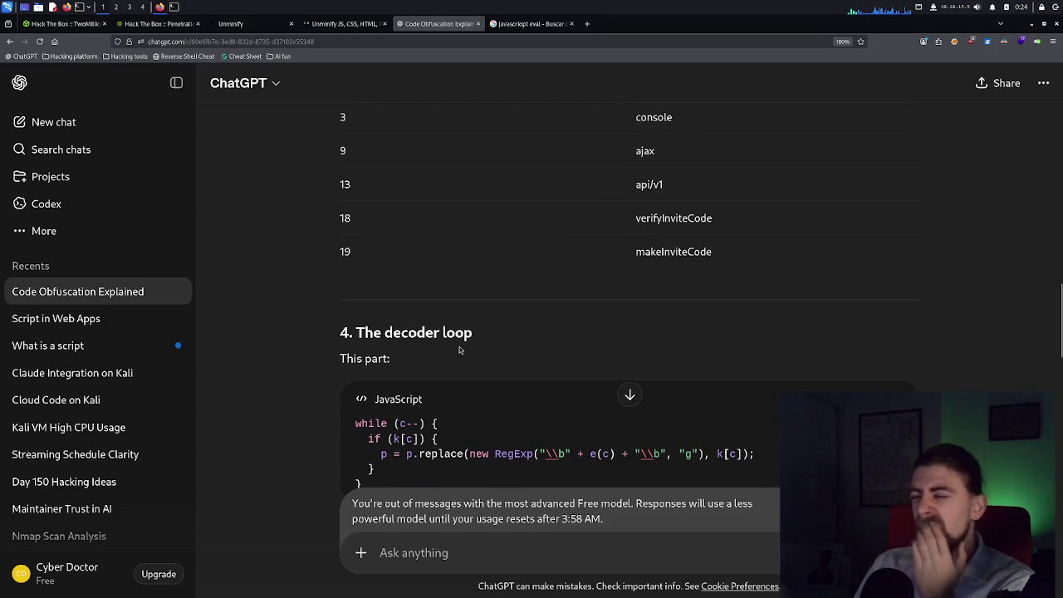
pyautogui.tripleClick(434, 333)
pyautogui.tripleClick(431, 334)
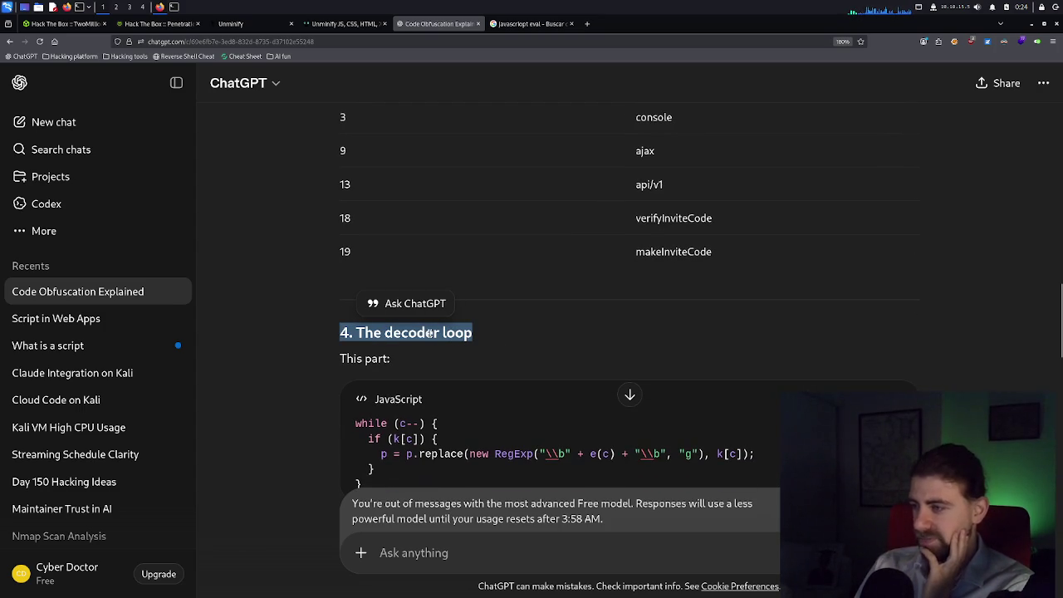
pyautogui.scroll(-2, 416, 407)
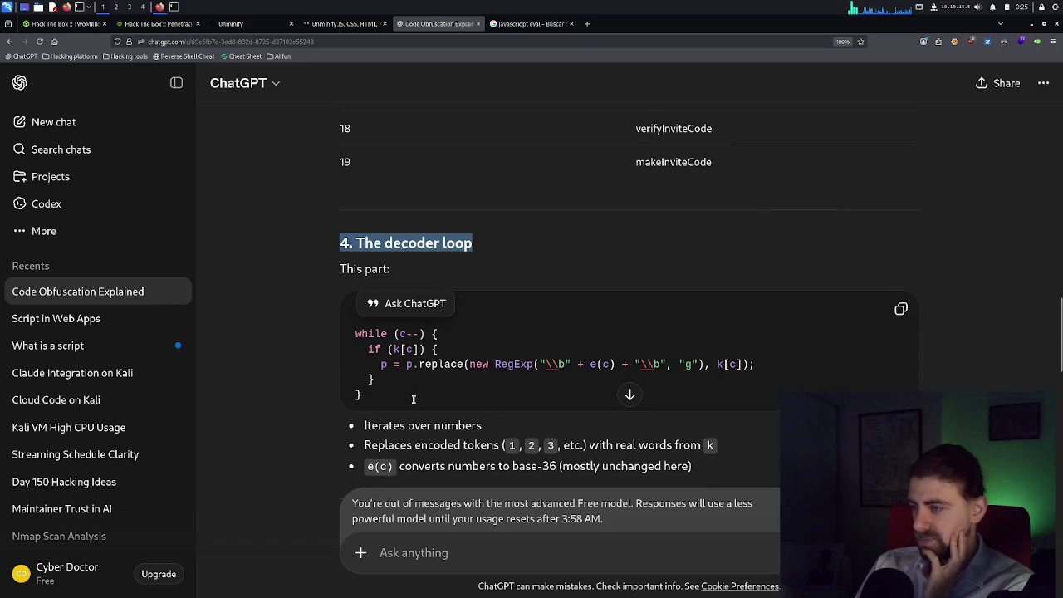
pyautogui.click(419, 367)
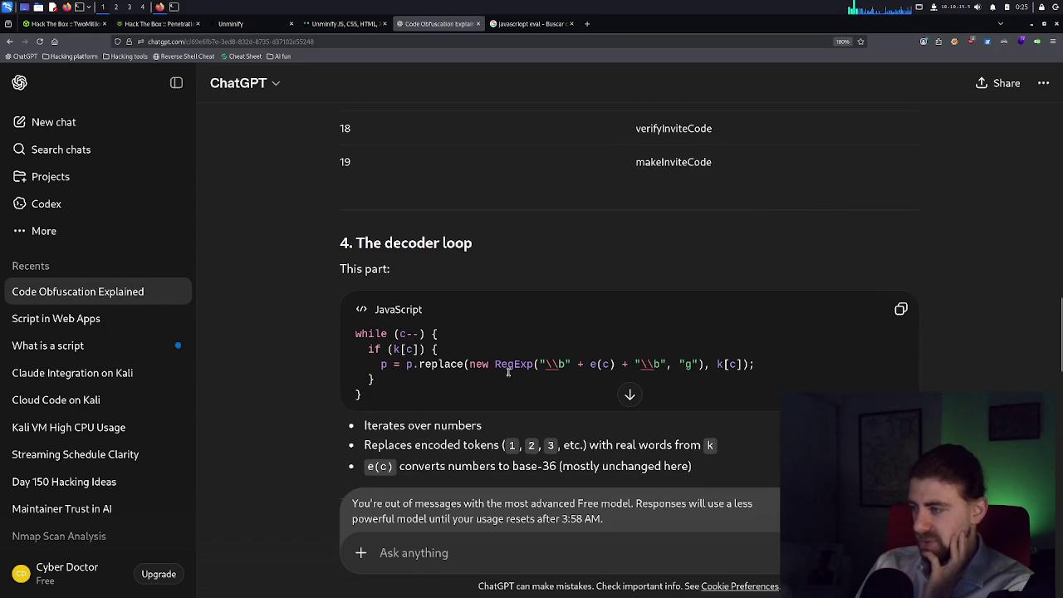
pyautogui.scroll(-2, 573, 365)
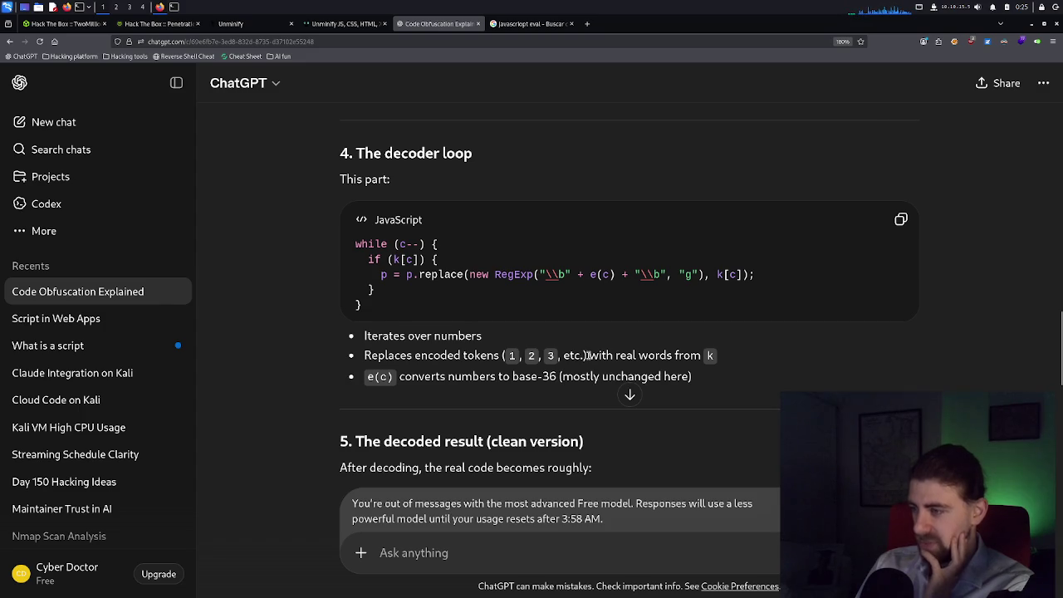
# Read ChatGPT's answer back to the verifyInviteCode and makeInviteCode section, then switch to unminify.com.
pyautogui.scroll(-2, 587, 355)
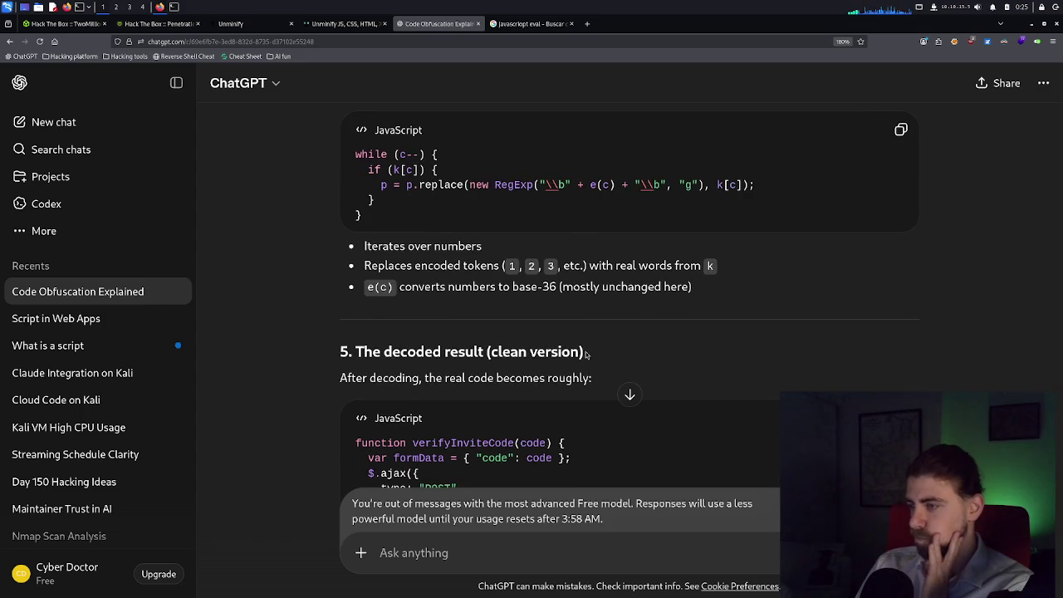
pyautogui.scroll(-6, 587, 355)
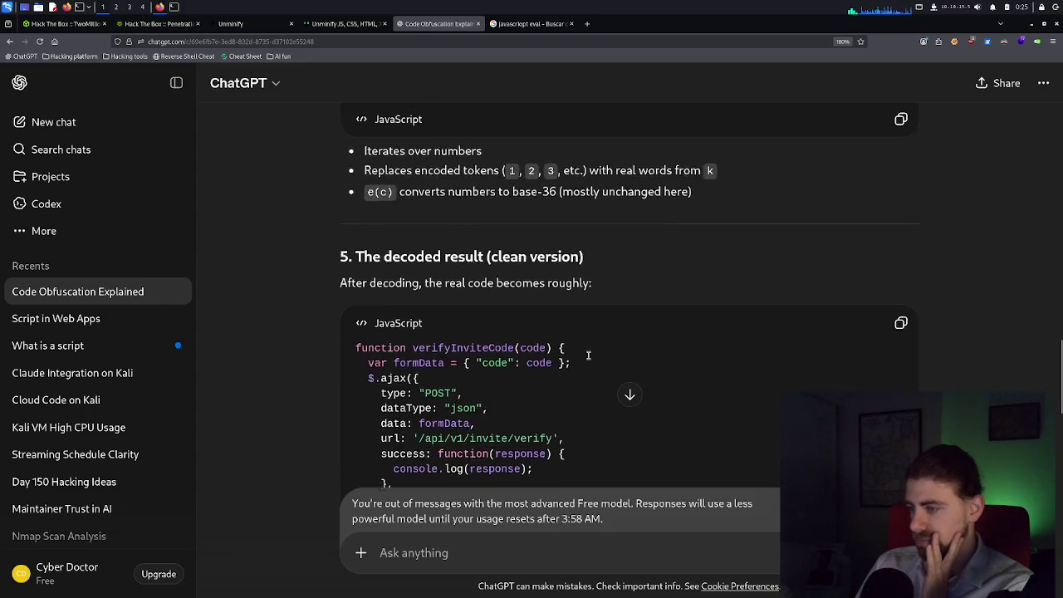
pyautogui.scroll(-2, 587, 355)
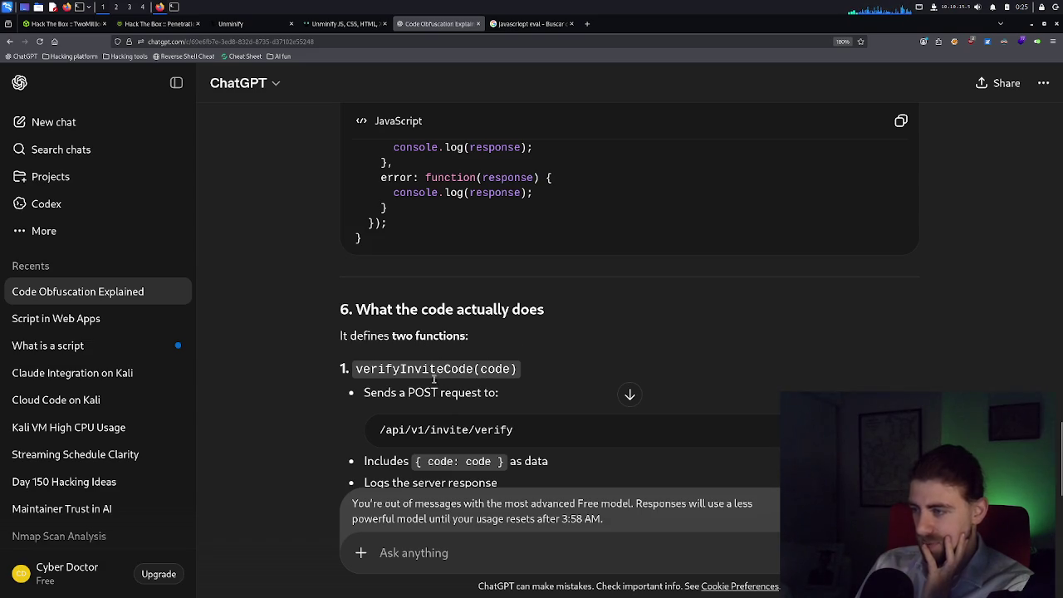
pyautogui.scroll(-1, 434, 407)
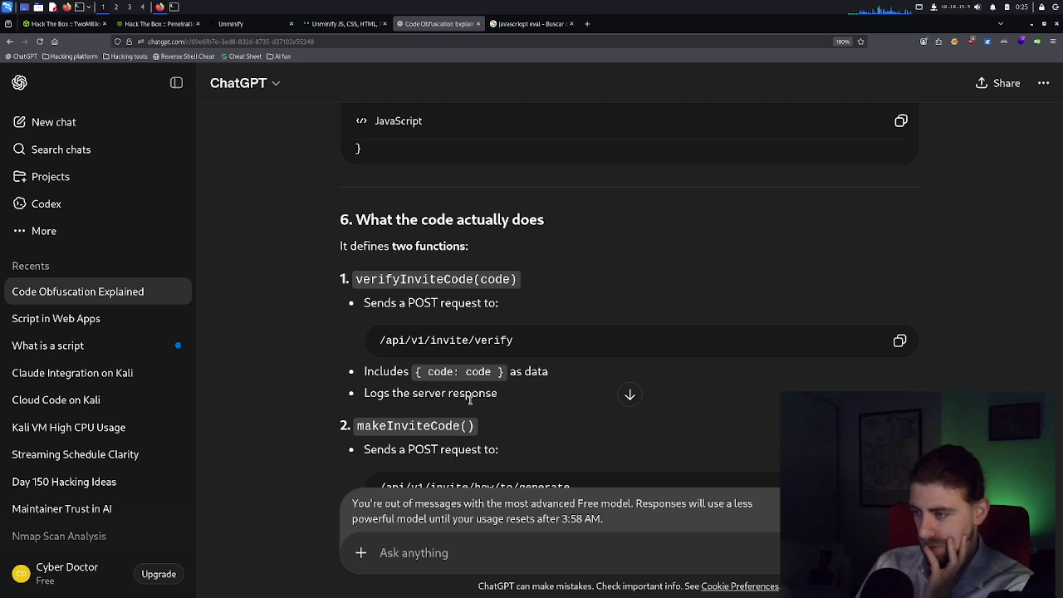
pyautogui.scroll(-2, 471, 399)
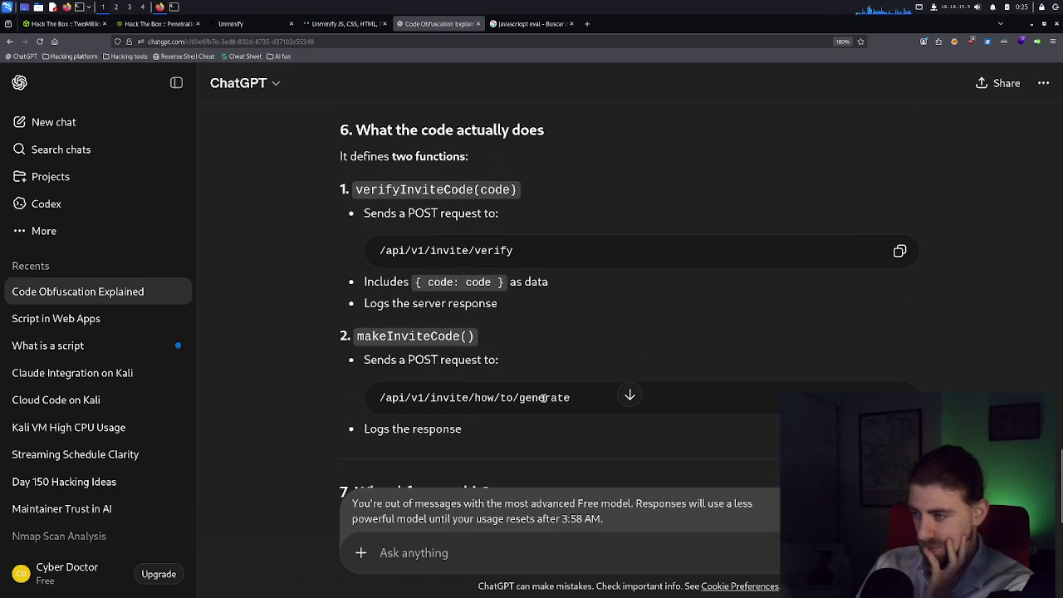
pyautogui.scroll(-2, 523, 397)
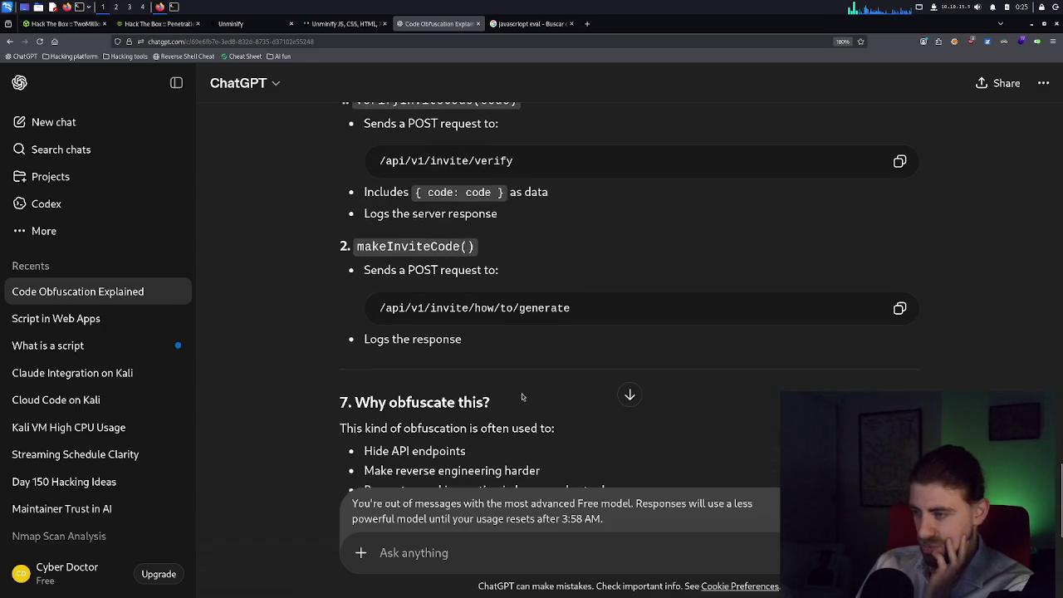
pyautogui.scroll(-2, 522, 397)
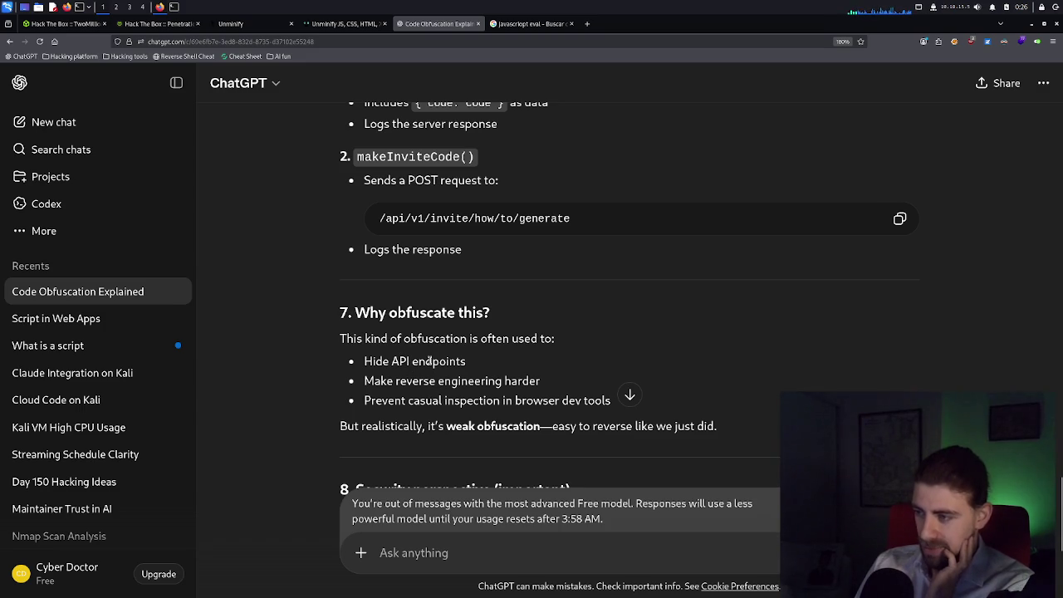
pyautogui.scroll(-2, 454, 390)
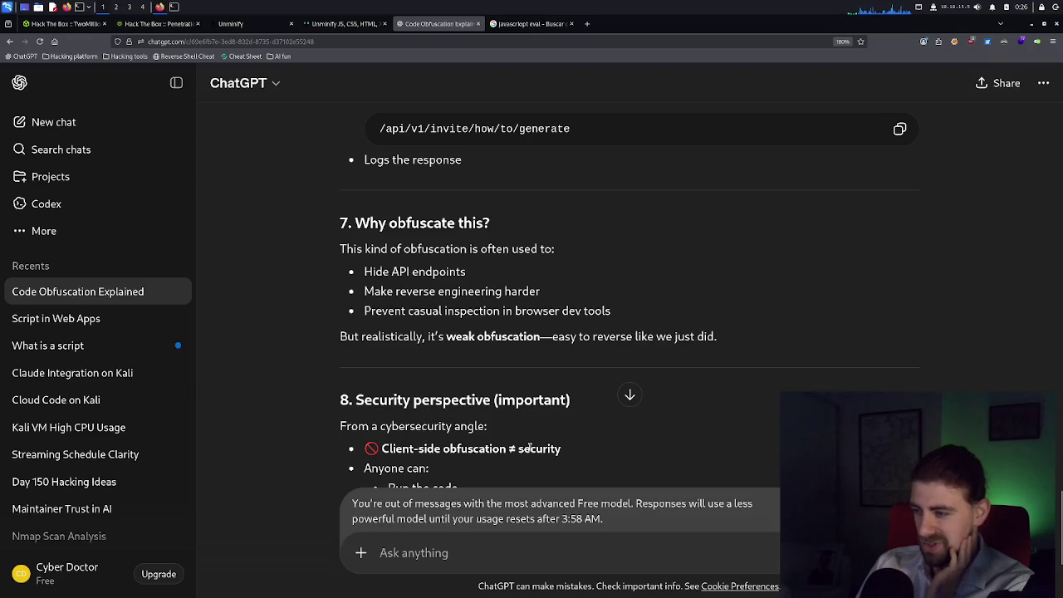
pyautogui.scroll(-2, 529, 448)
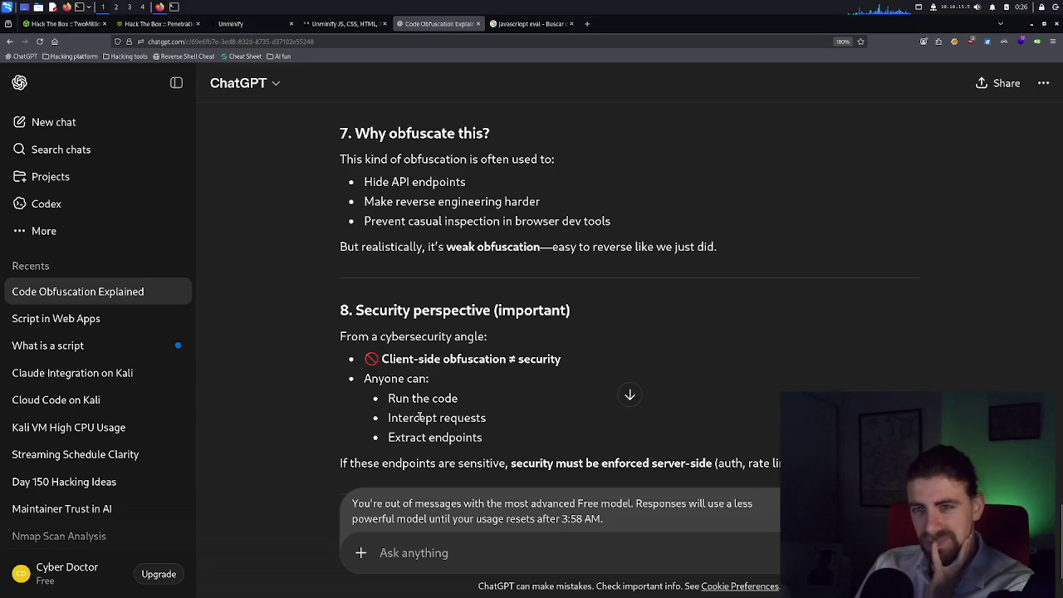
pyautogui.scroll(-2, 556, 443)
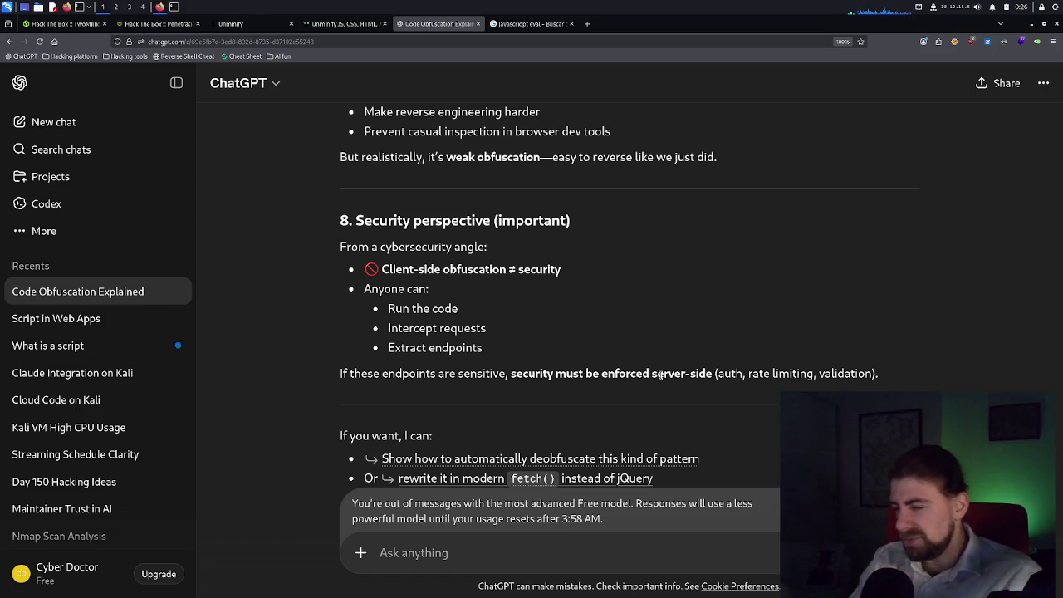
pyautogui.scroll(-1, 423, 428)
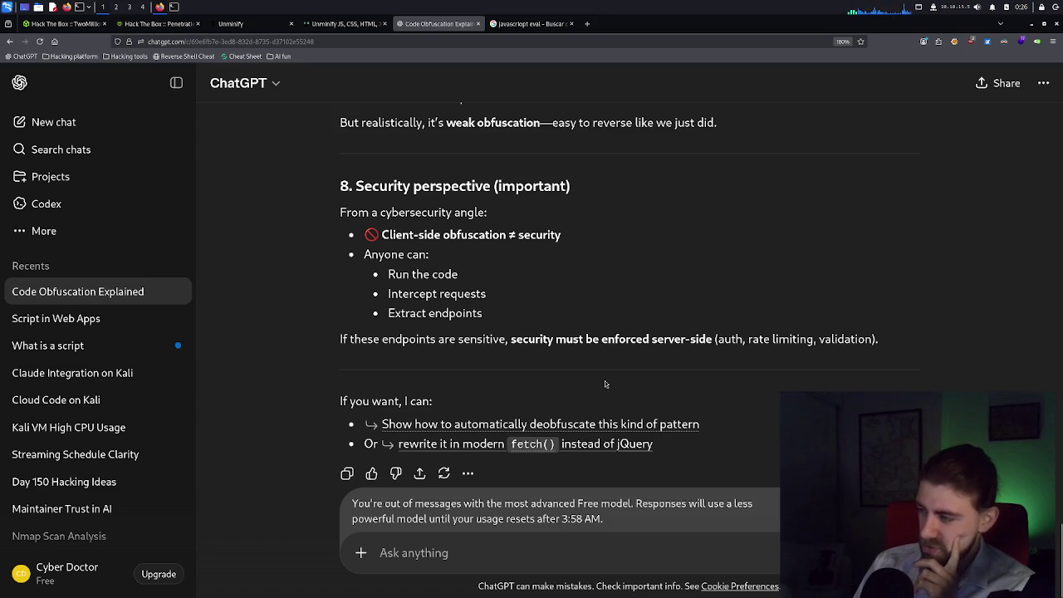
pyautogui.scroll(5, 605, 381)
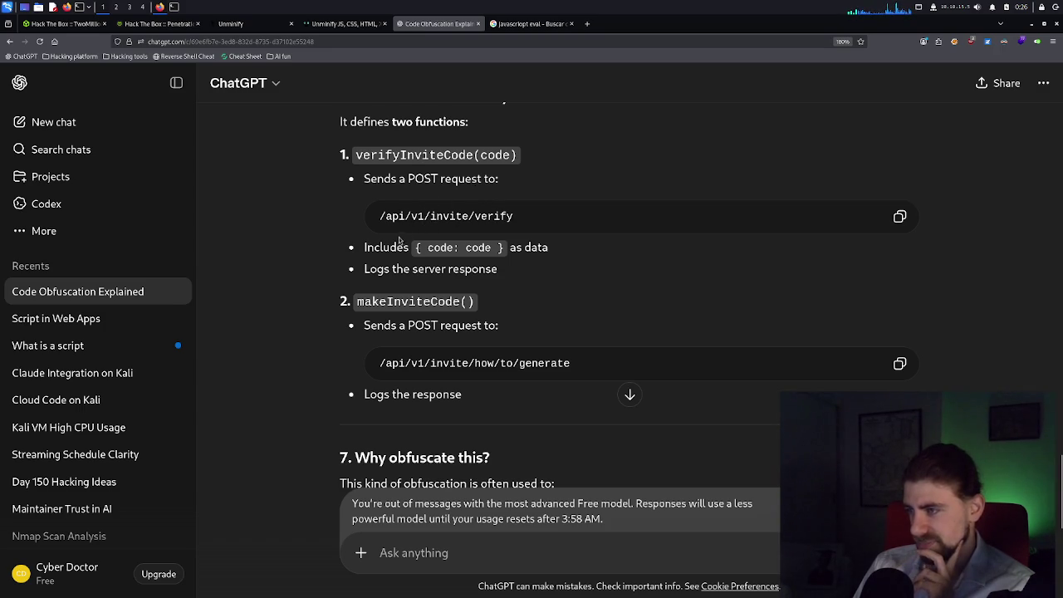
pyautogui.click(345, 24)
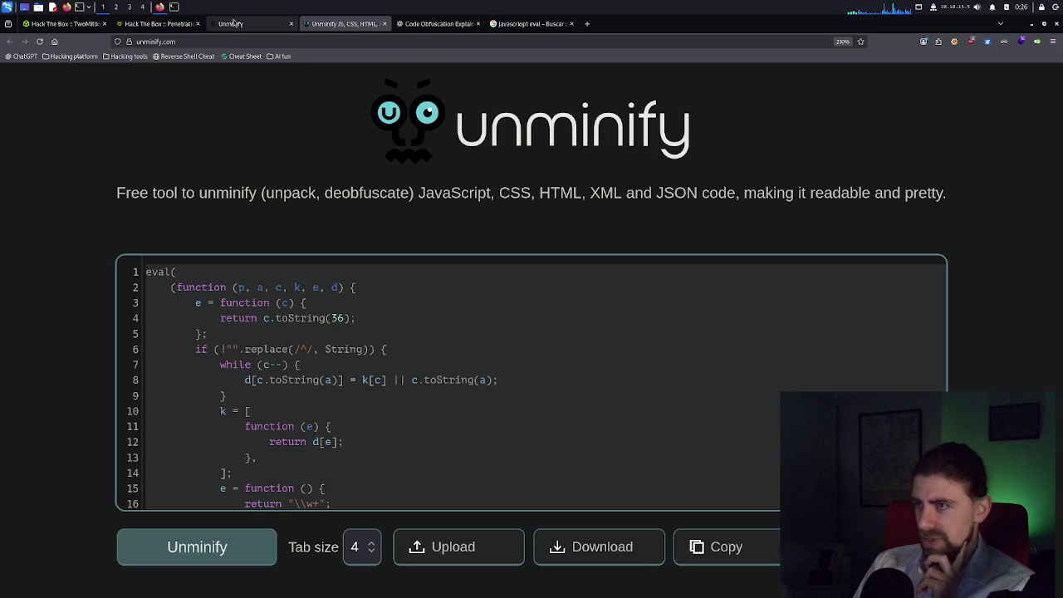
pyautogui.click(153, 24)
pyautogui.rightClick(170, 24)
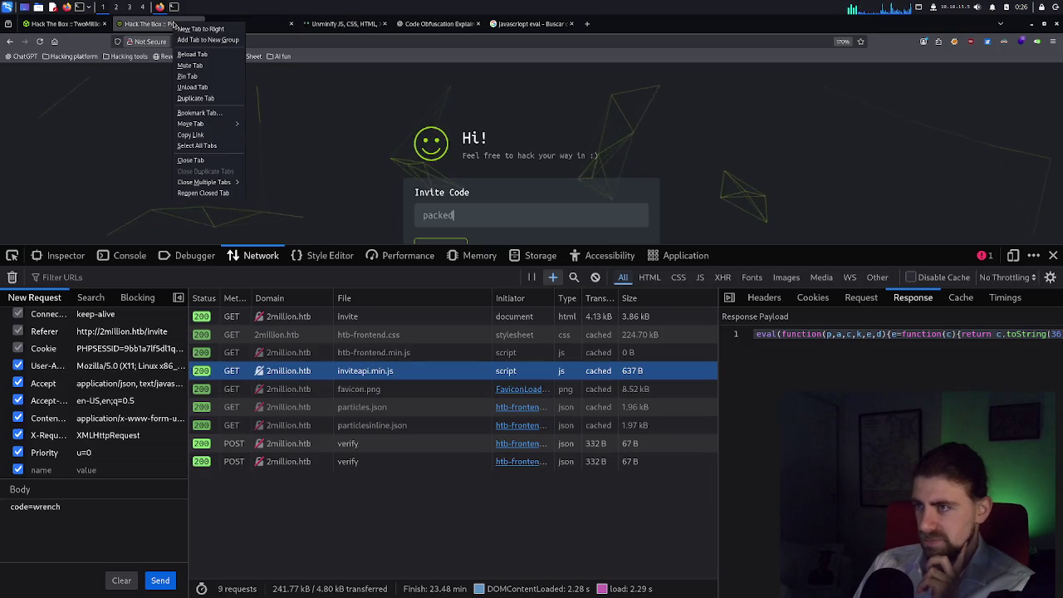
pyautogui.click(197, 98)
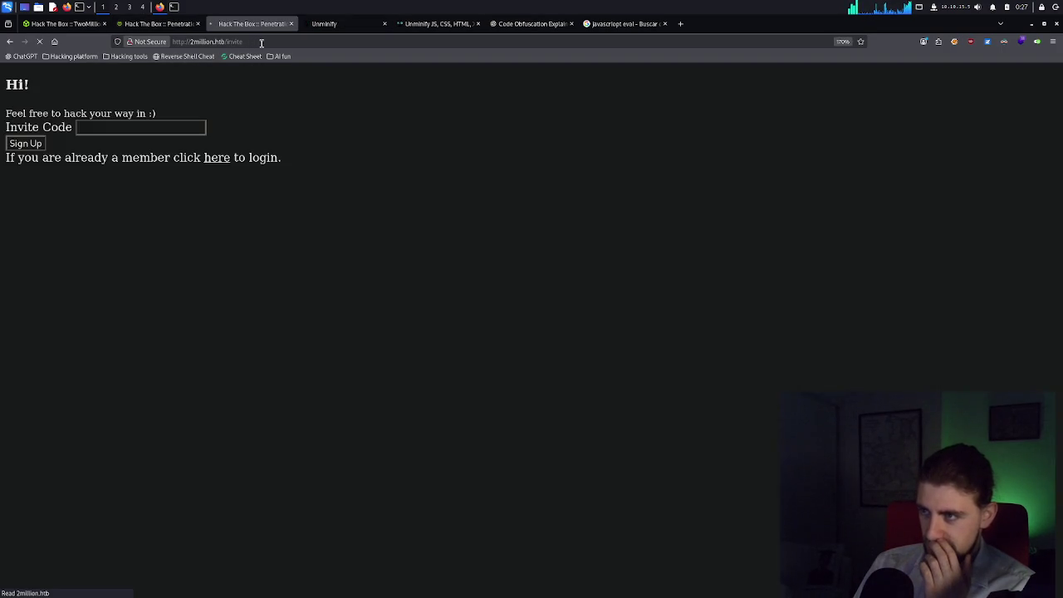
pyautogui.click(260, 43)
pyautogui.doubleClick(255, 42)
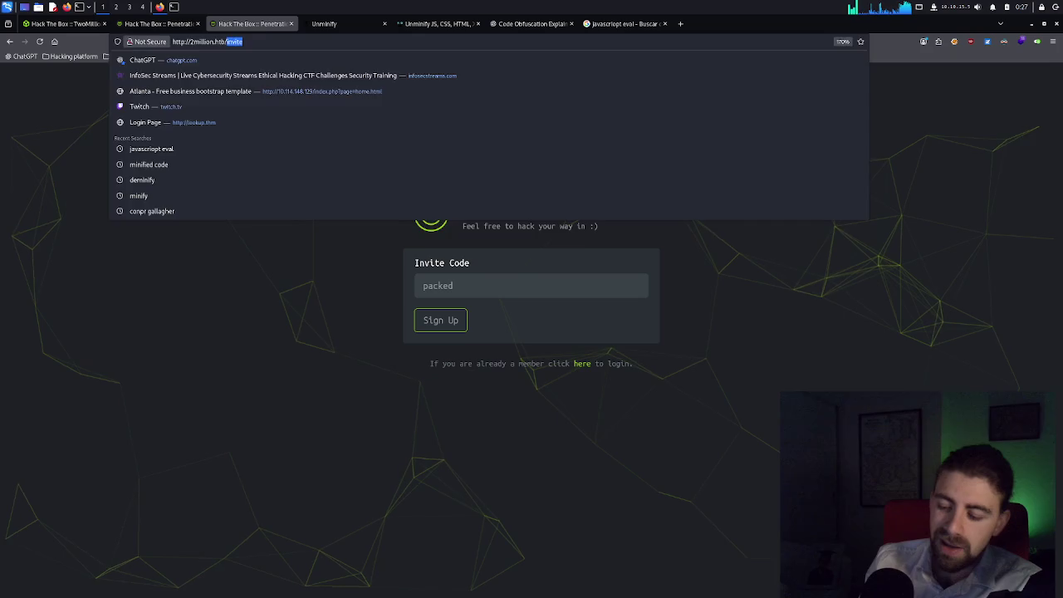
pyautogui.write('api')
pyautogui.press('Escape')
pyautogui.press('Return')
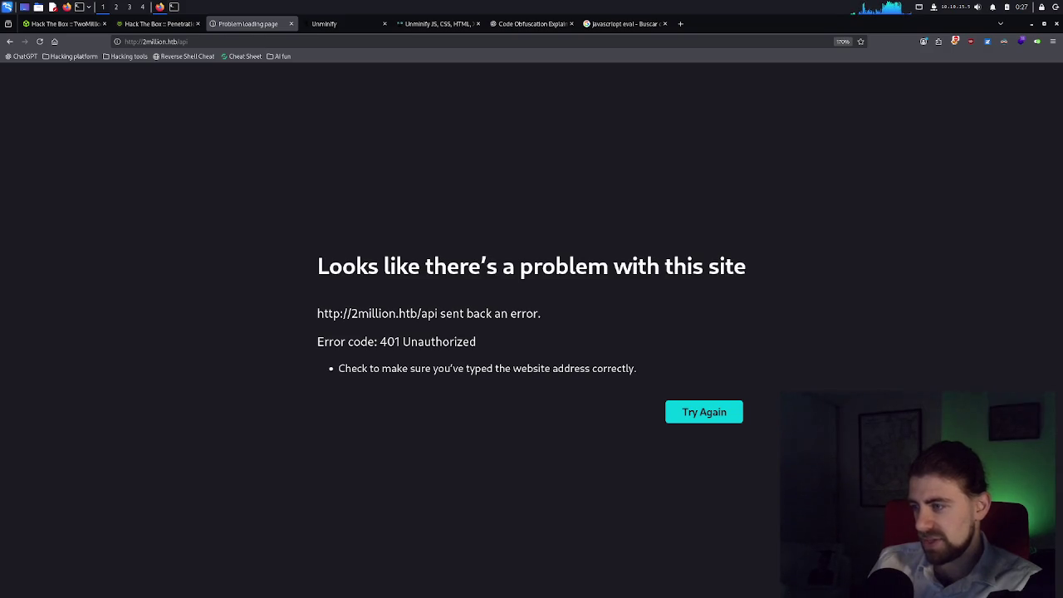
pyautogui.hotkey('ctrl', 'w')
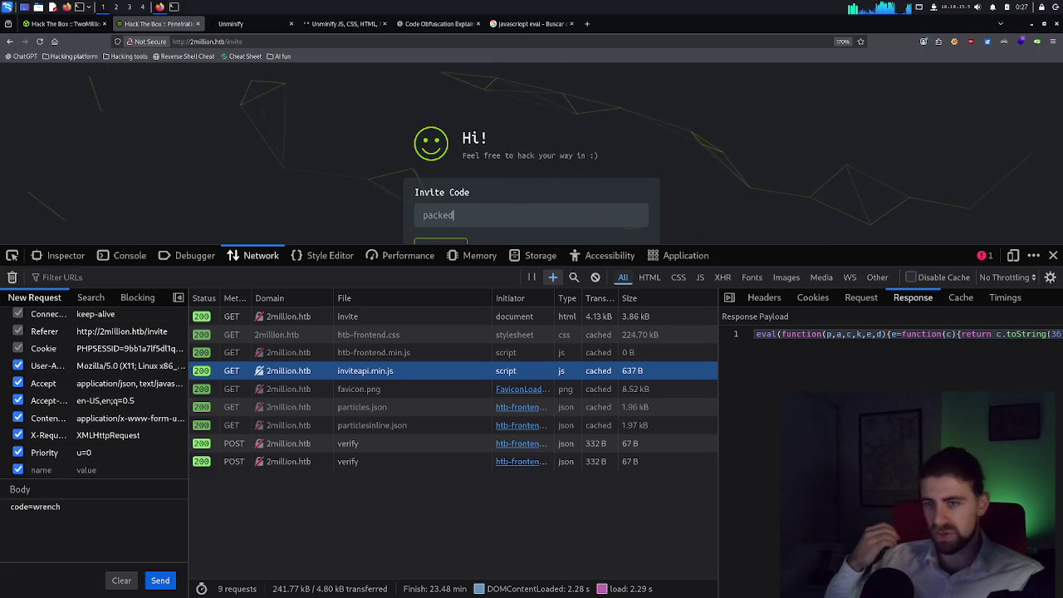
# Look over the TwoMillion, unminified code and invite tabs, ending on the Code Obfuscation Explained chat.
pyautogui.click(63, 23)
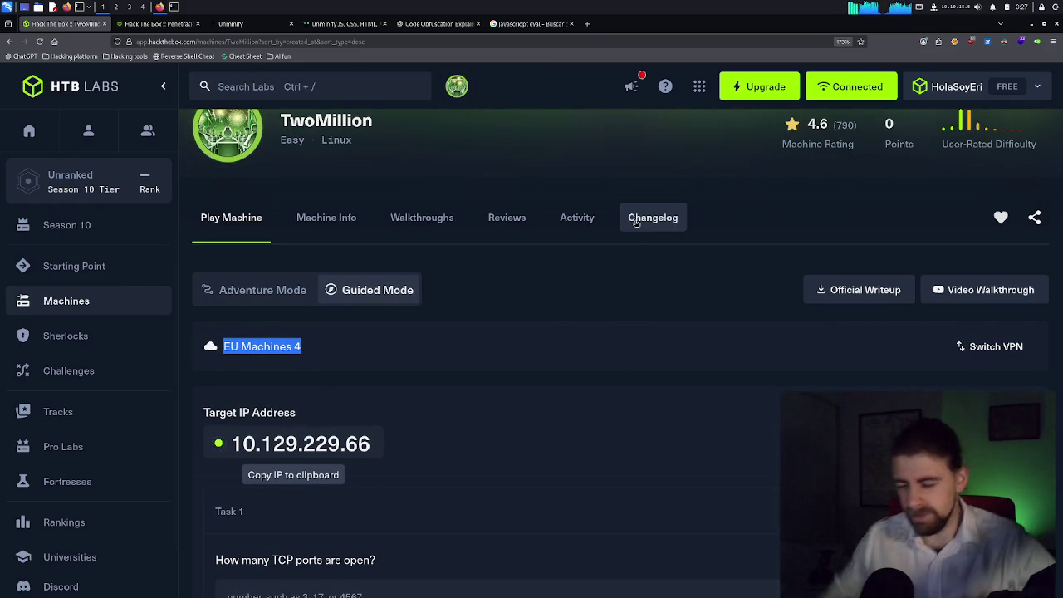
pyautogui.click(274, 26)
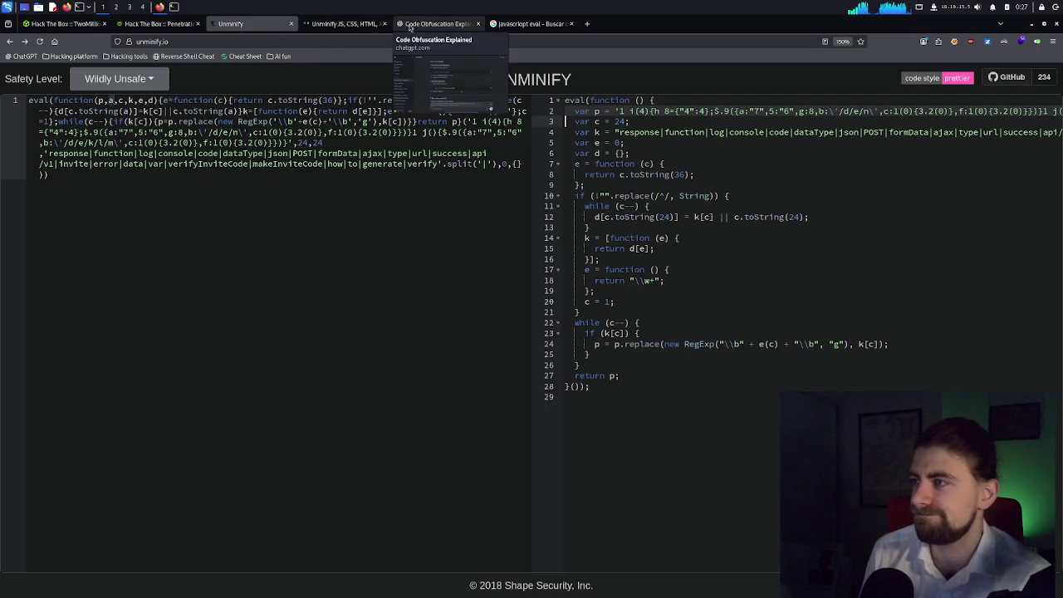
pyautogui.click(182, 28)
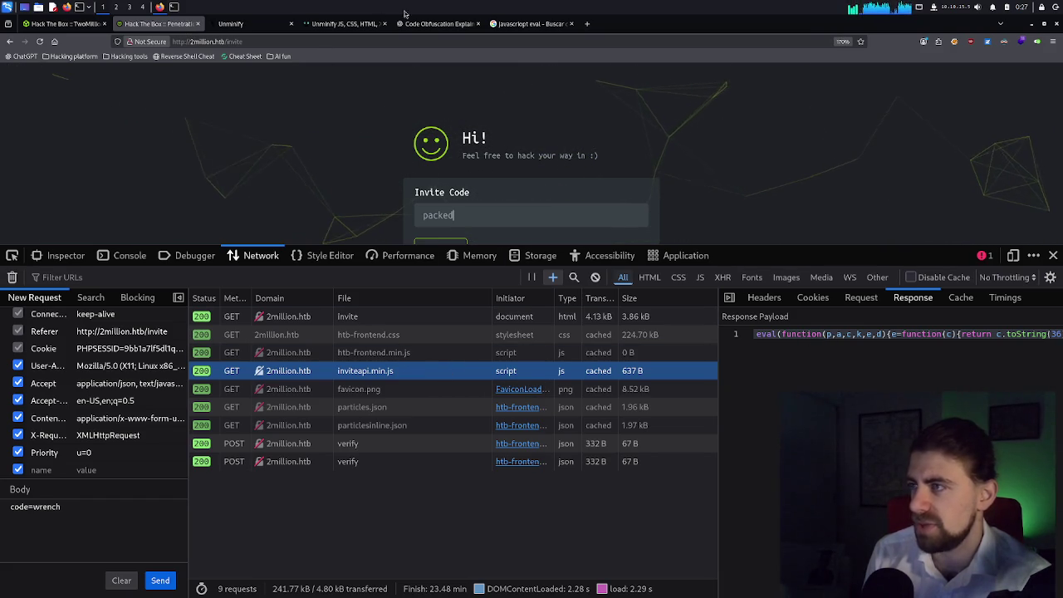
pyautogui.click(436, 23)
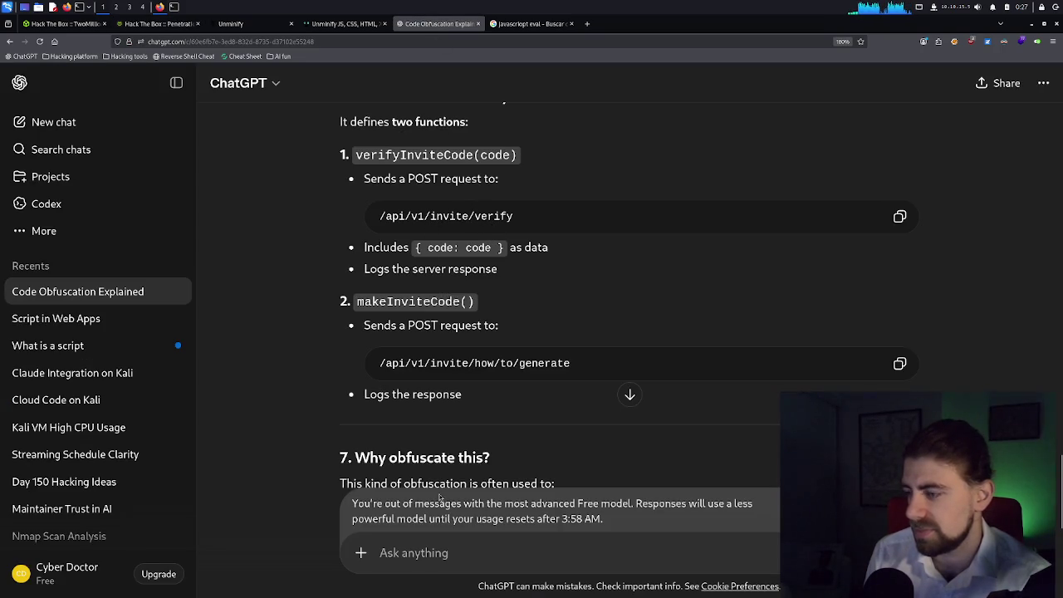
# Ask ChatGPT 'how can i get the api code', read the reply, then open a blank tab.
pyautogui.write('how can i get the api code')
pyautogui.press('Return')
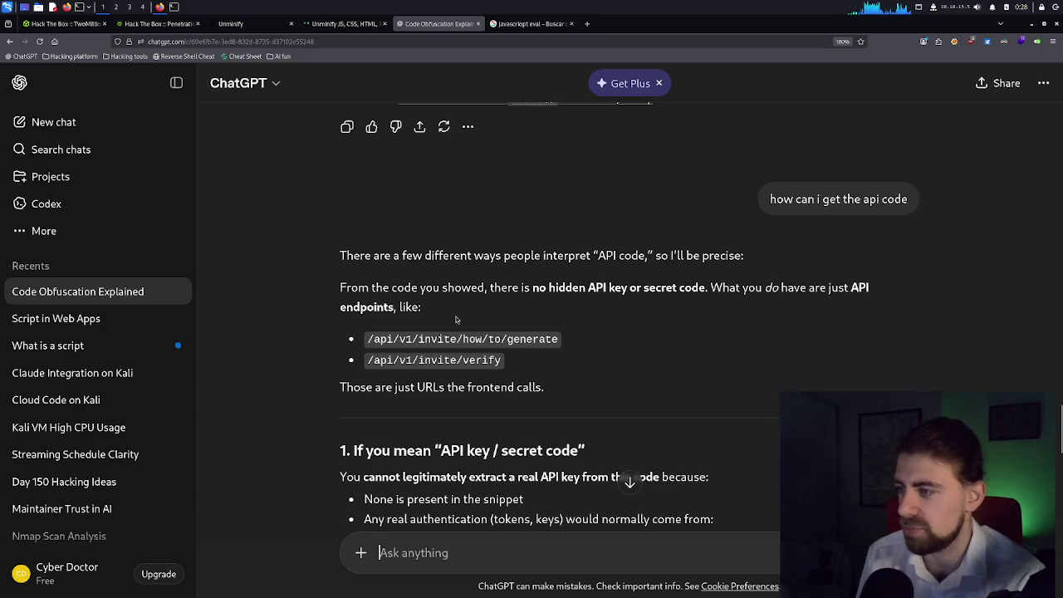
pyautogui.scroll(-2, 459, 321)
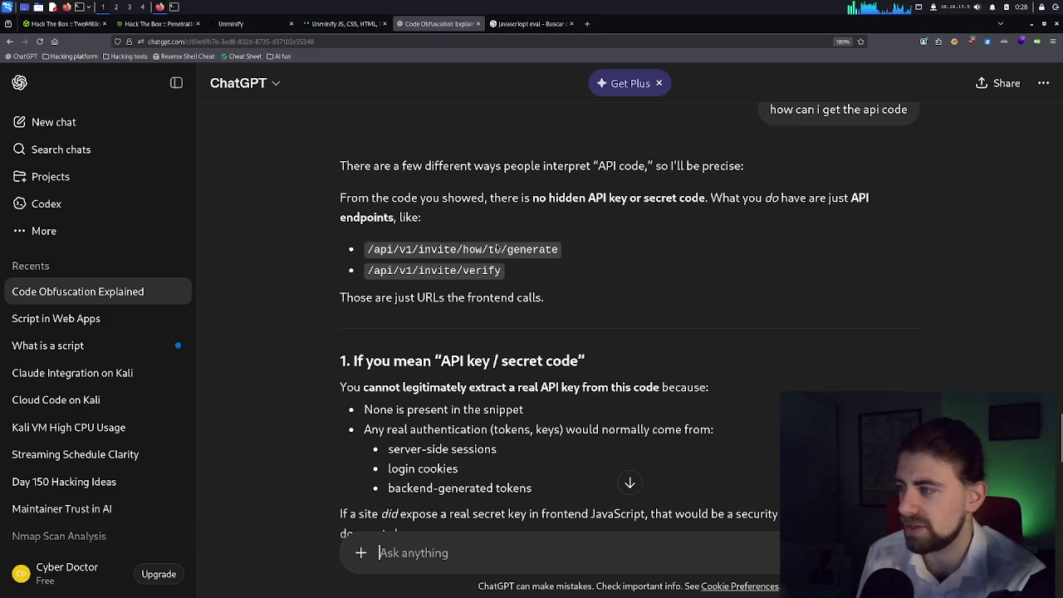
pyautogui.scroll(-2, 462, 271)
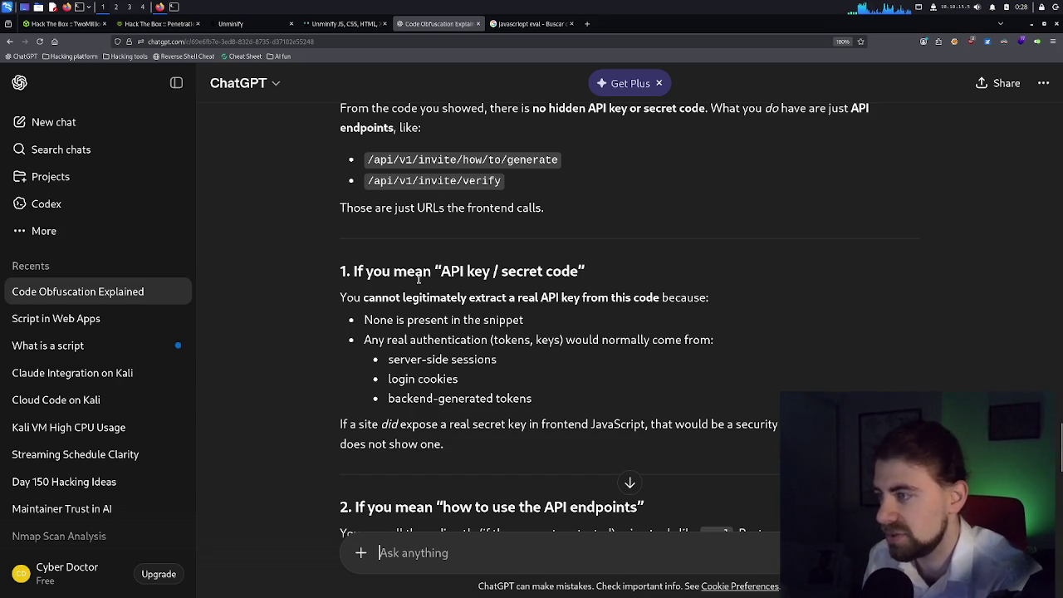
pyautogui.click(588, 23)
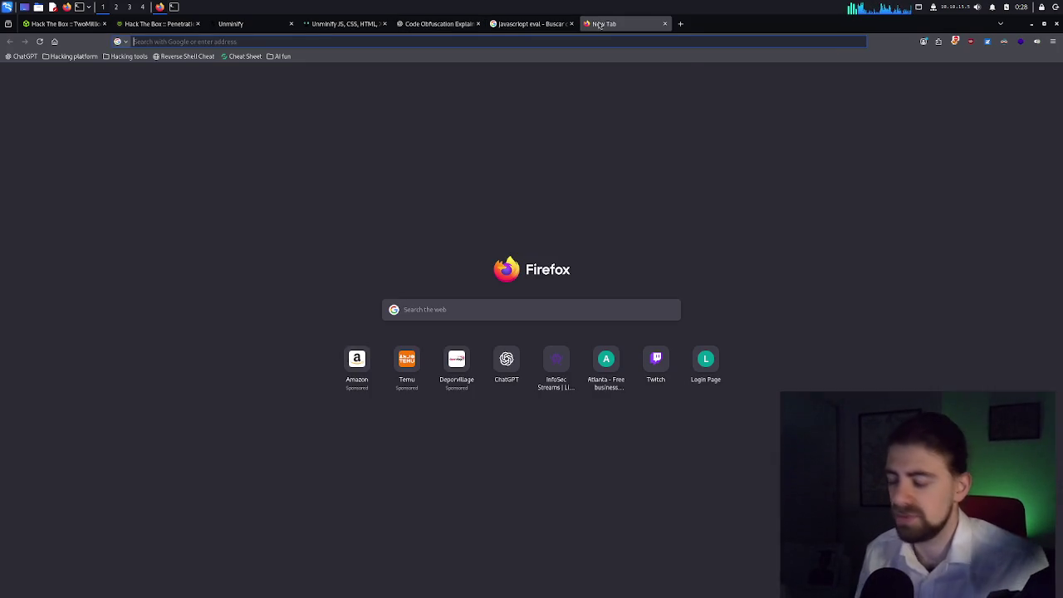
# Search the web for 'what is abn api endpoint' and skim the results.
pyautogui.write('what is a')
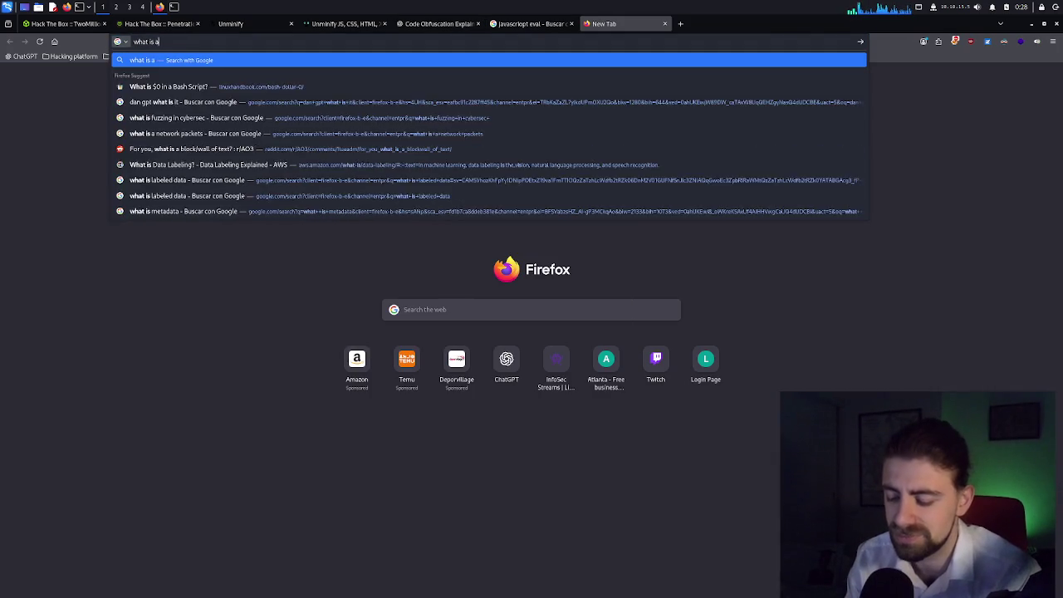
pyautogui.write('bn api endpo')
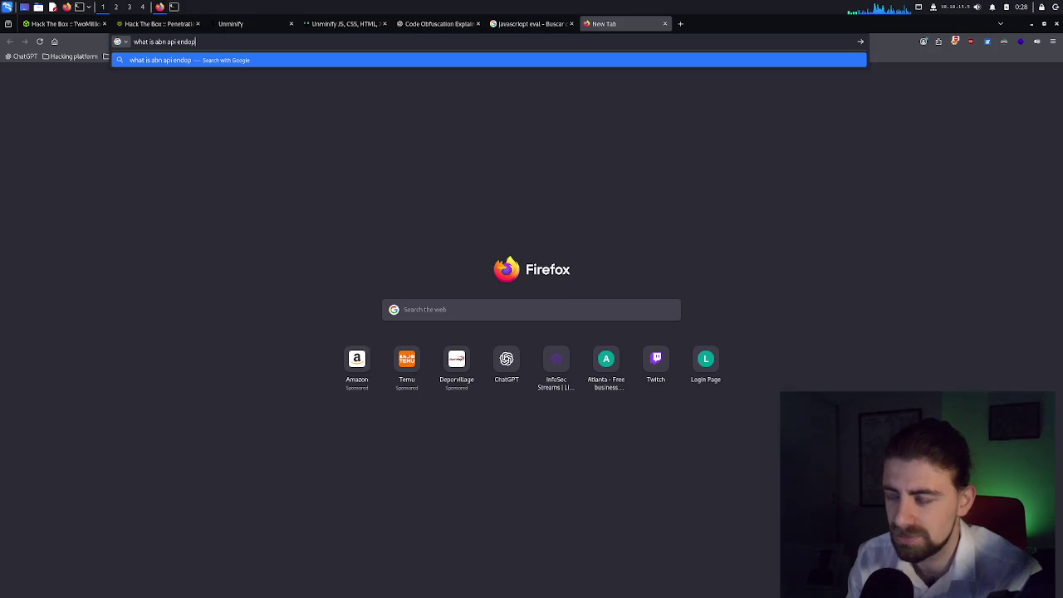
pyautogui.write('int')
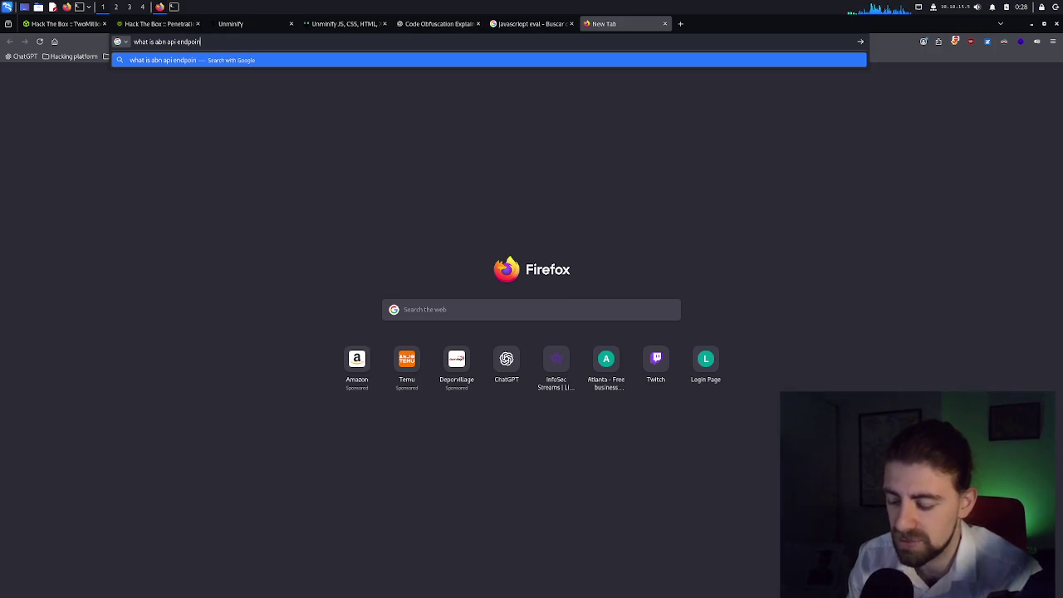
pyautogui.press('Return')
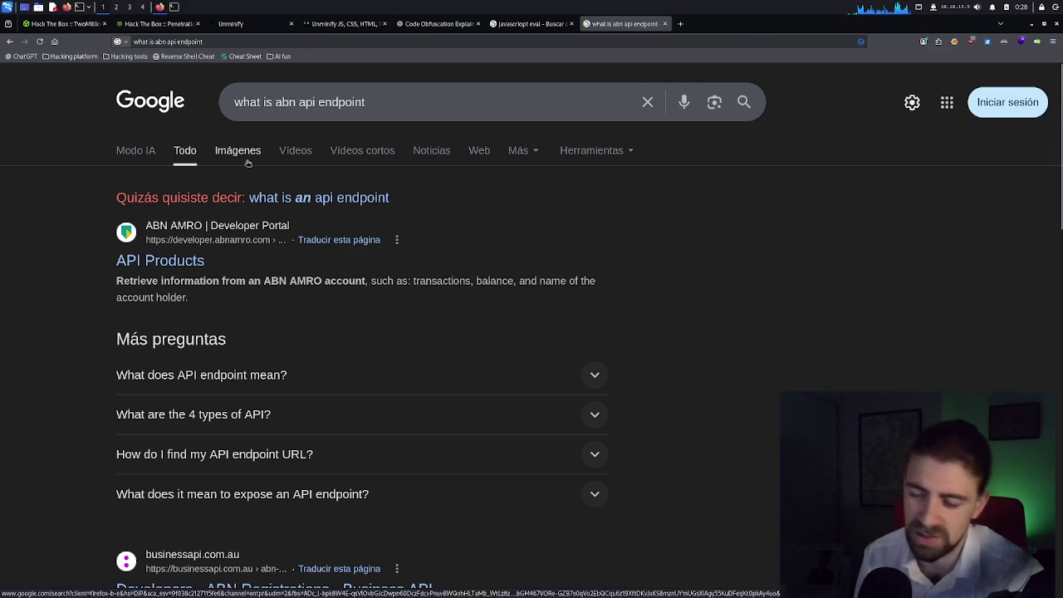
pyautogui.scroll(-2, 246, 166)
pyautogui.scroll(1, 246, 162)
pyautogui.scroll(-1, 246, 162)
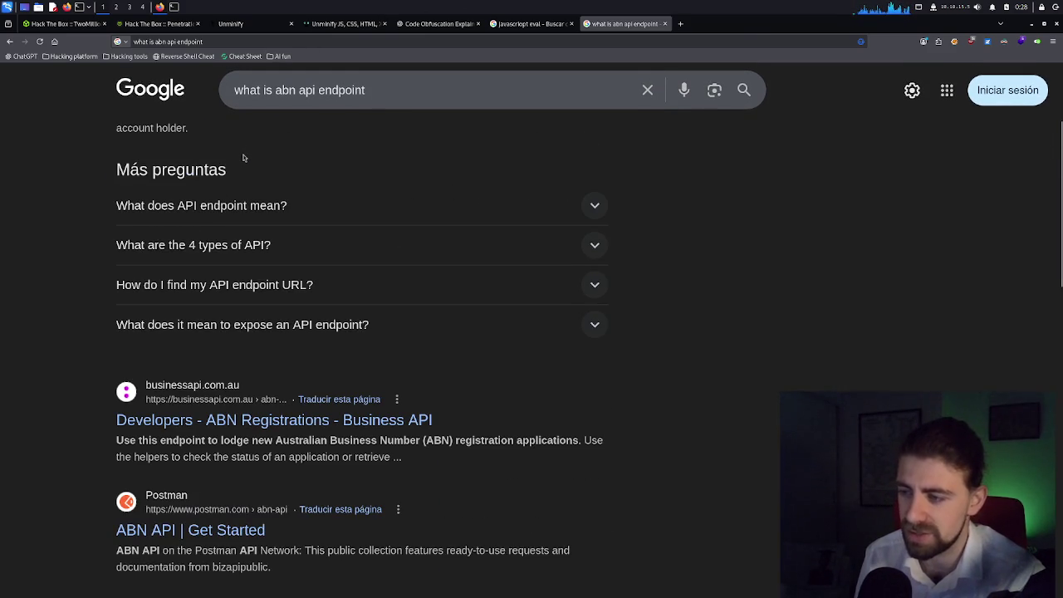
pyautogui.scroll(2, 244, 153)
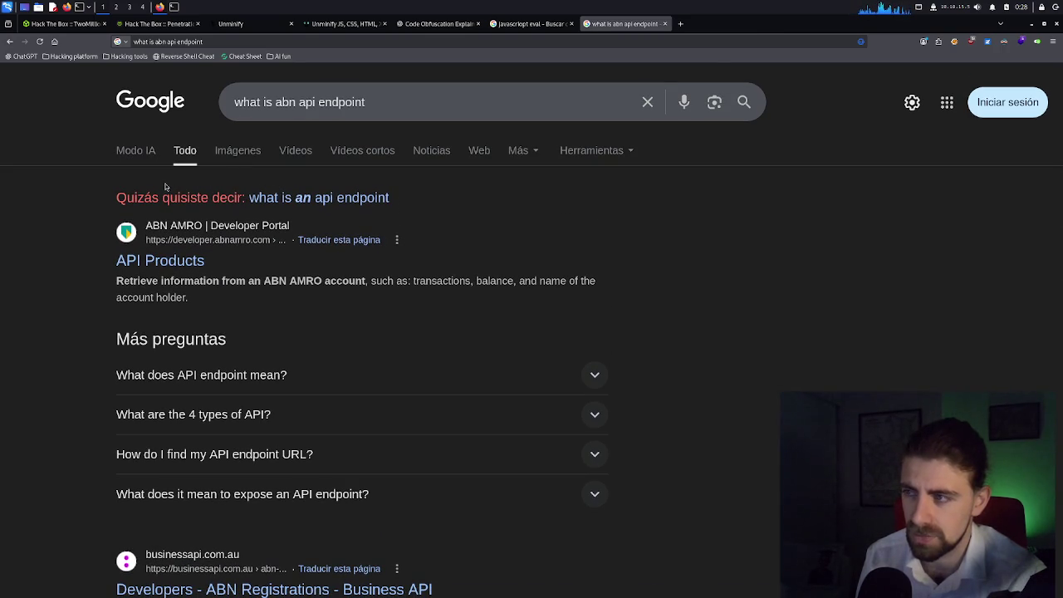
# Correct the query to 'what is an api endpoint', search again, then return to the invite page.
pyautogui.click(293, 102)
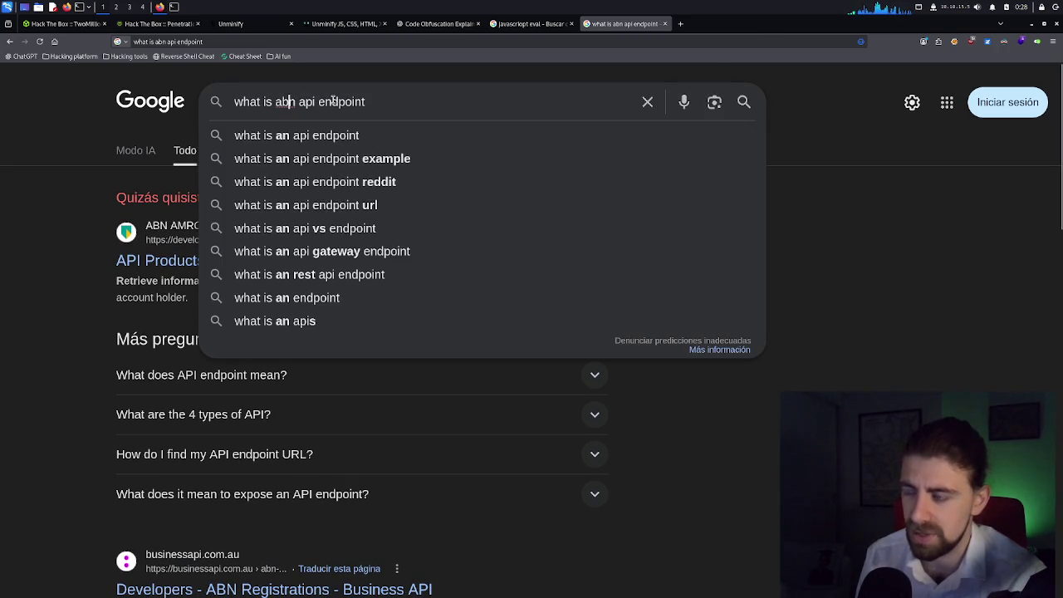
pyautogui.press('BackSpace')
pyautogui.press('Return')
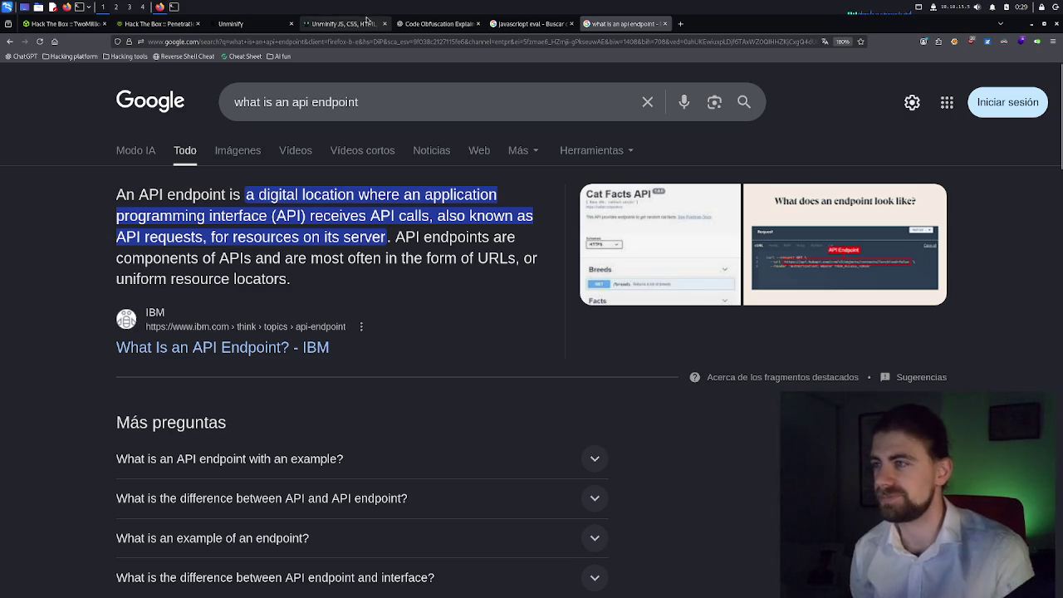
pyautogui.click(154, 24)
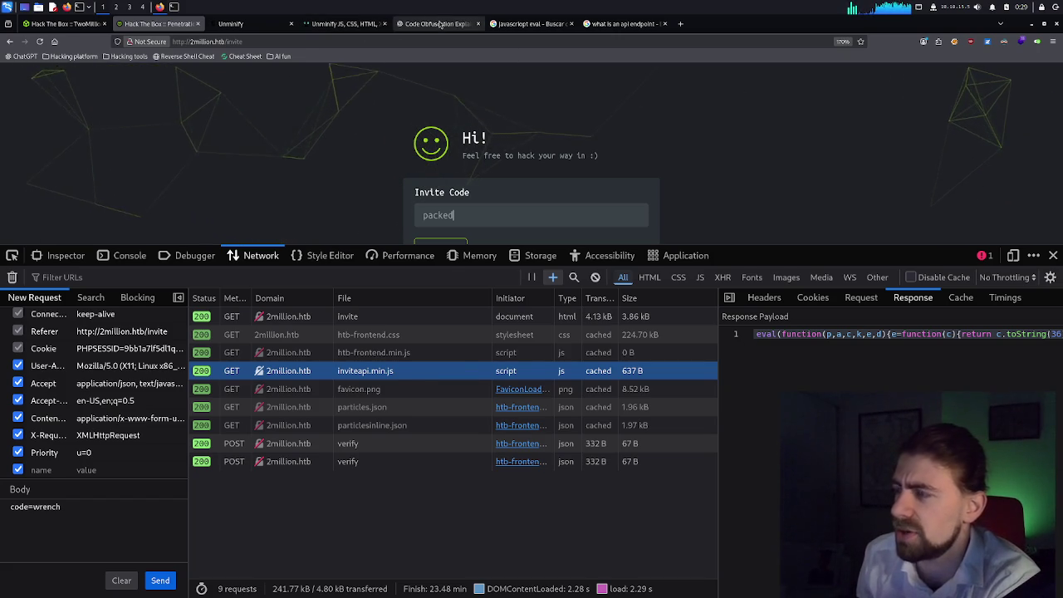
pyautogui.click(400, 23)
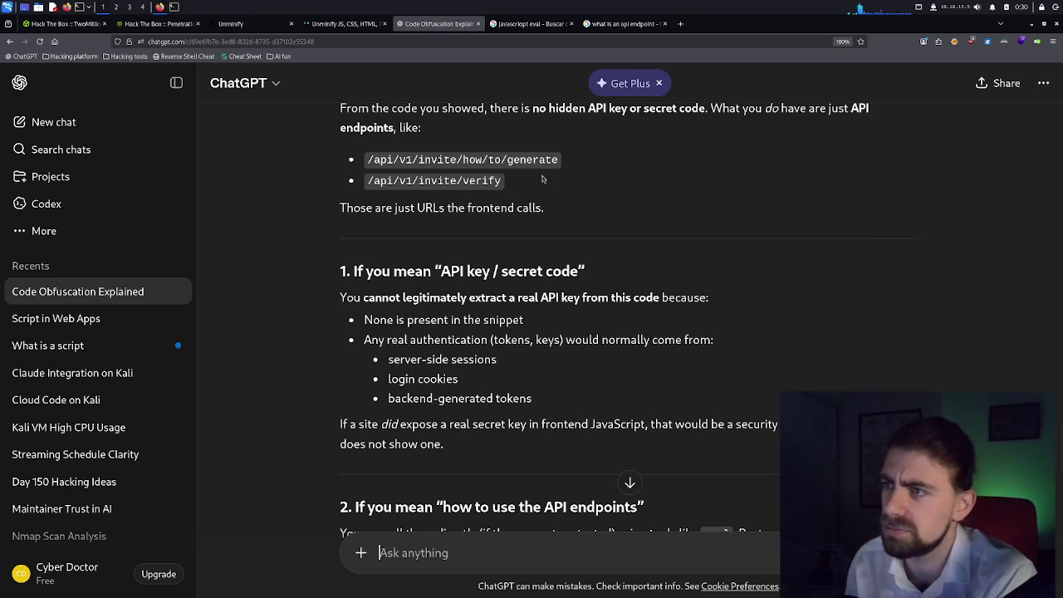
pyautogui.click(181, 27)
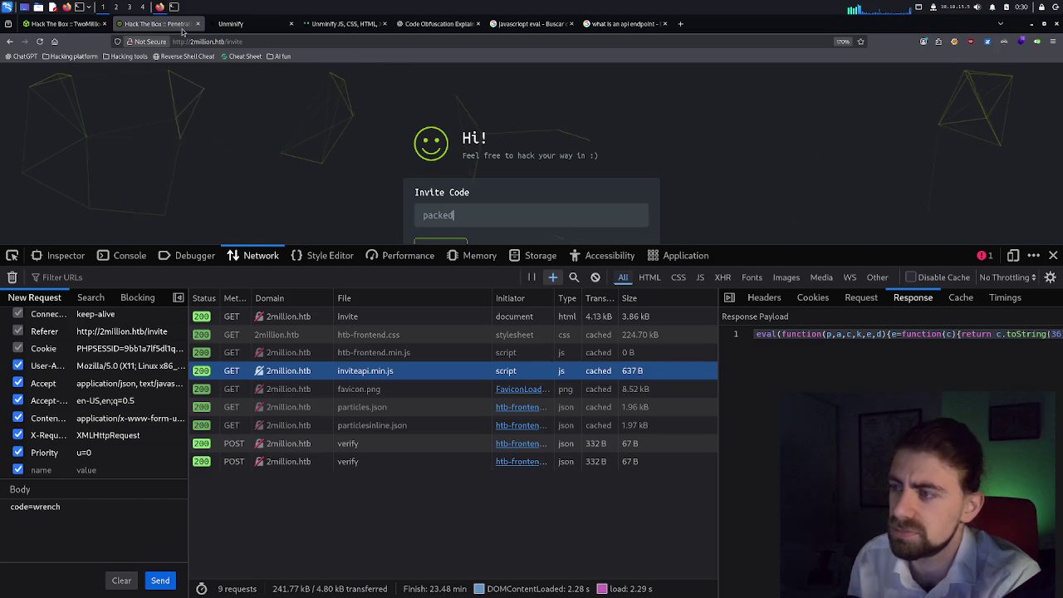
pyautogui.click(536, 256)
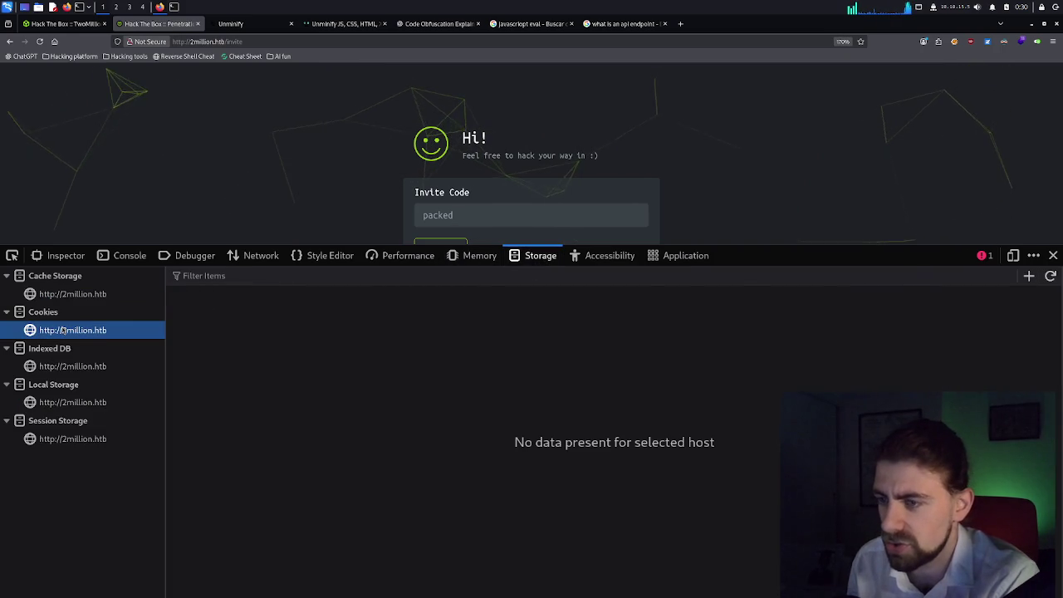
pyautogui.click(72, 330)
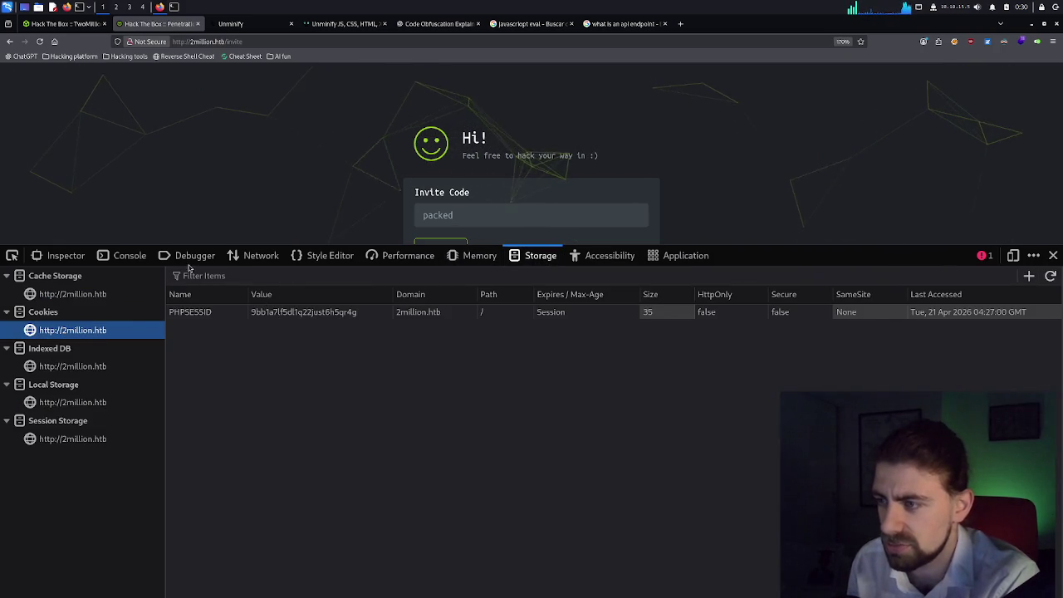
pyautogui.click(260, 256)
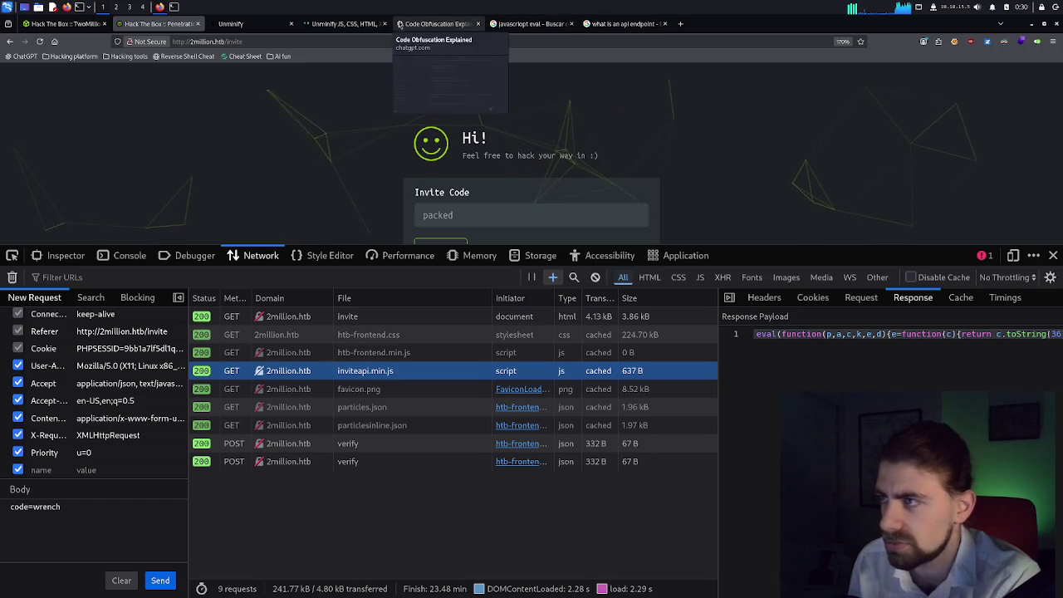
pyautogui.click(429, 23)
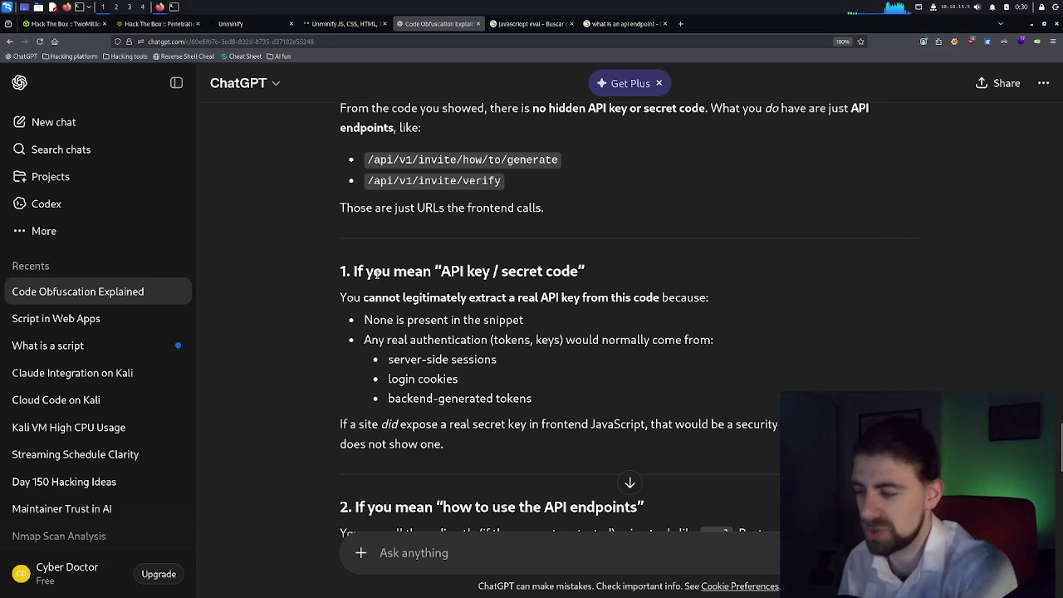
# Read ChatGPT's reply down to its Bottom line summary, then switch to the Unminify tab.
pyautogui.scroll(-2, 523, 356)
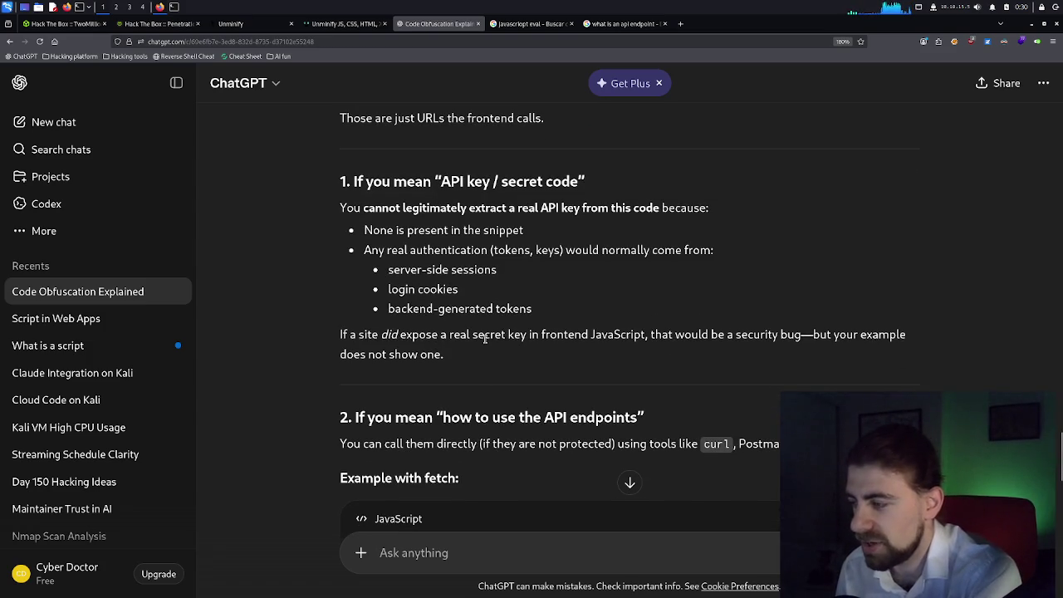
pyautogui.scroll(-2, 485, 338)
pyautogui.scroll(-2, 484, 339)
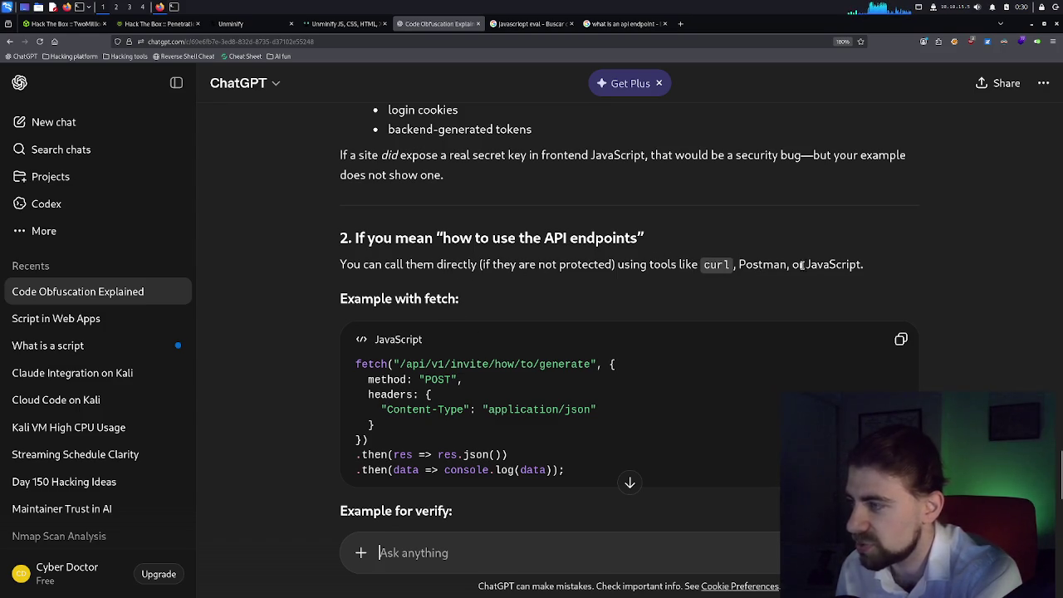
pyautogui.scroll(-1, 534, 306)
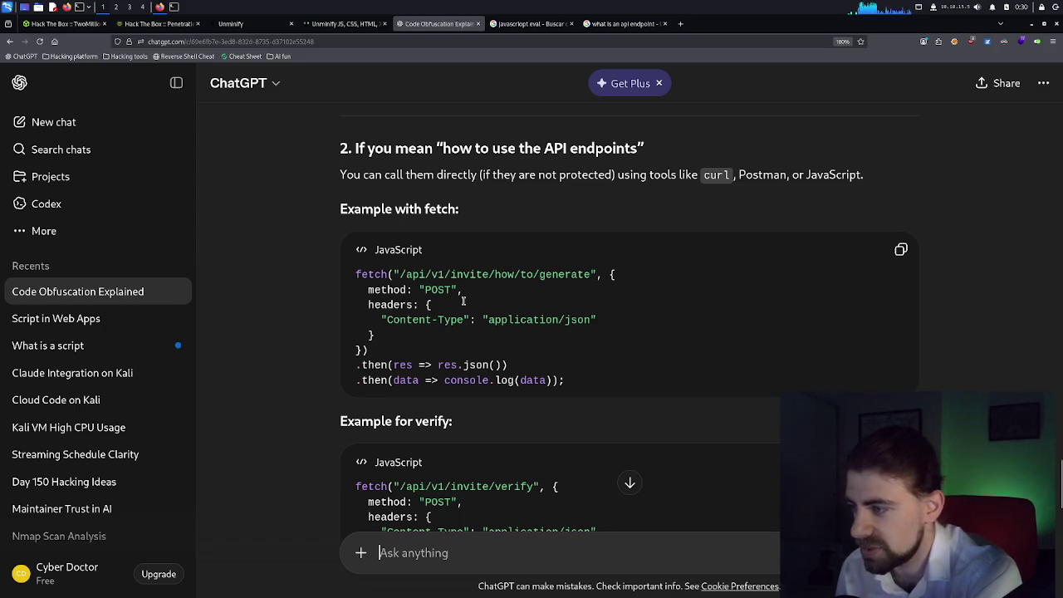
pyautogui.scroll(-1, 463, 301)
pyautogui.scroll(-1, 464, 300)
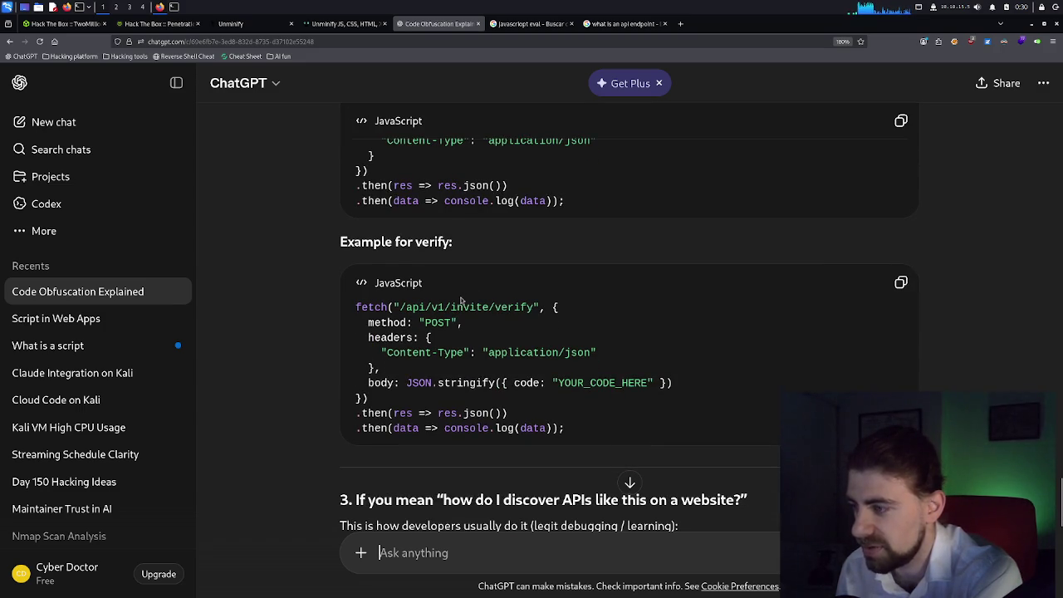
pyautogui.scroll(-1, 462, 300)
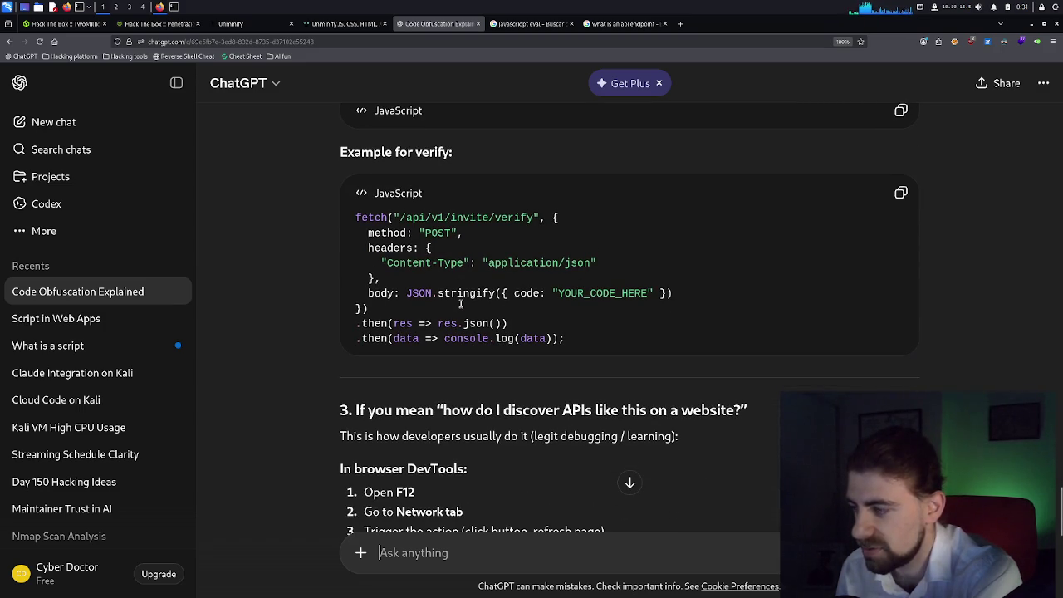
pyautogui.scroll(-1, 459, 306)
pyautogui.scroll(-1, 458, 305)
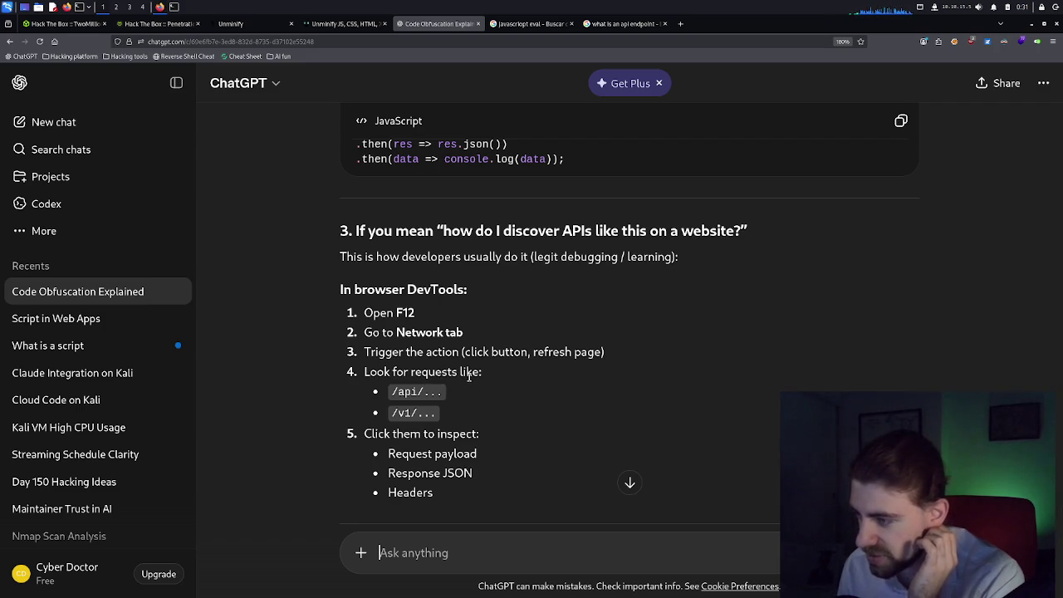
pyautogui.scroll(-3, 469, 375)
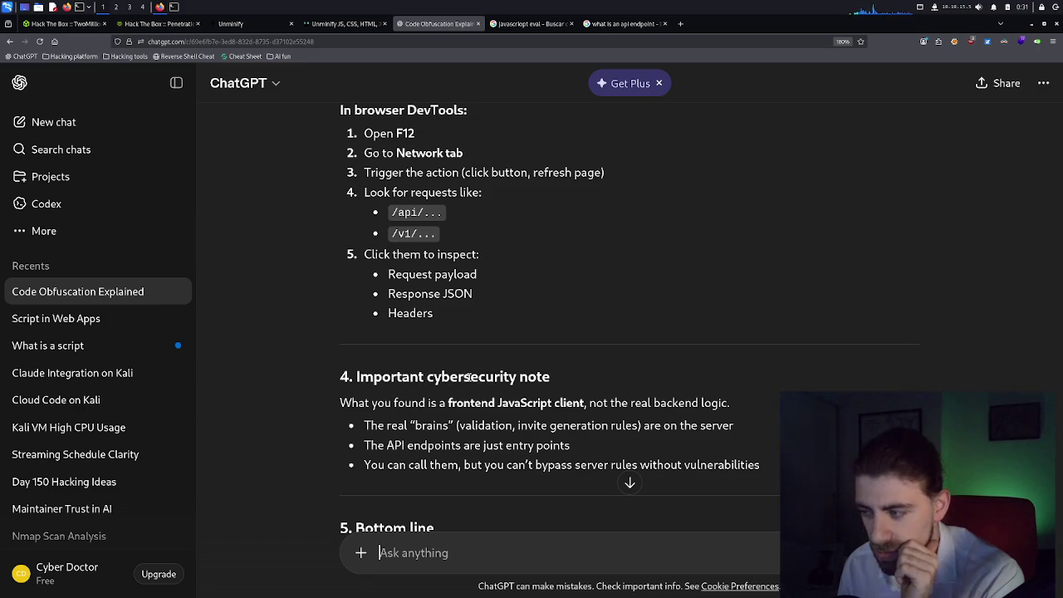
pyautogui.scroll(-3, 551, 465)
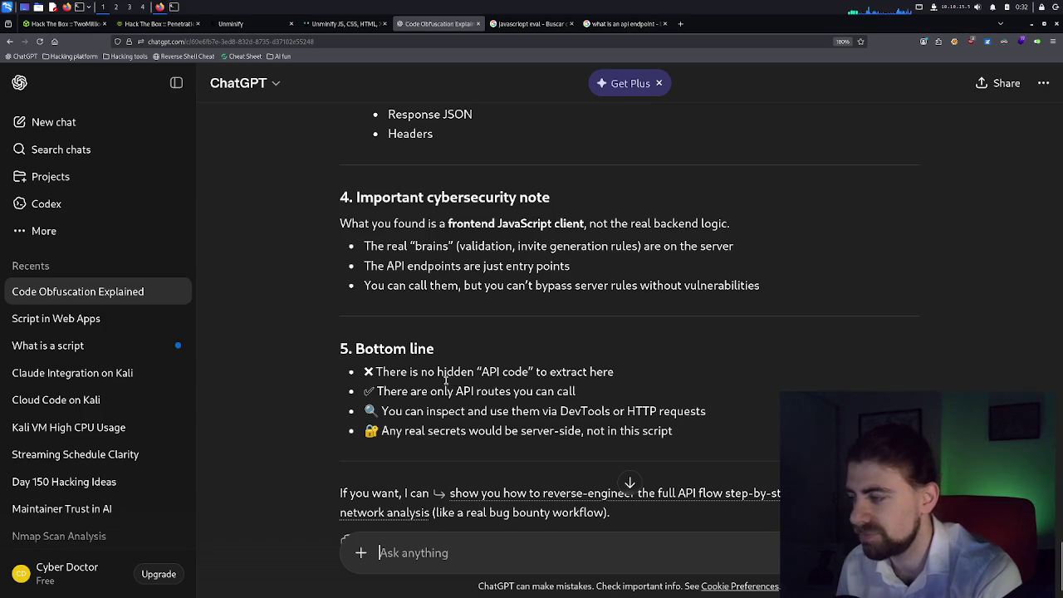
pyautogui.click(233, 23)
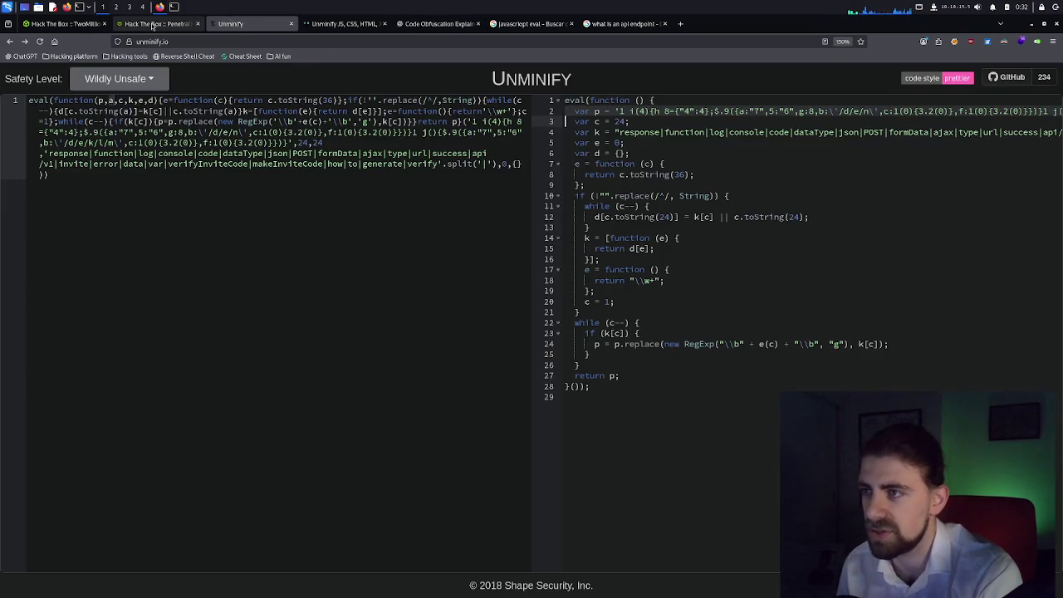
# Inspect the invite code input's markup on 2million.htb, then return to the ChatGPT conversation.
pyautogui.click(143, 25)
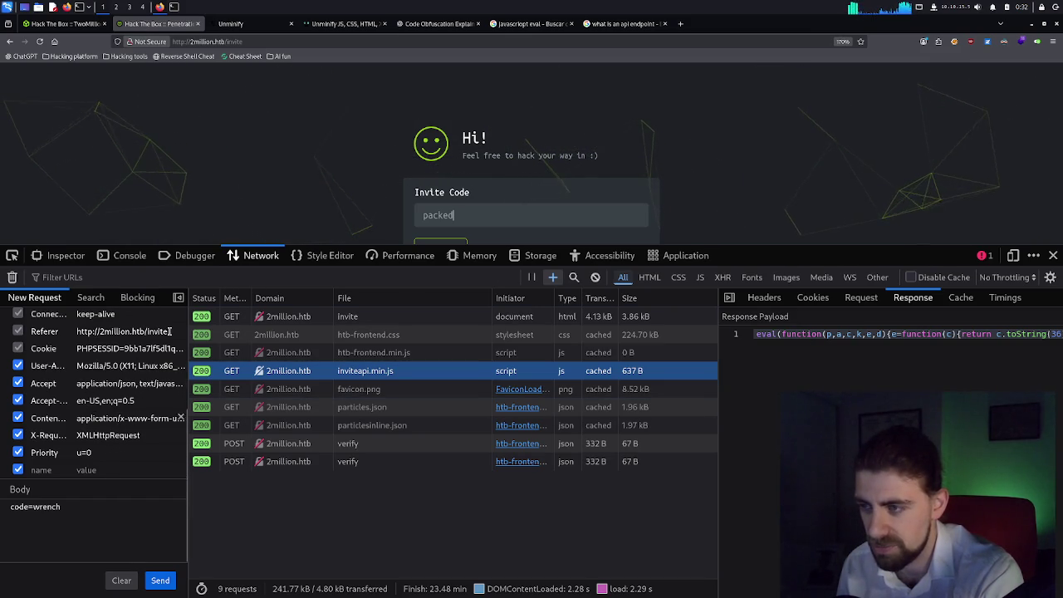
pyautogui.click(67, 256)
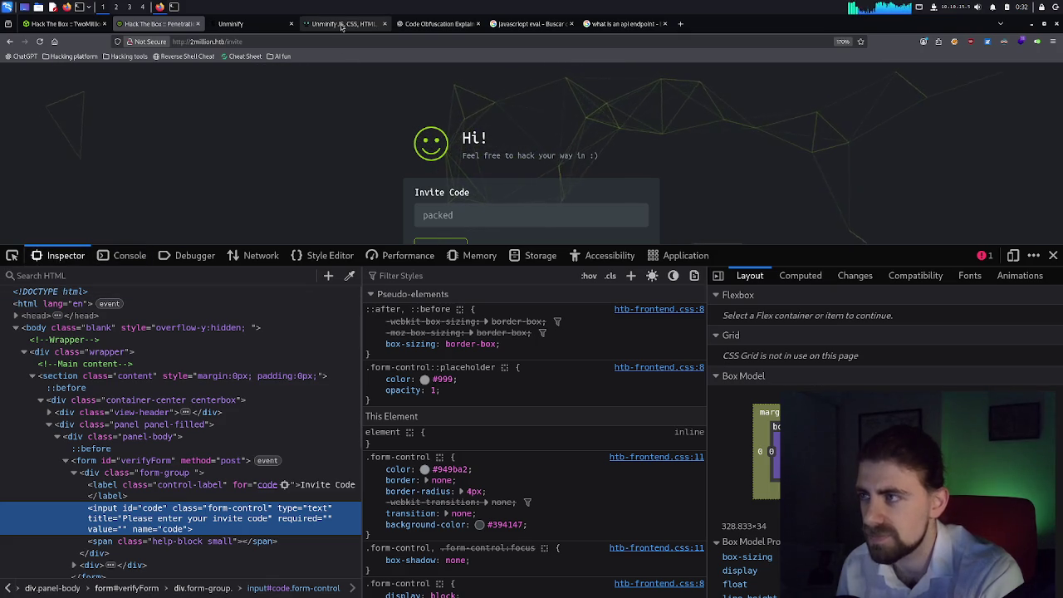
pyautogui.click(436, 24)
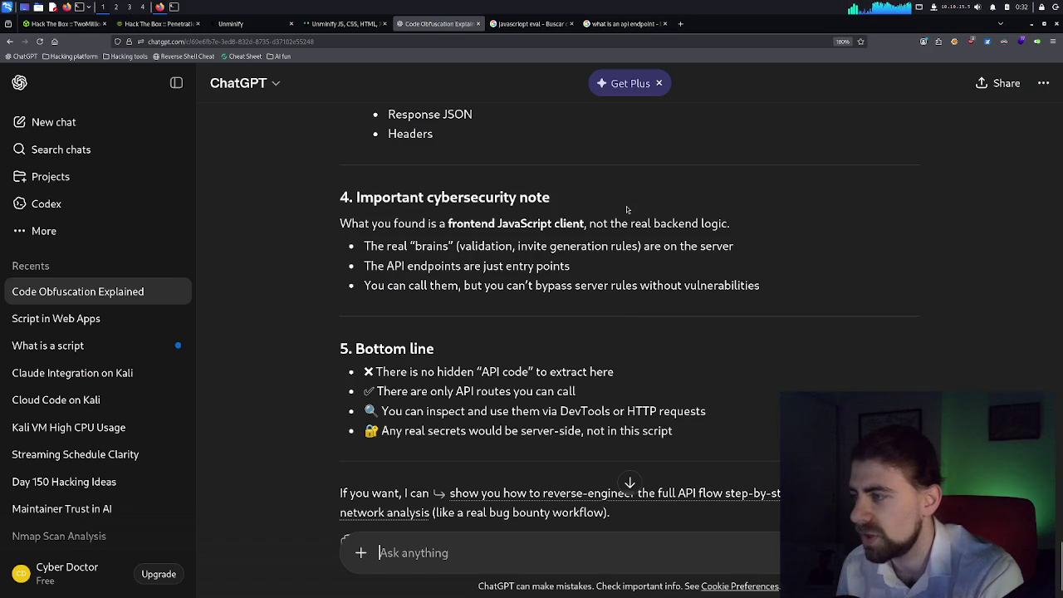
# Copy ChatGPT's fetch example for the generate endpoint, then return to the 2million.htb invite page.
pyautogui.scroll(15, 477, 281)
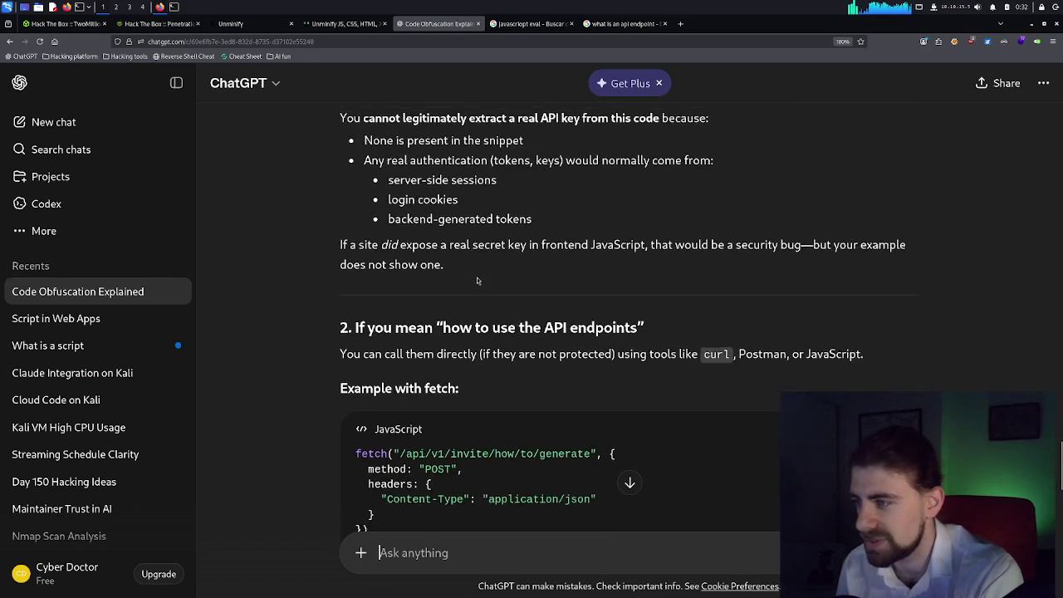
pyautogui.scroll(-2, 479, 281)
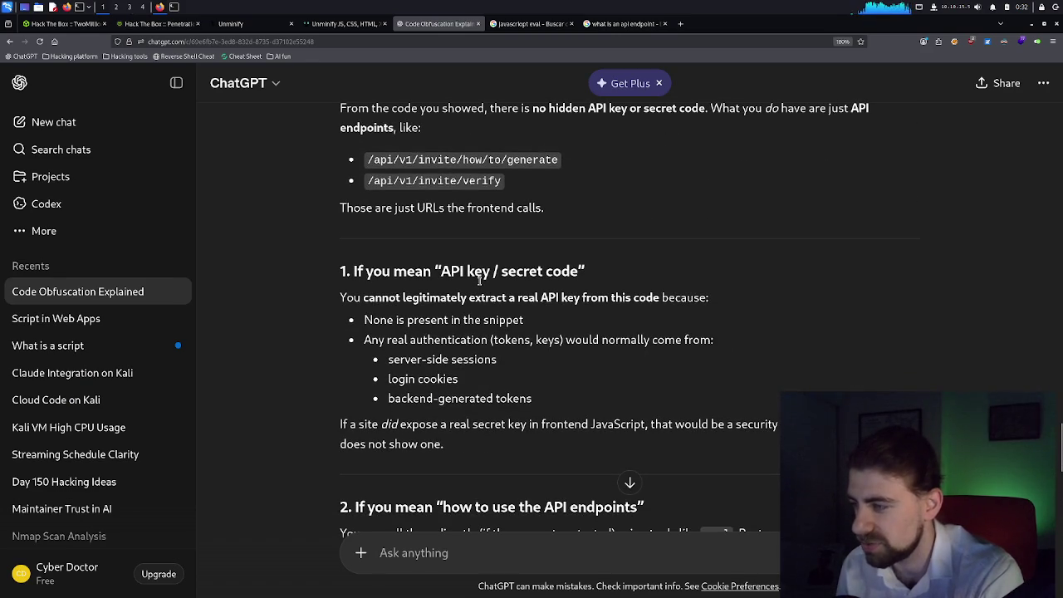
pyautogui.scroll(-6, 545, 280)
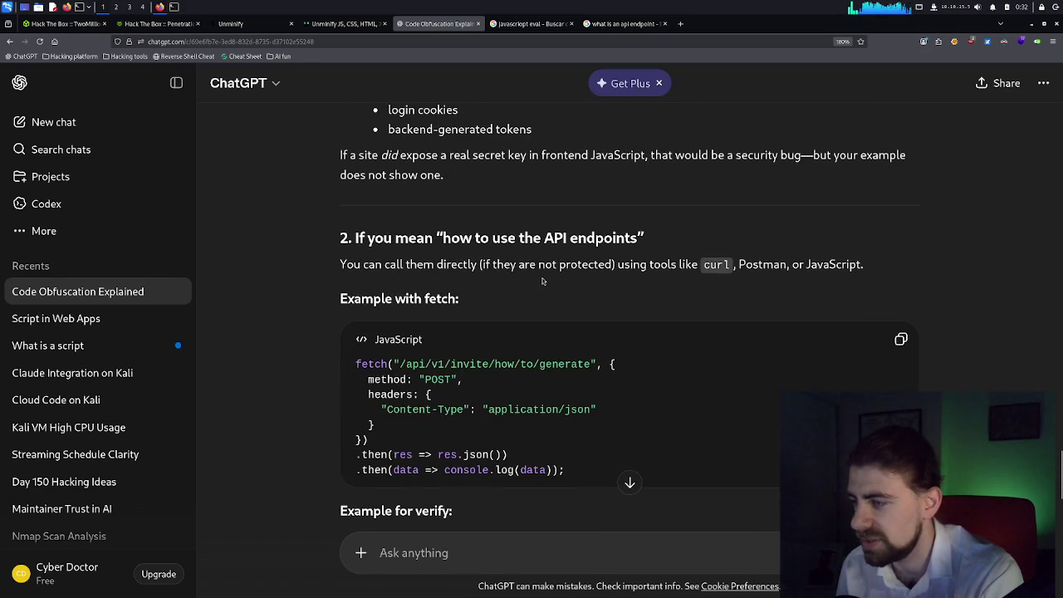
pyautogui.doubleClick(705, 266)
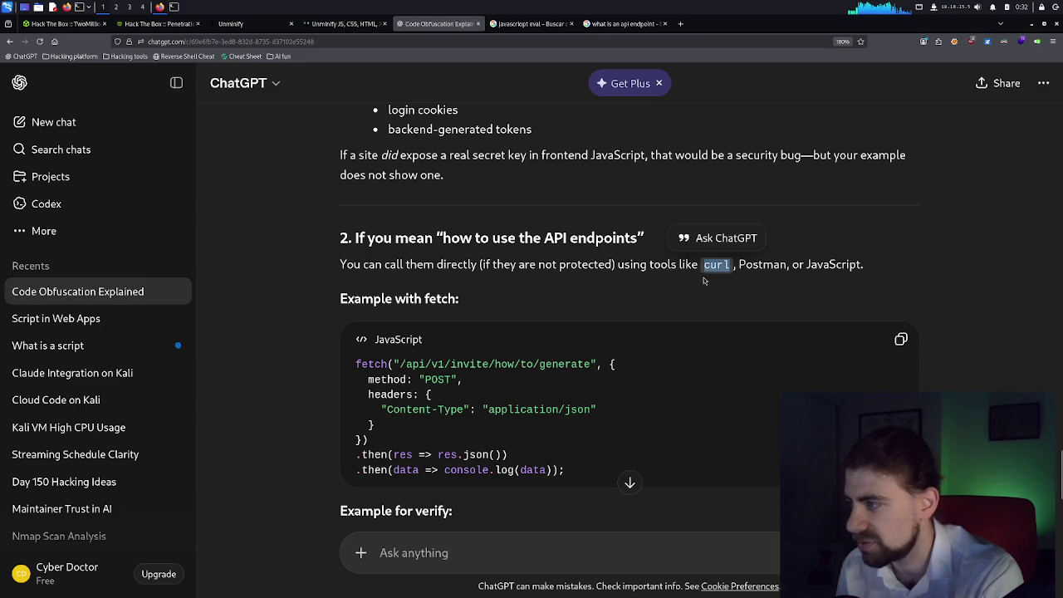
pyautogui.click(452, 556)
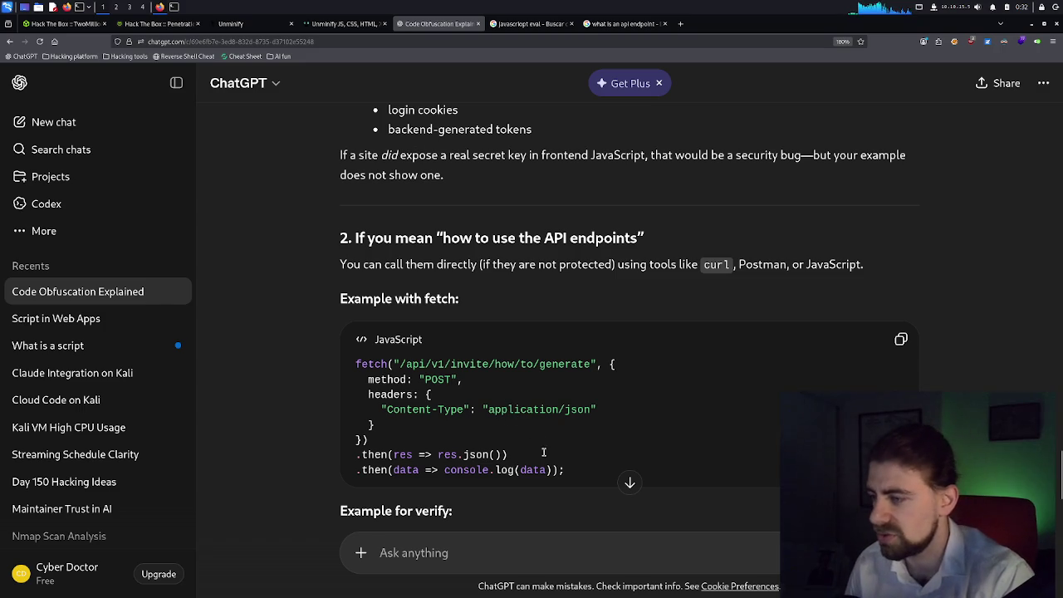
pyautogui.moveTo(567, 470)
pyautogui.mouseDown()
pyautogui.moveTo(359, 470)
pyautogui.moveTo(364, 366)
pyautogui.mouseUp()
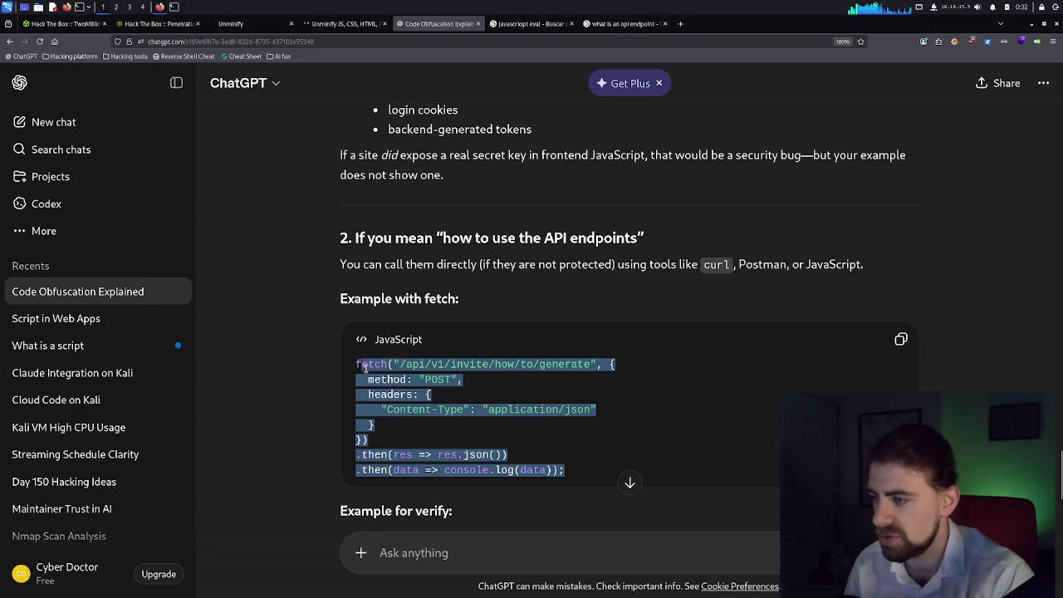
pyautogui.rightClick(358, 366)
pyautogui.click(424, 372)
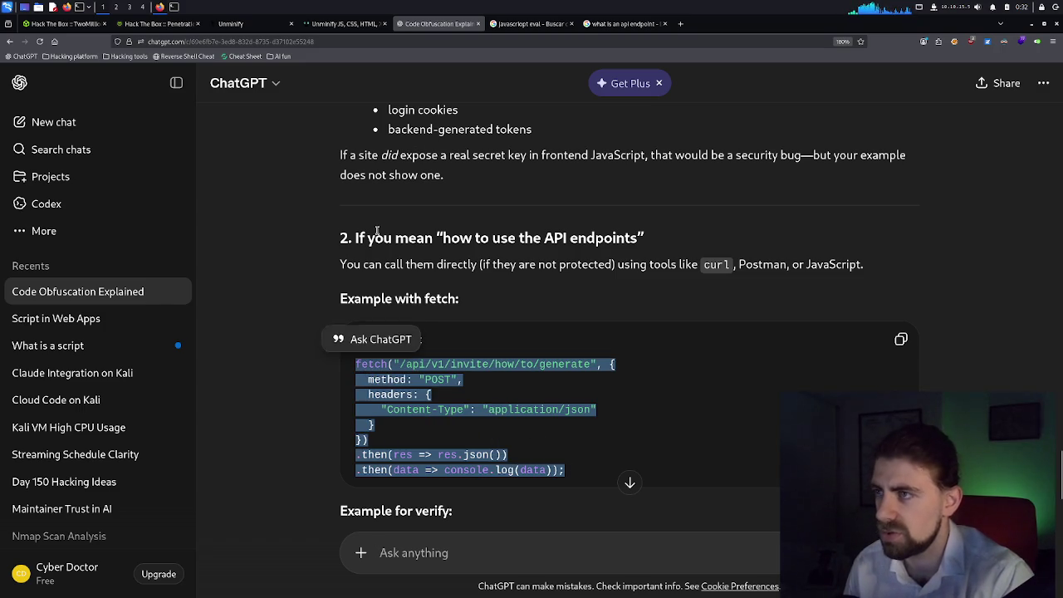
pyautogui.click(189, 23)
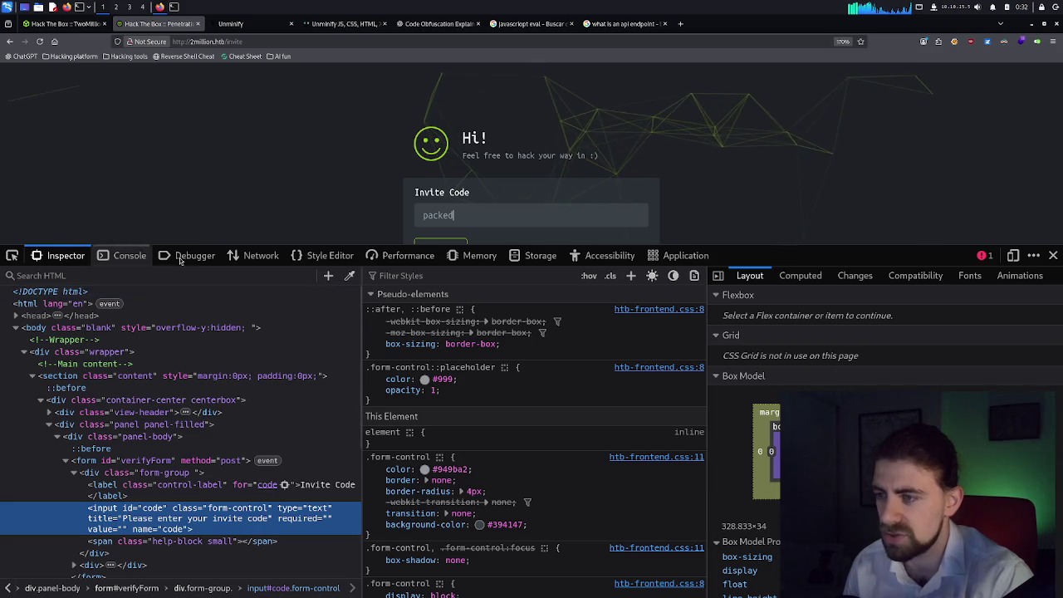
# Open htb-frontend.min.js, inviteapi.min.js and the anonymous code script from 2million.htb in the Debugger.
pyautogui.click(189, 255)
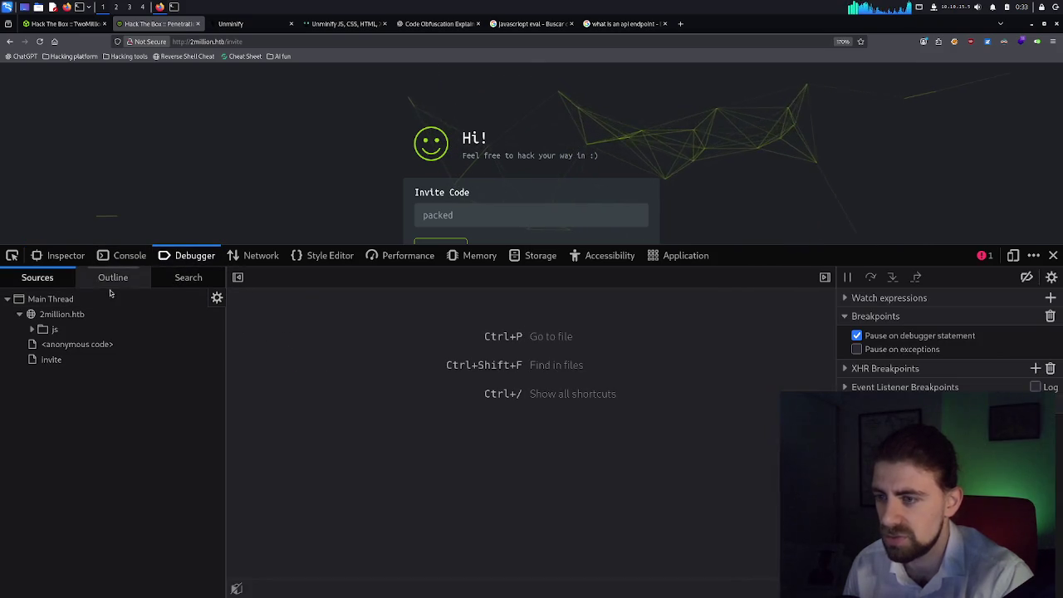
pyautogui.click(36, 331)
pyautogui.click(76, 346)
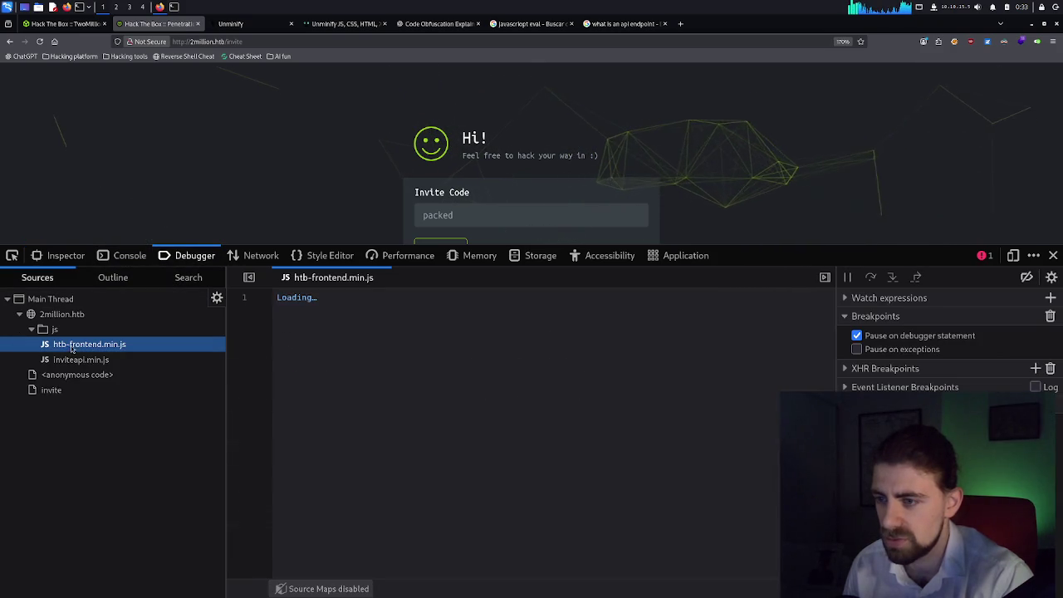
pyautogui.click(79, 359)
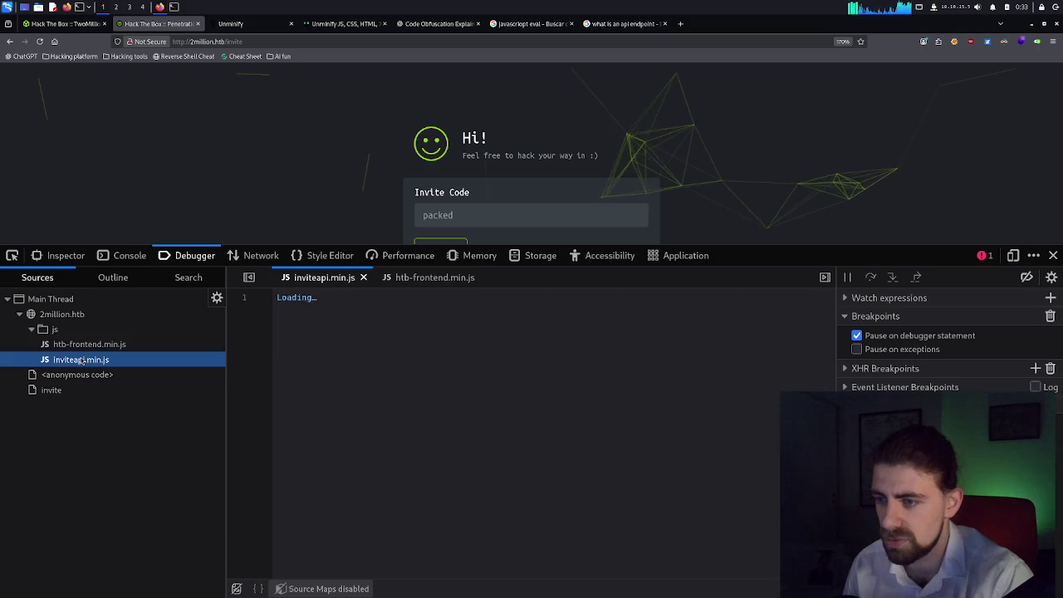
pyautogui.click(78, 375)
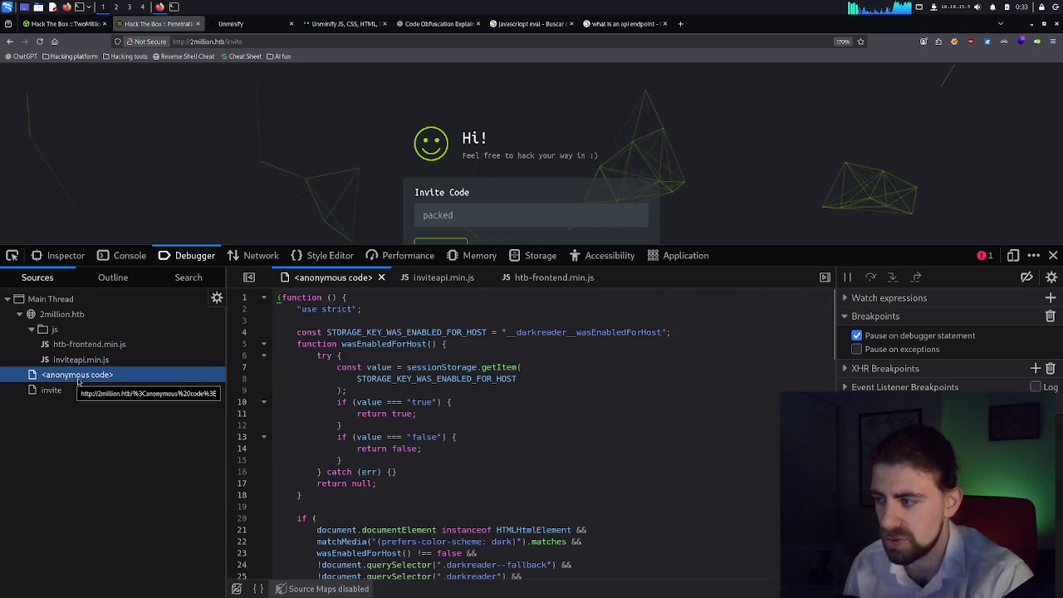
# Scroll through the anonymous script's source, collapse the source tree and return to the Console.
pyautogui.scroll(-10, 415, 402)
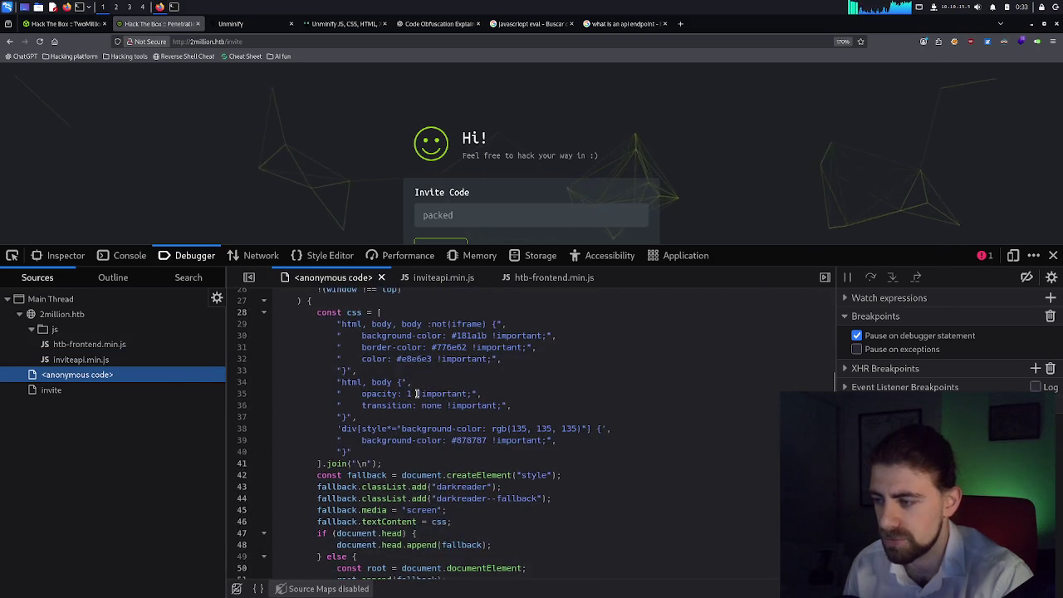
pyautogui.scroll(-7, 417, 393)
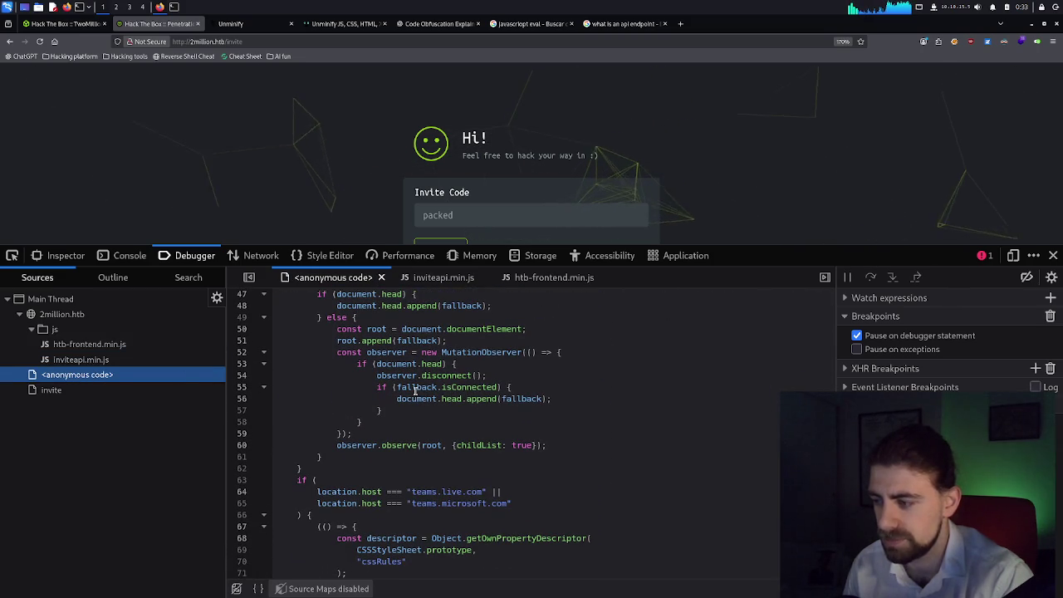
pyautogui.scroll(-4, 416, 393)
pyautogui.scroll(-2, 327, 351)
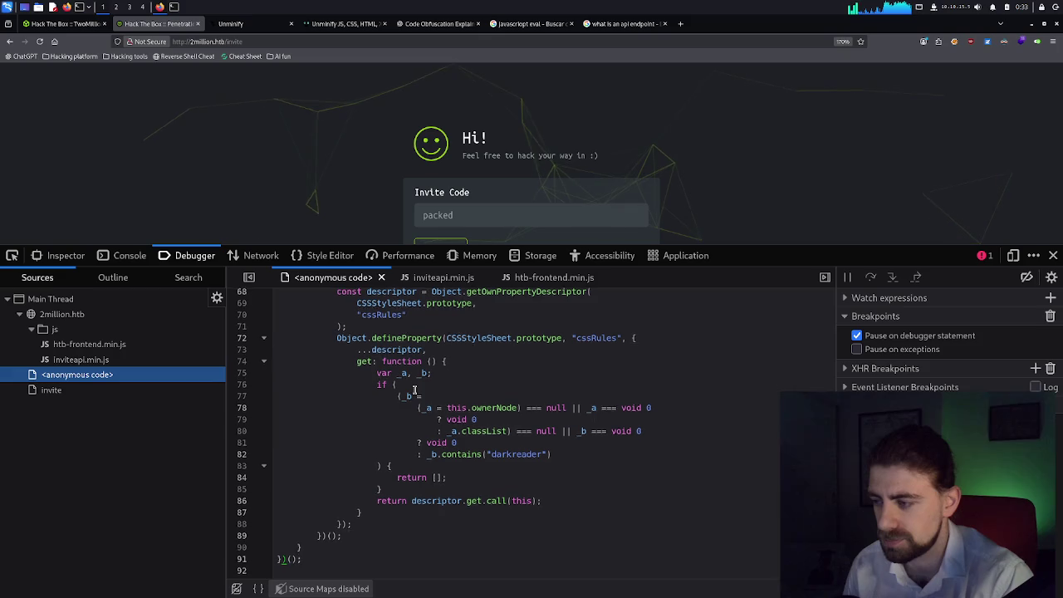
pyautogui.click(125, 298)
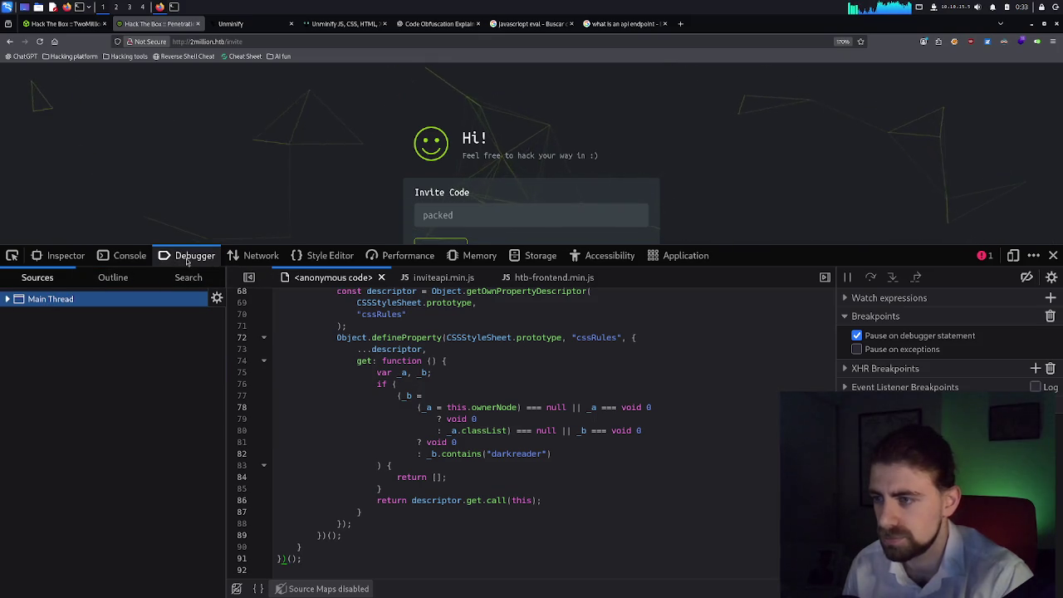
pyautogui.click(121, 260)
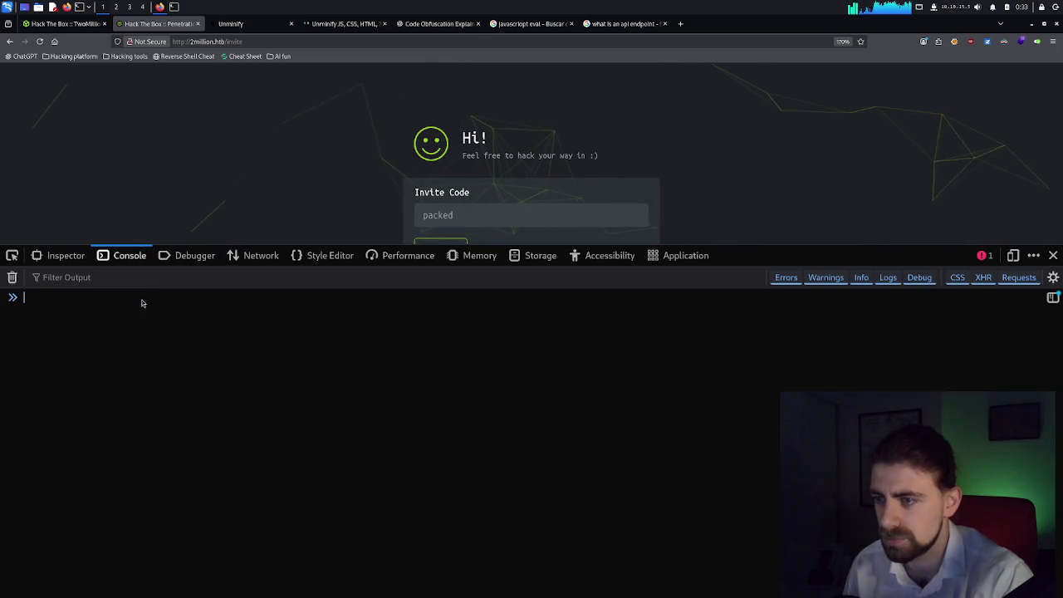
# Paste and run the invite-generate fetch call with the JSON Content-Type header in the console.
pyautogui.hotkey('ctrl', 'v')
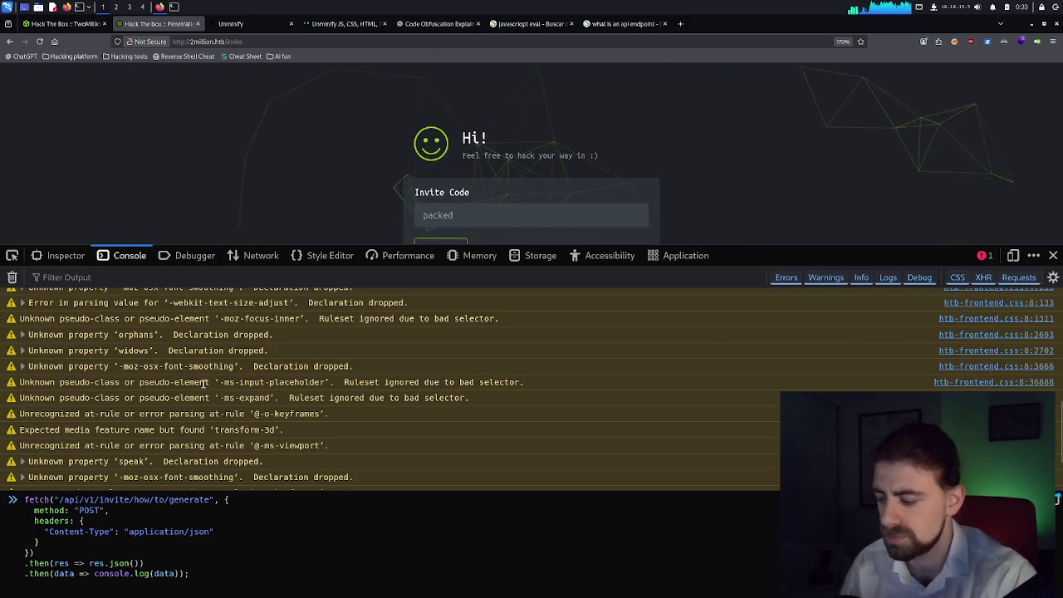
pyautogui.press('Return')
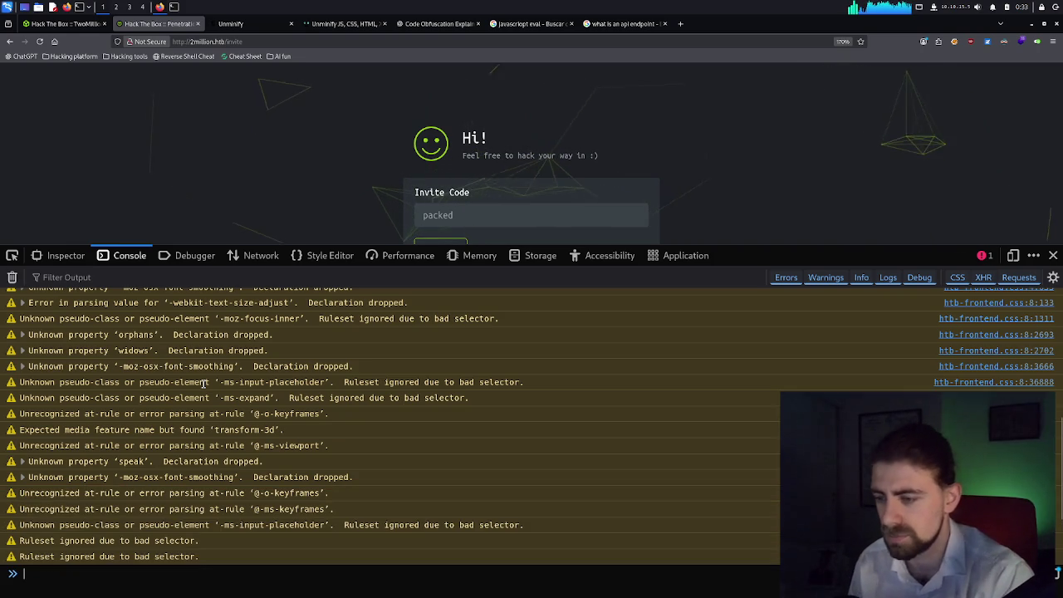
pyautogui.press('Up')
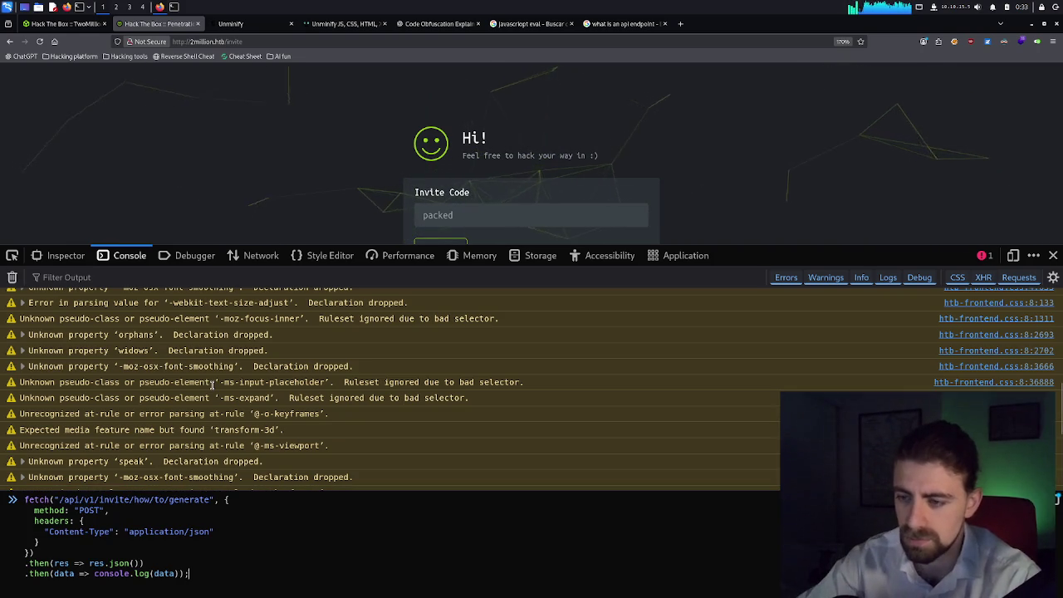
pyautogui.press('Down')
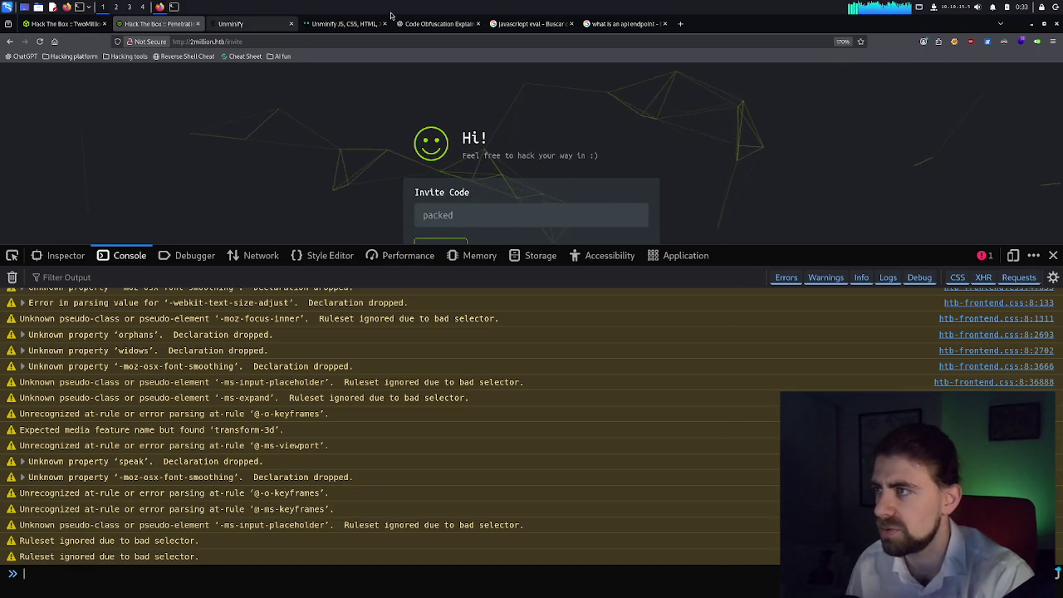
pyautogui.click(429, 22)
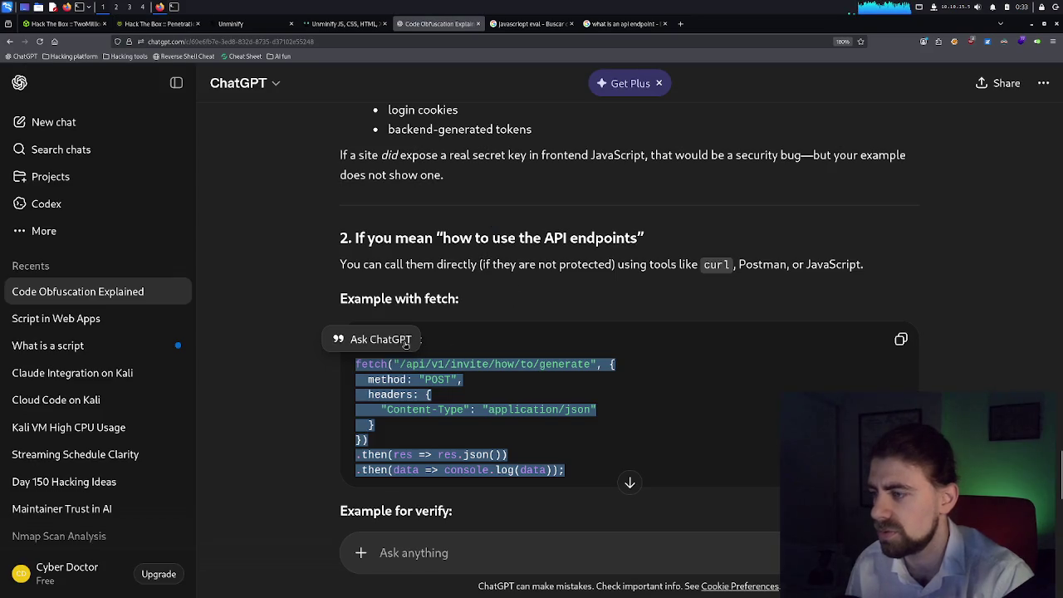
# Select the 'Example with fetch' heading in ChatGPT's previous answer.
pyautogui.click(526, 422)
pyautogui.doubleClick(425, 304)
pyautogui.scroll(-3, 432, 349)
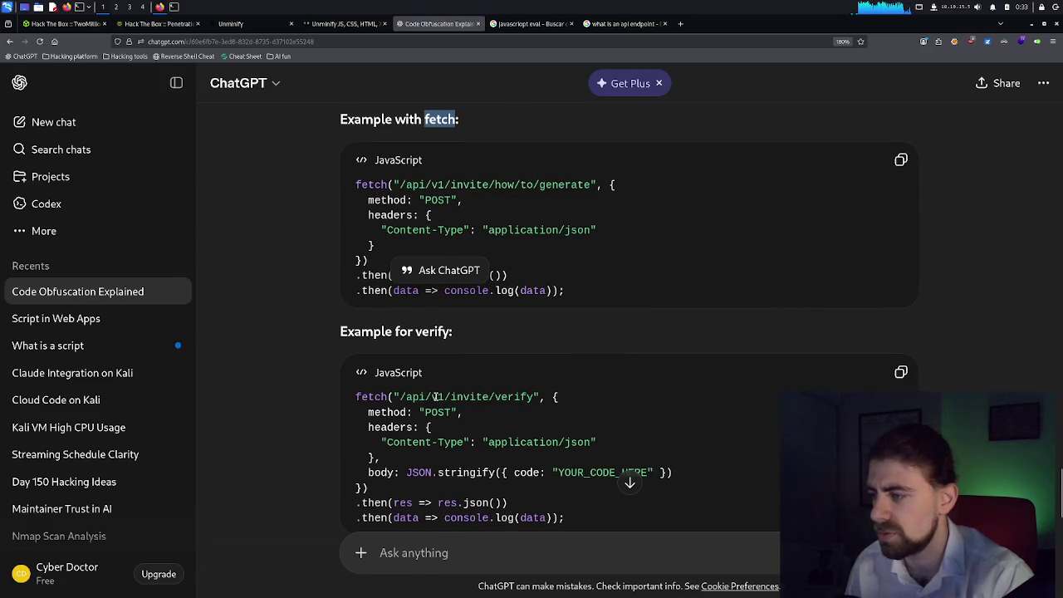
pyautogui.scroll(1, 435, 398)
pyautogui.tripleClick(396, 214)
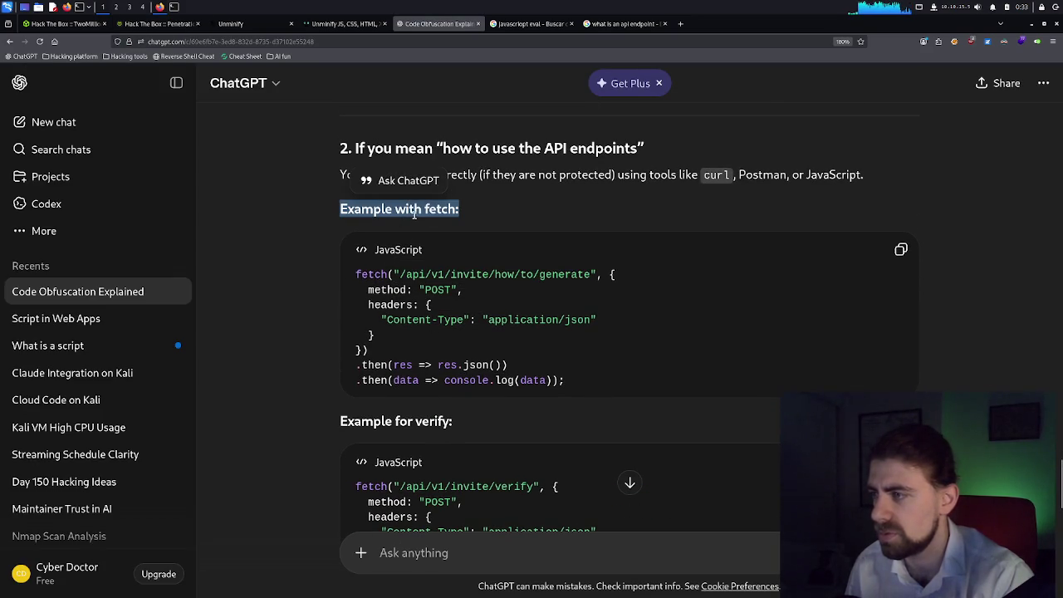
# Ask ChatGPT 'Where should i type the code for example with fetch'.
pyautogui.click(401, 550)
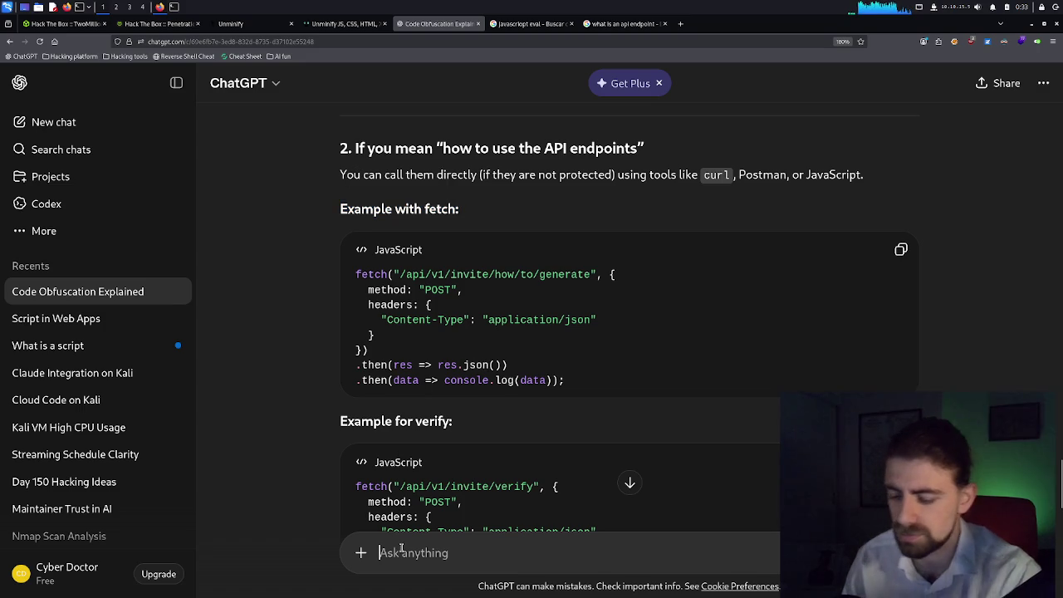
pyautogui.write('Where should i typo')
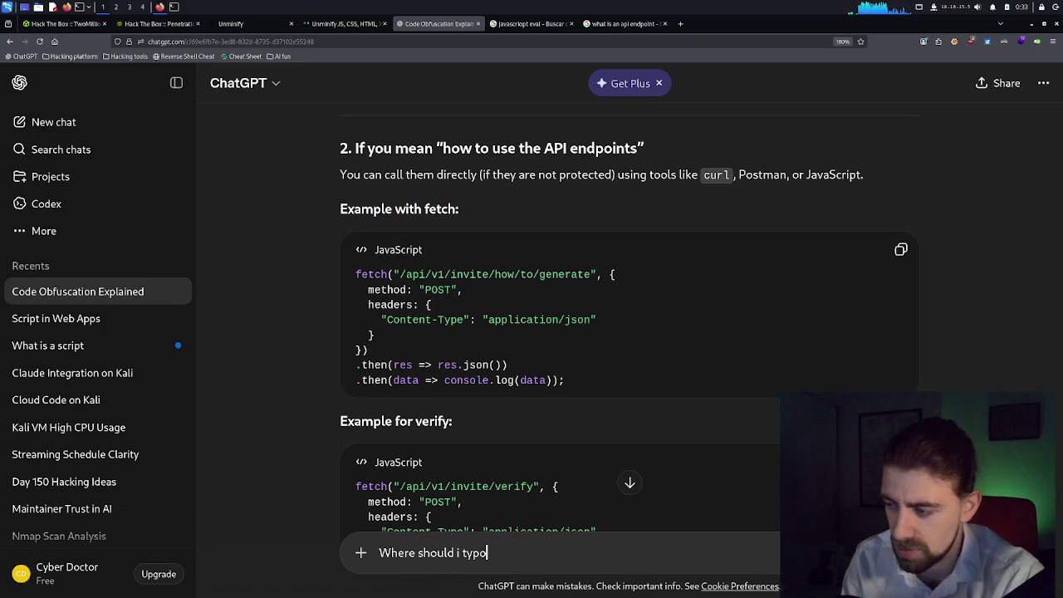
pyautogui.press('BackSpace')
pyautogui.write('e the code')
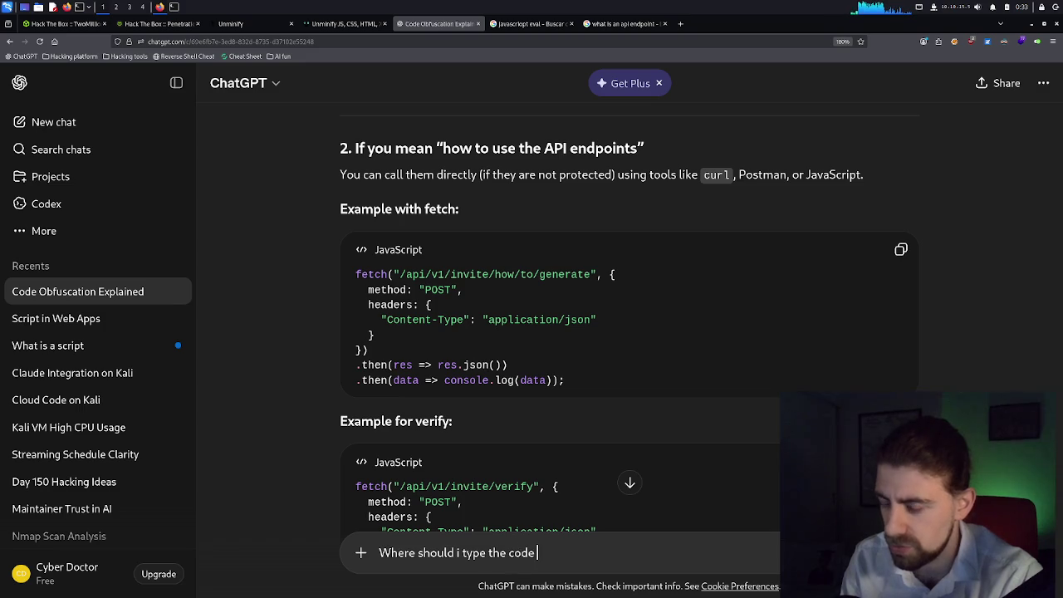
pyautogui.write(' for example')
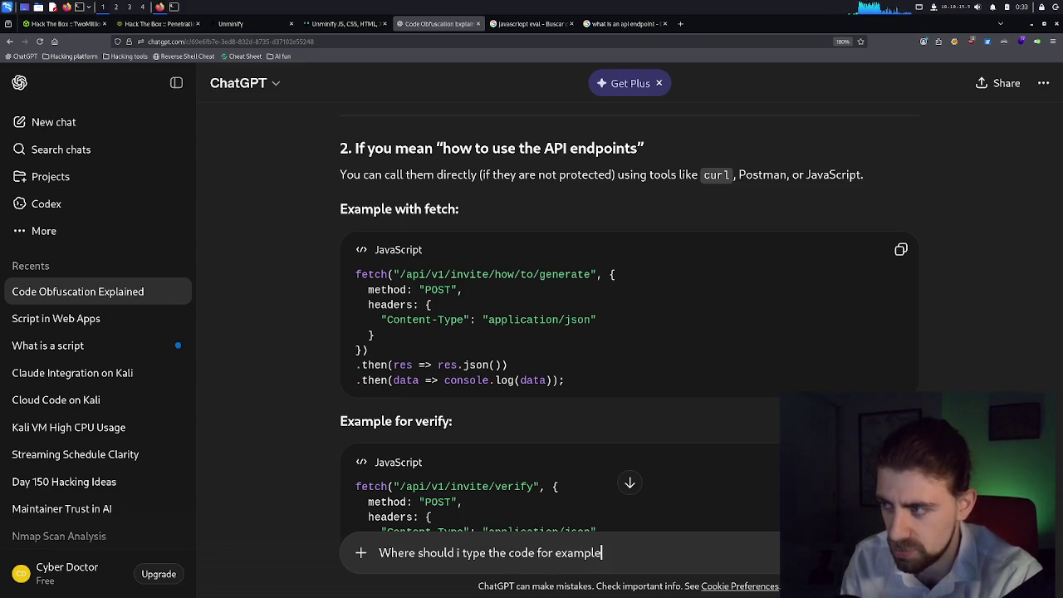
pyautogui.write(' witch')
pyautogui.press('Return')
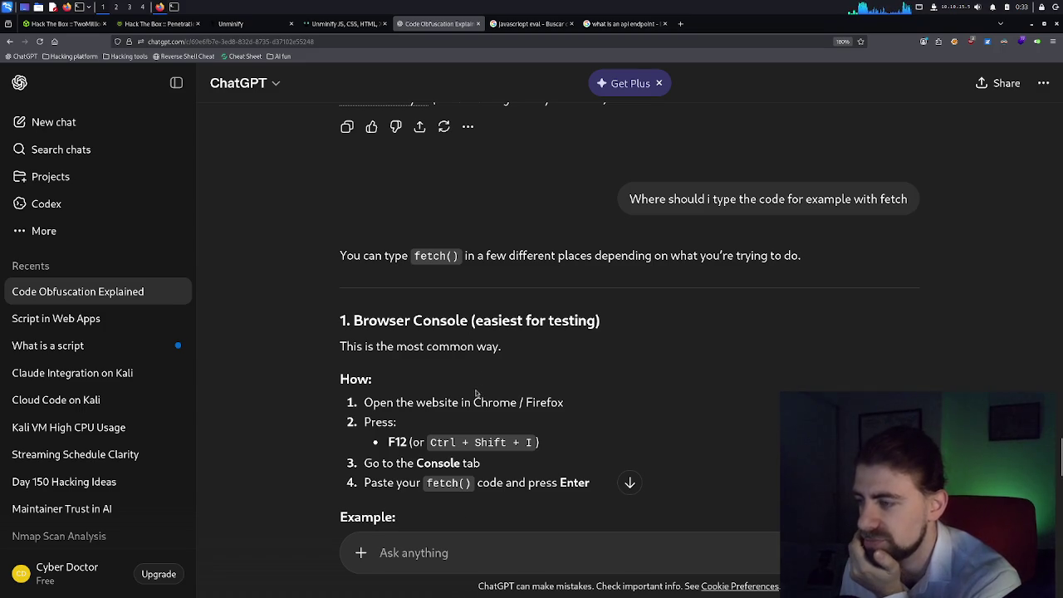
# Copy the POST-only fetch example code from ChatGPT's answer.
pyautogui.scroll(-2, 477, 394)
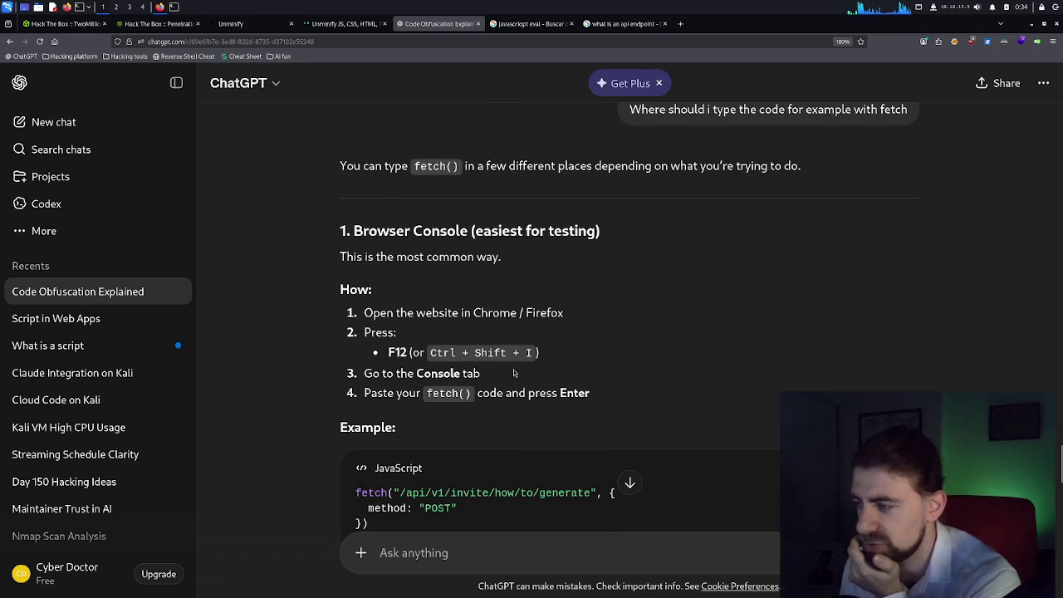
pyautogui.scroll(-2, 482, 401)
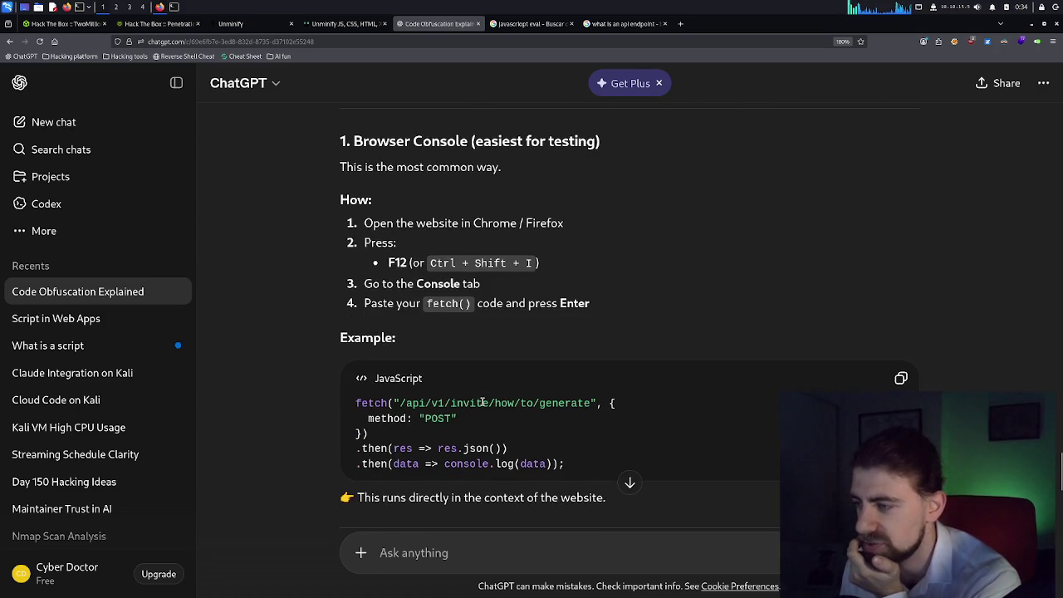
pyautogui.moveTo(358, 403)
pyautogui.mouseDown()
pyautogui.moveTo(475, 420)
pyautogui.moveTo(535, 446)
pyautogui.moveTo(528, 465)
pyautogui.mouseUp()
pyautogui.rightClick(528, 465)
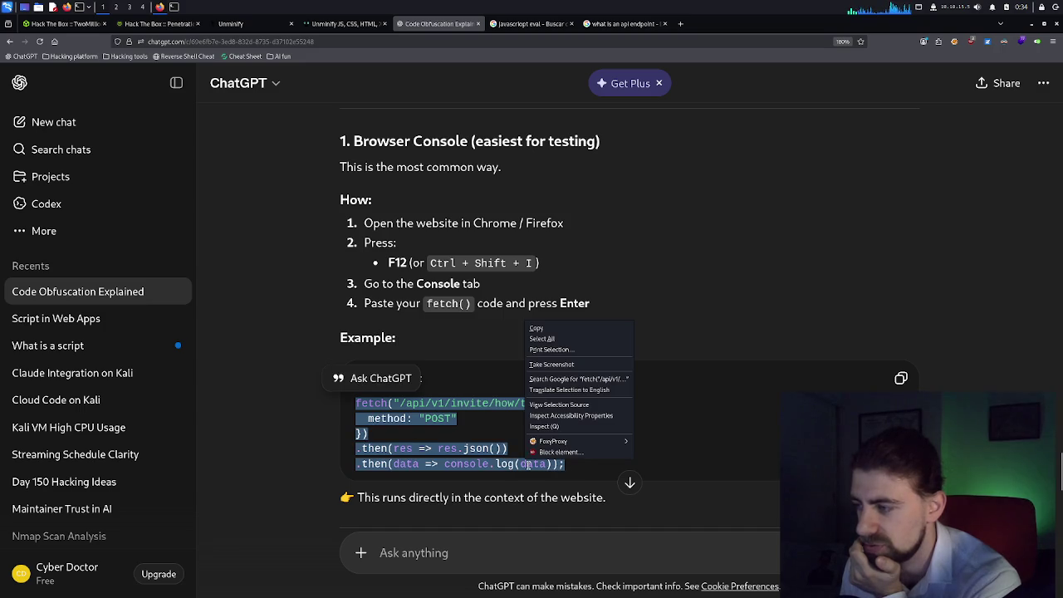
pyautogui.click(549, 329)
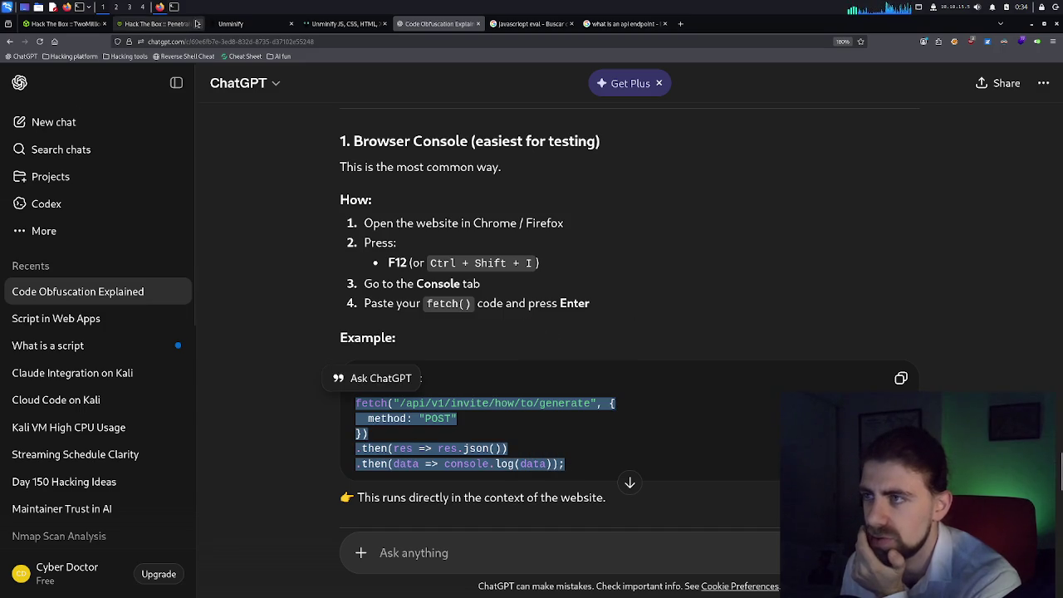
# Paste the POST fetch code into the 2million.htb console and run it.
pyautogui.click(184, 23)
pyautogui.click(115, 570)
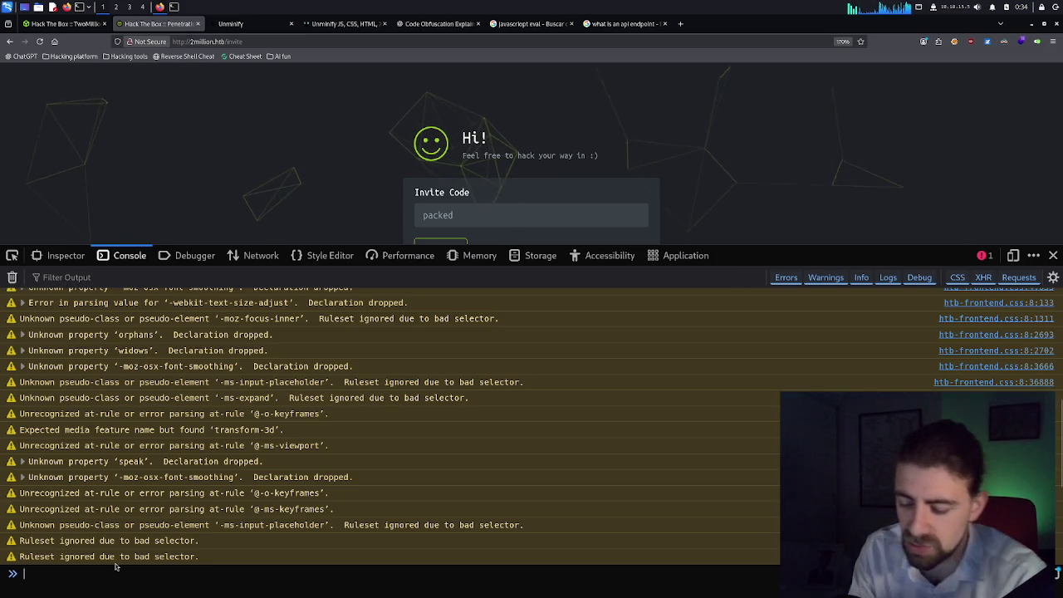
pyautogui.hotkey('ctrl', 'v')
pyautogui.hotkey('ctrl', 'z')
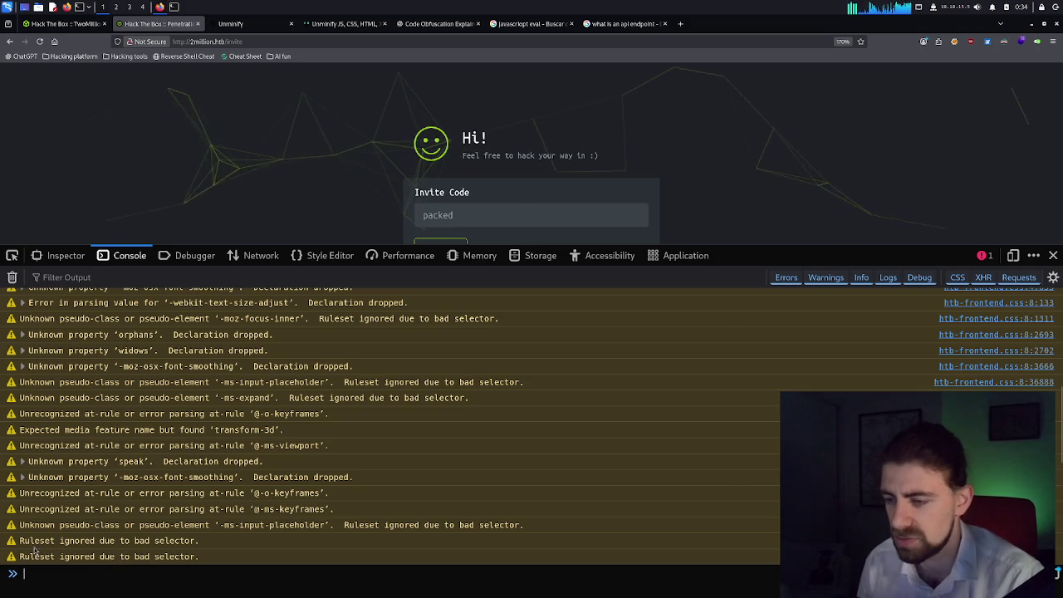
pyautogui.click(435, 24)
# Tell ChatGPT 'it returns ruleset ignored due to bad selector' and read its CSS-parser explanation.
pyautogui.click(451, 544)
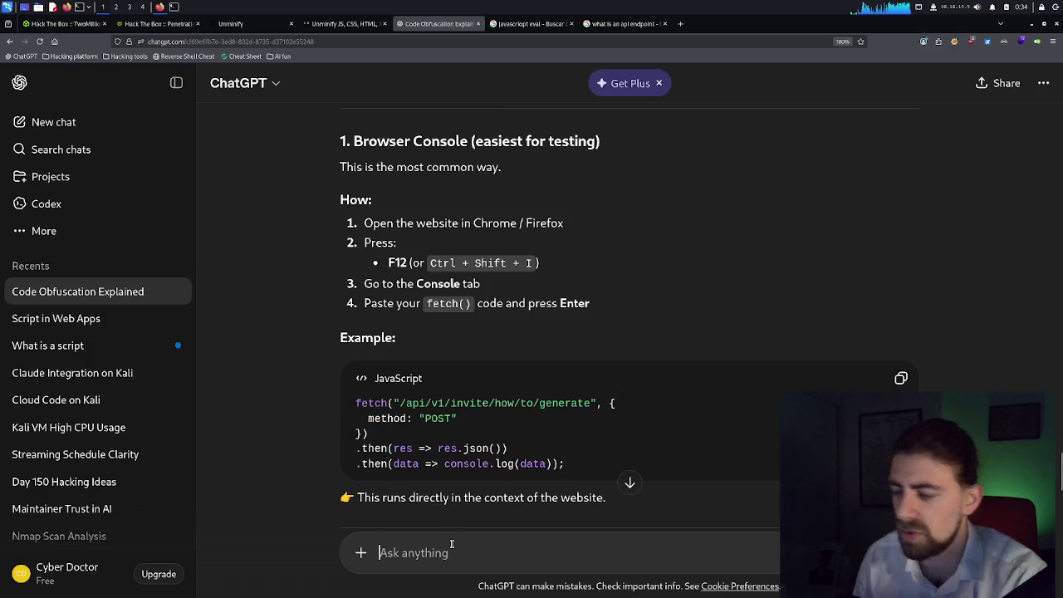
pyautogui.write('it returns ruleset')
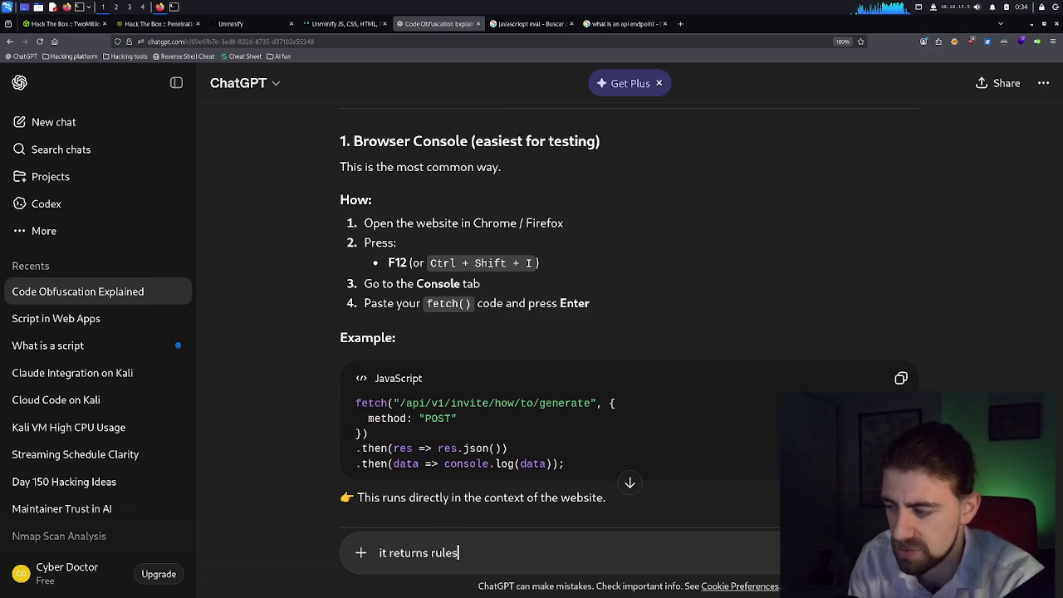
pyautogui.write(' ignored due to bad selector')
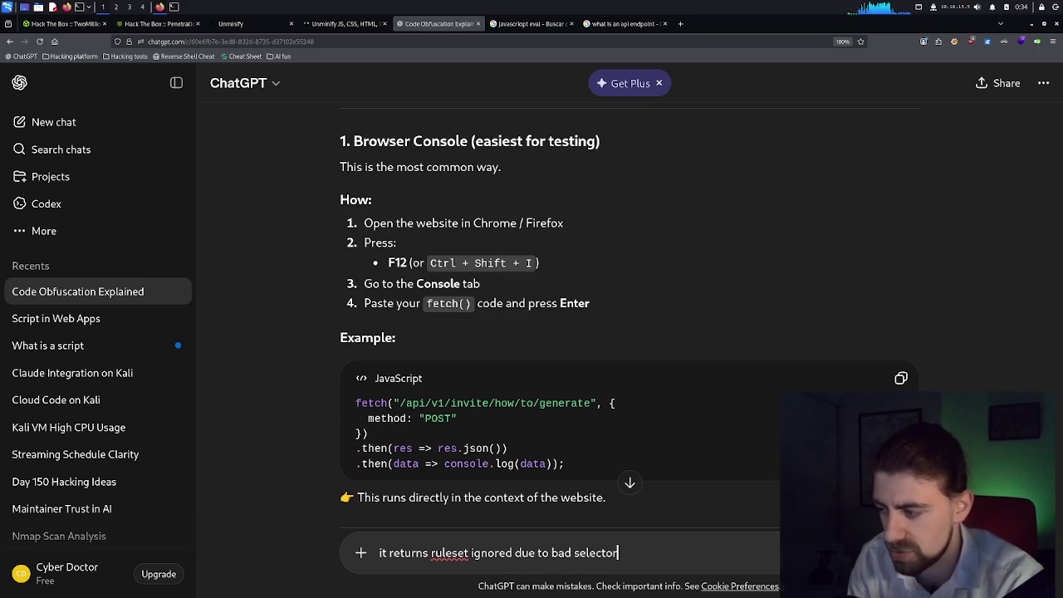
pyautogui.press('Return')
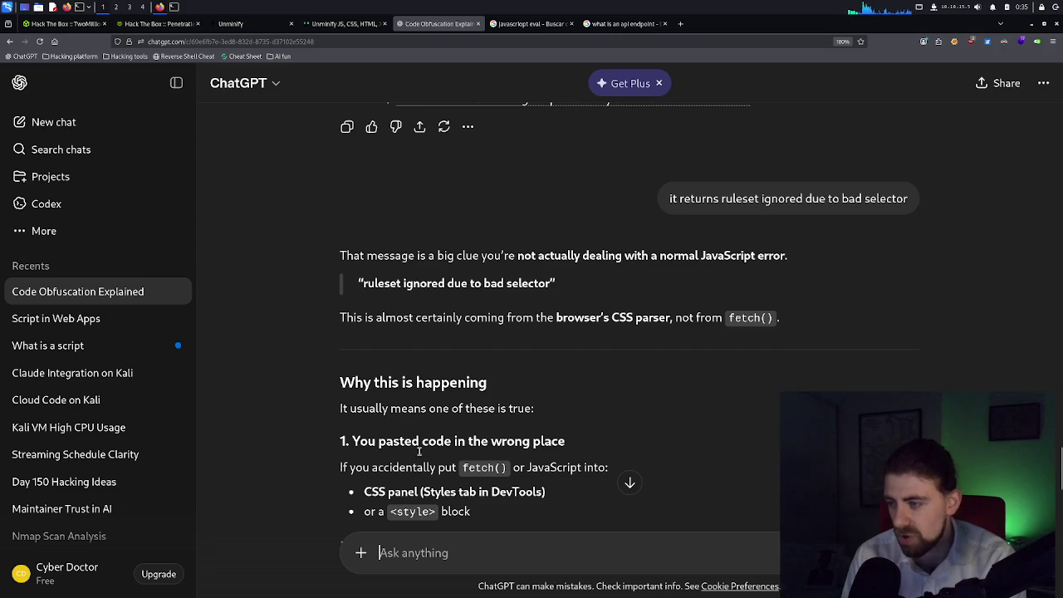
pyautogui.scroll(-2, 419, 451)
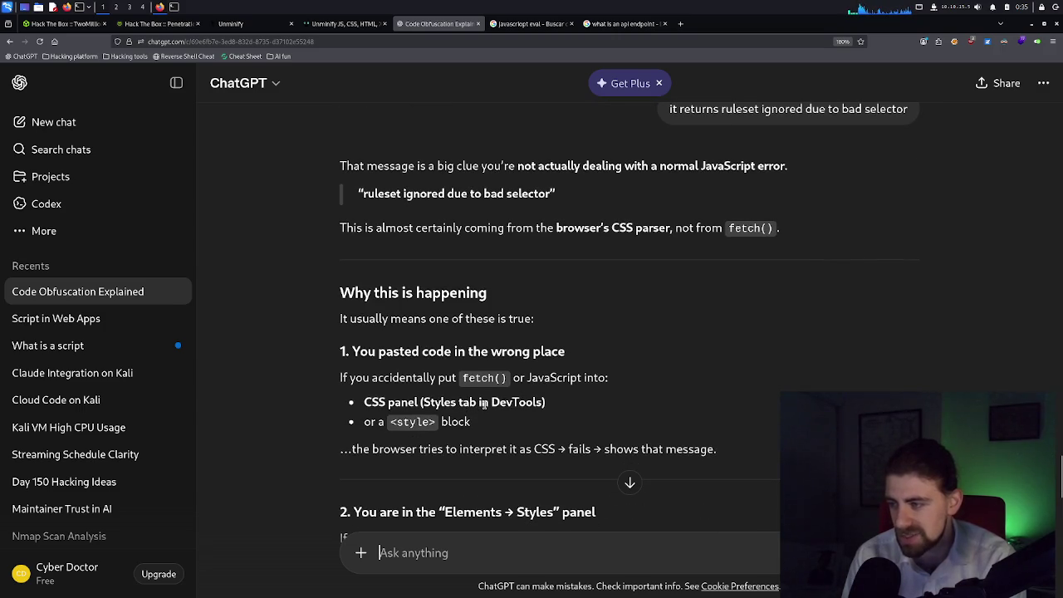
pyautogui.scroll(-2, 454, 422)
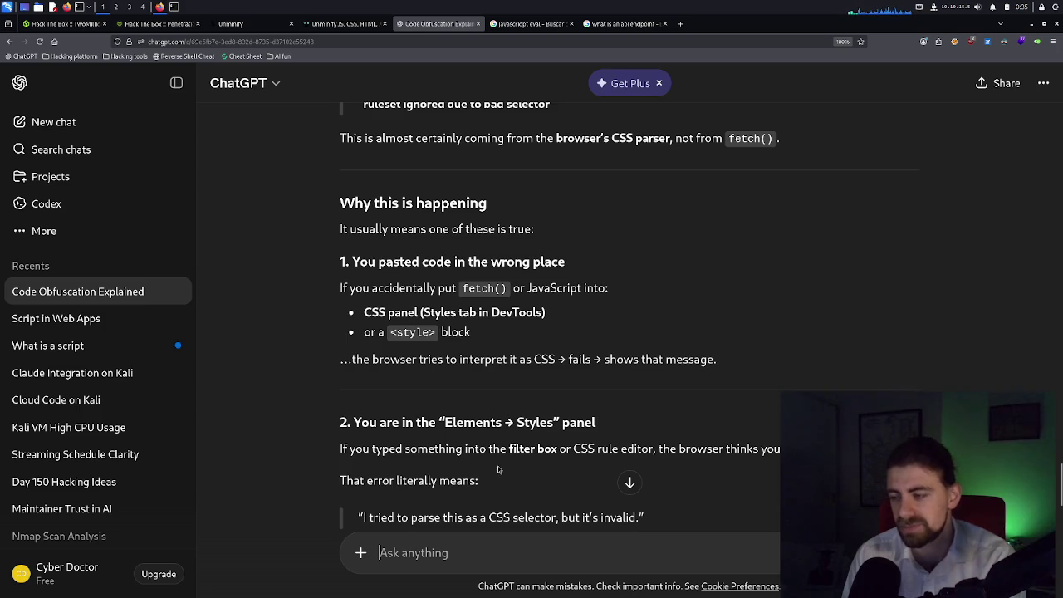
pyautogui.scroll(-2, 498, 470)
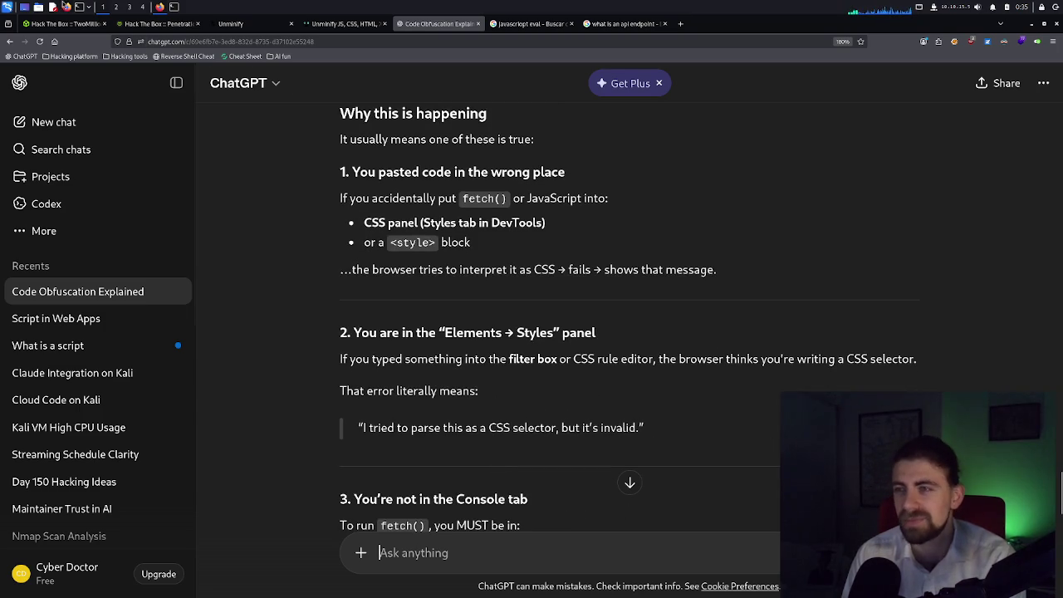
pyautogui.click(145, 25)
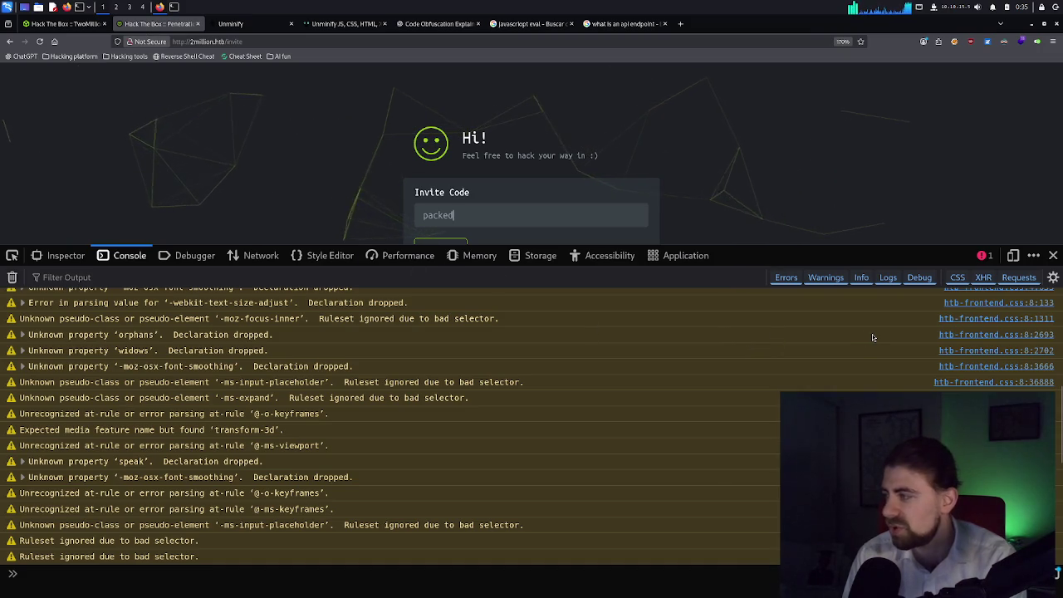
# Filter the console to hide Errors, CSS and XHR messages and show Logs.
pyautogui.scroll(5, 872, 336)
pyautogui.scroll(3, 872, 334)
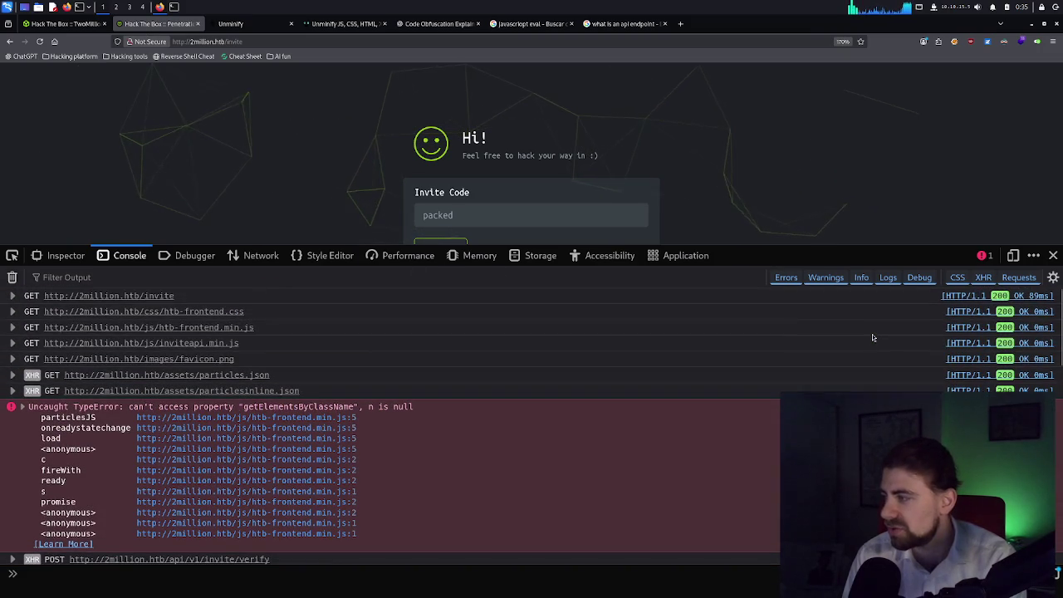
pyautogui.click(794, 280)
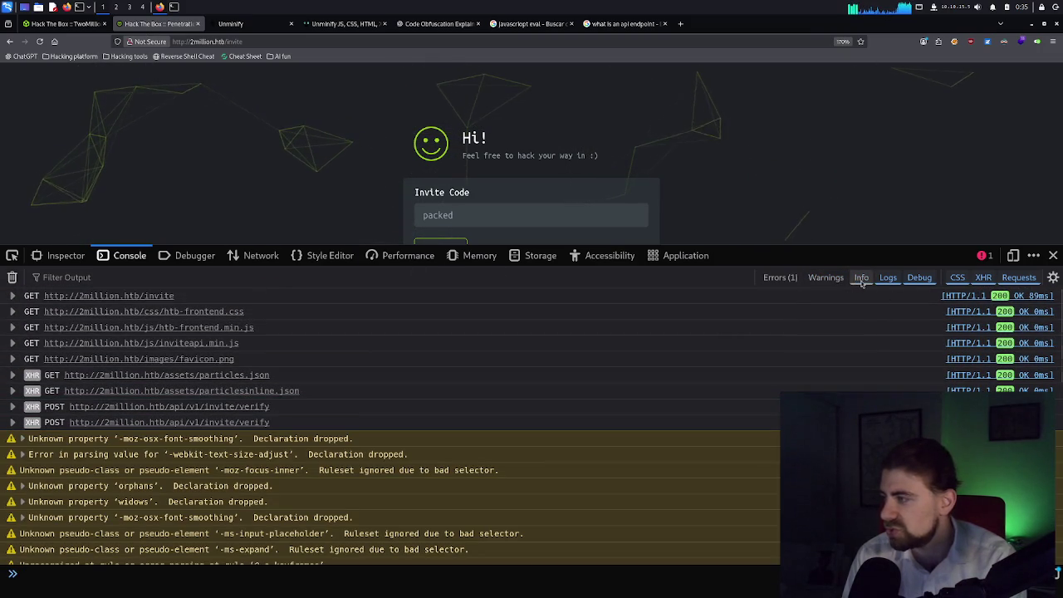
pyautogui.click(887, 280)
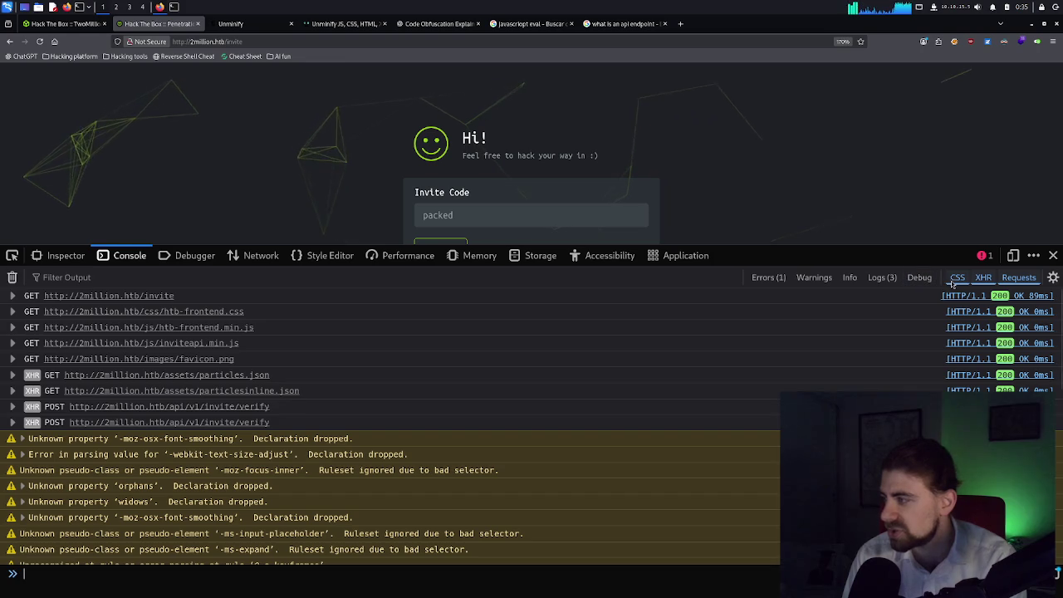
pyautogui.click(962, 281)
pyautogui.click(980, 279)
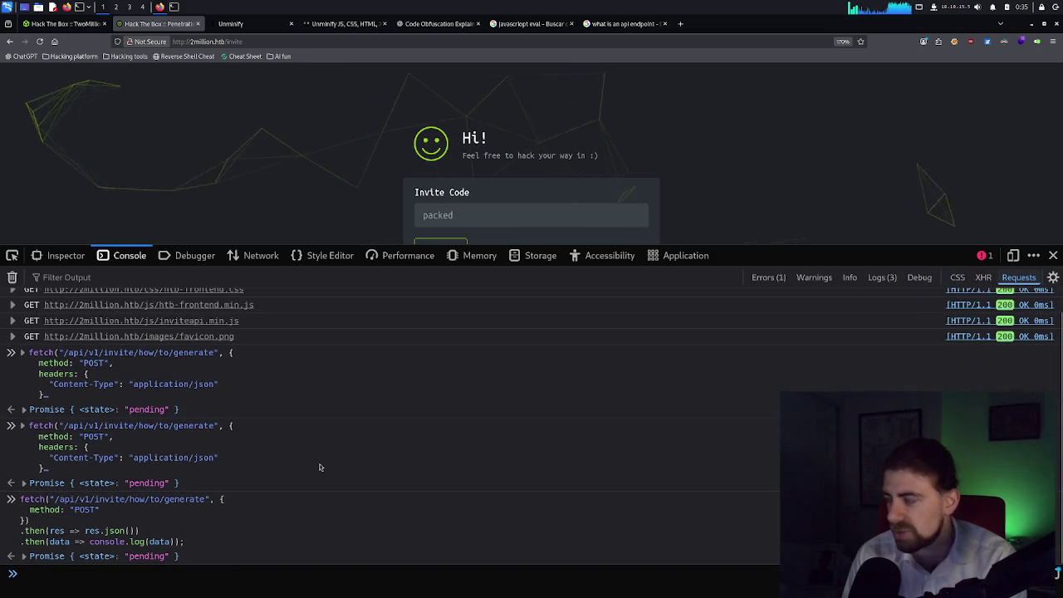
# Rerun the POST-only fetch to /api/v1/invite/how/to/generate twice from history.
pyautogui.press('Up')
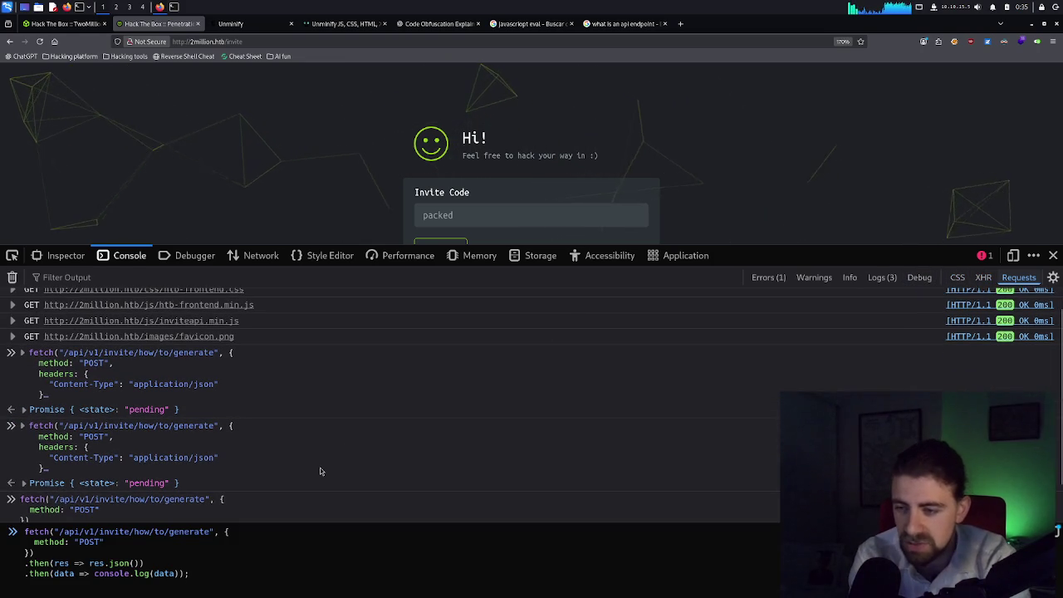
pyautogui.press('Return')
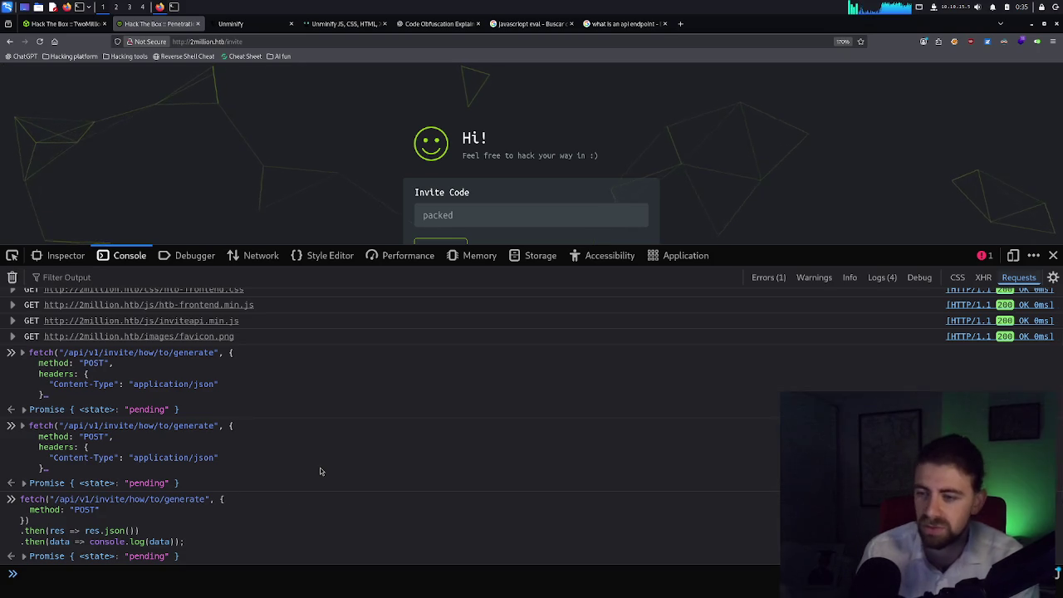
pyautogui.press('Up')
pyautogui.press('Return')
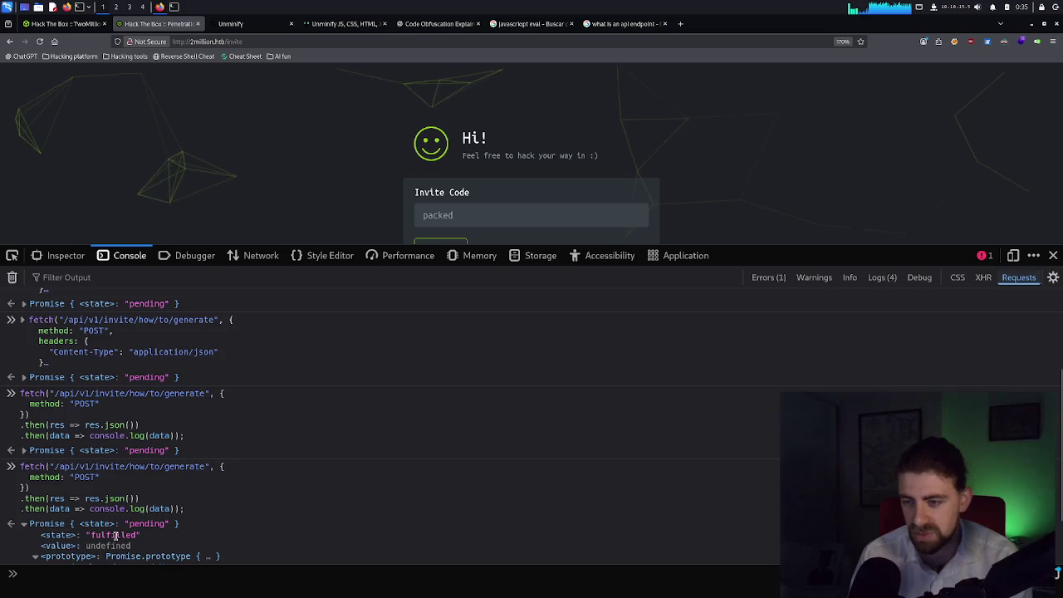
# Expand the Promise output's prototype, catch function and constructor members.
pyautogui.click(35, 557)
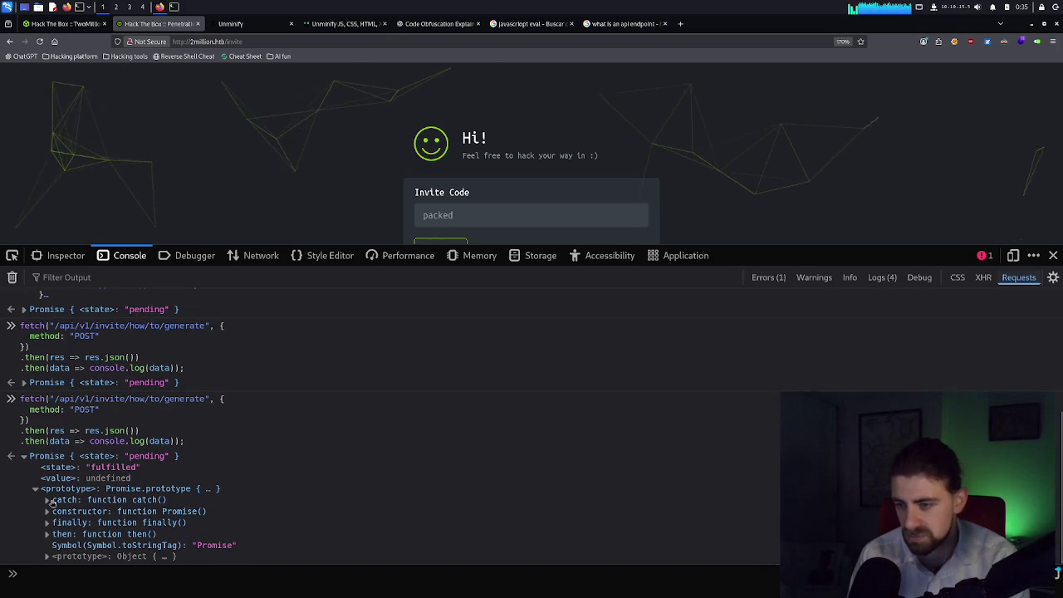
pyautogui.click(50, 503)
pyautogui.click(52, 510)
pyautogui.scroll(-2, 65, 498)
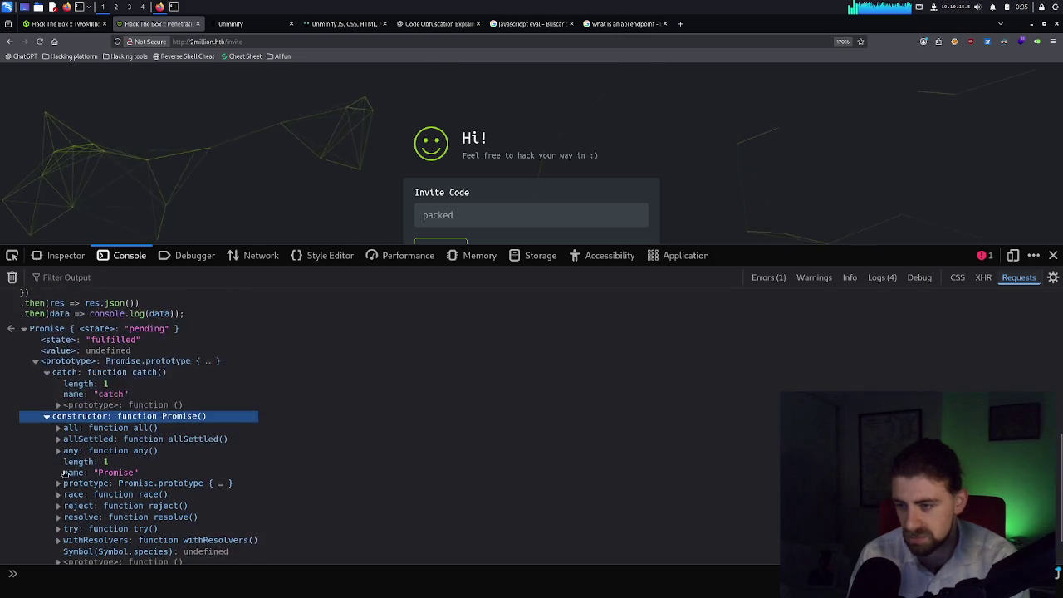
pyautogui.scroll(3, 65, 474)
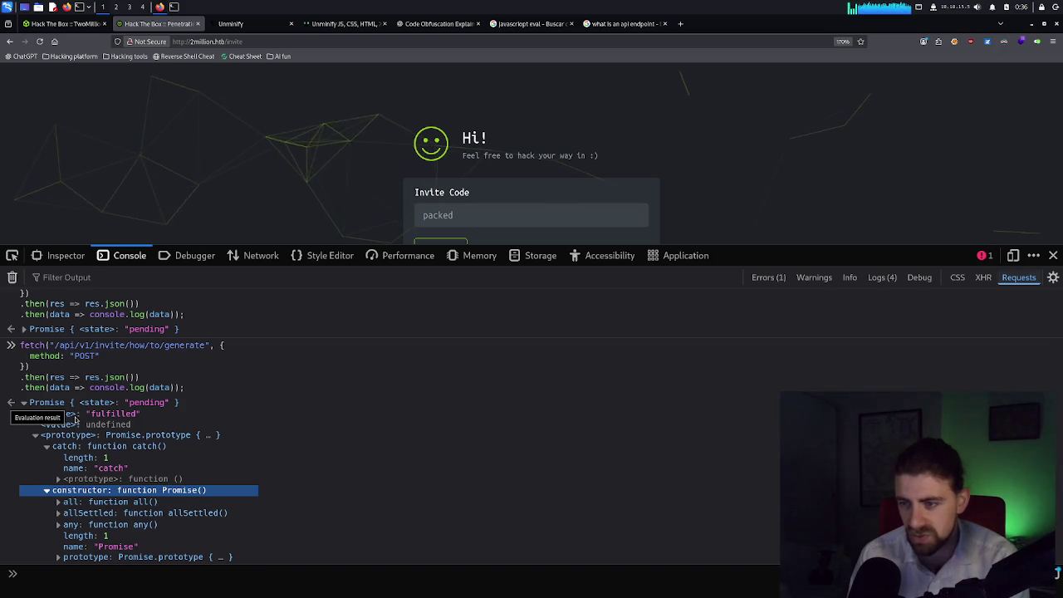
pyautogui.scroll(-2, 71, 450)
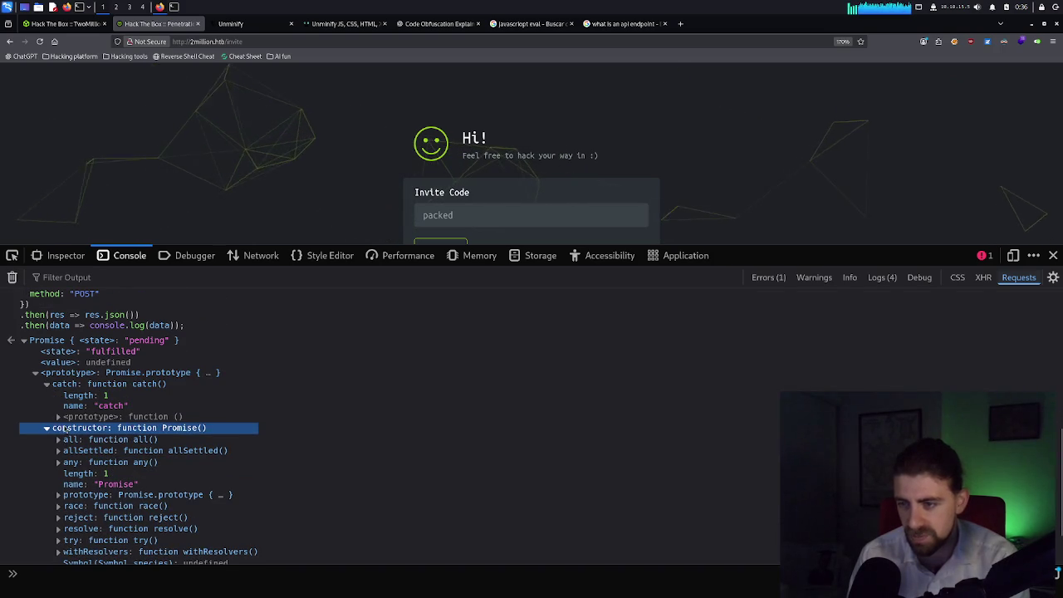
# Expand the constructor's all entry and its prototype, then toString and its prototype.
pyautogui.click(60, 439)
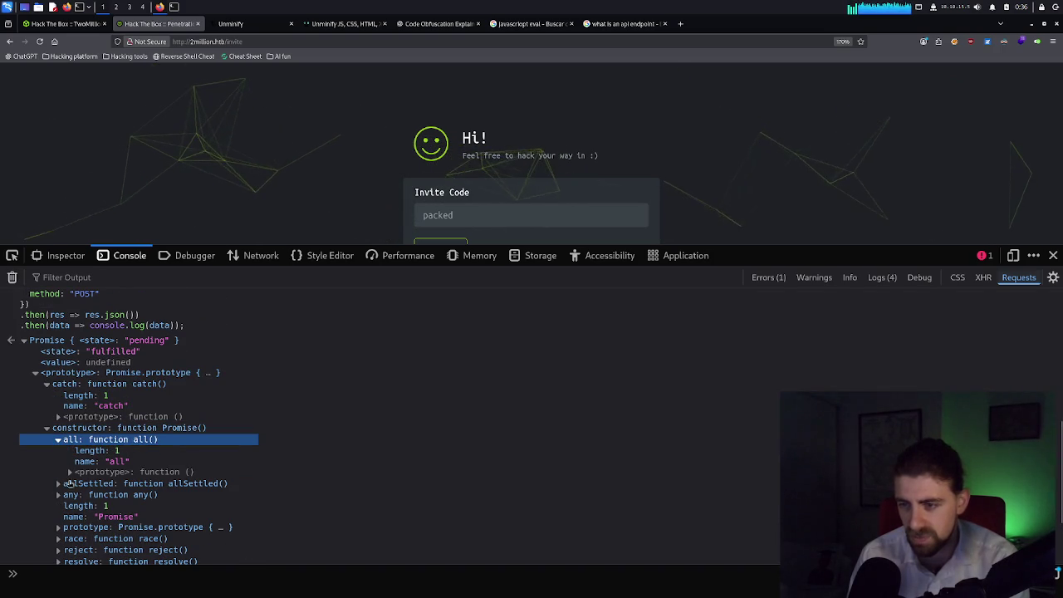
pyautogui.click(71, 471)
pyautogui.scroll(-2, 73, 469)
pyautogui.scroll(-4, 73, 470)
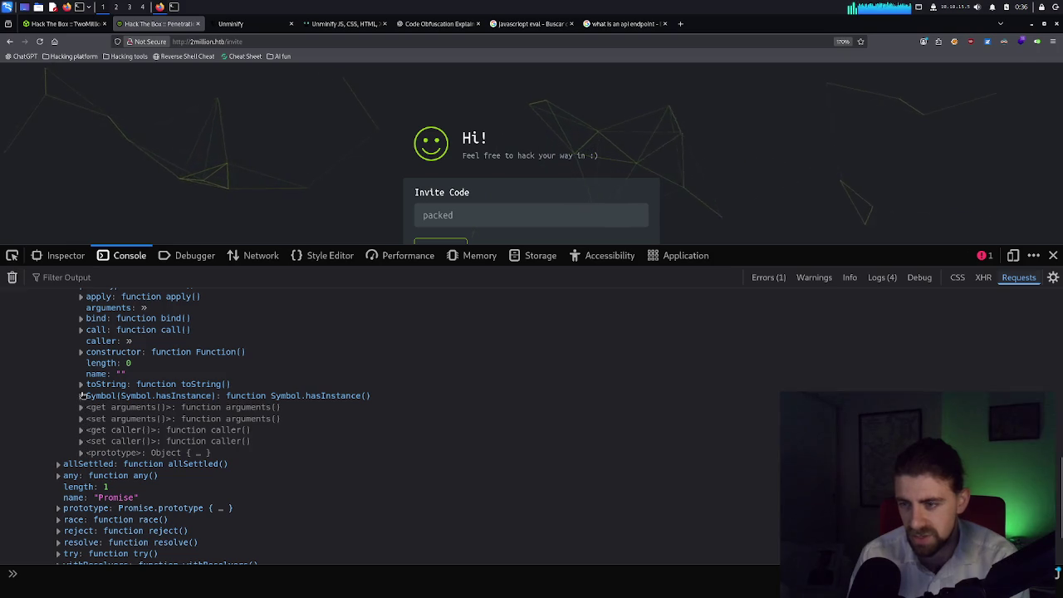
pyautogui.click(82, 384)
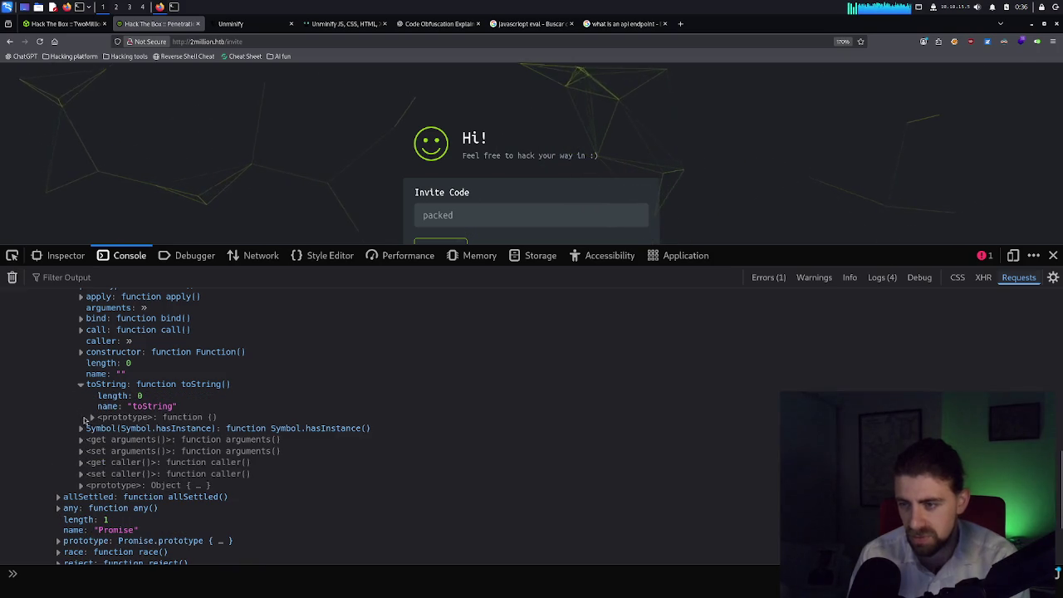
pyautogui.click(91, 417)
# Expand the Object prototype entry to list its methods.
pyautogui.scroll(-3, 110, 443)
pyautogui.scroll(-5, 109, 444)
pyautogui.scroll(3, 109, 444)
pyautogui.scroll(2, 110, 444)
pyautogui.scroll(-6, 150, 495)
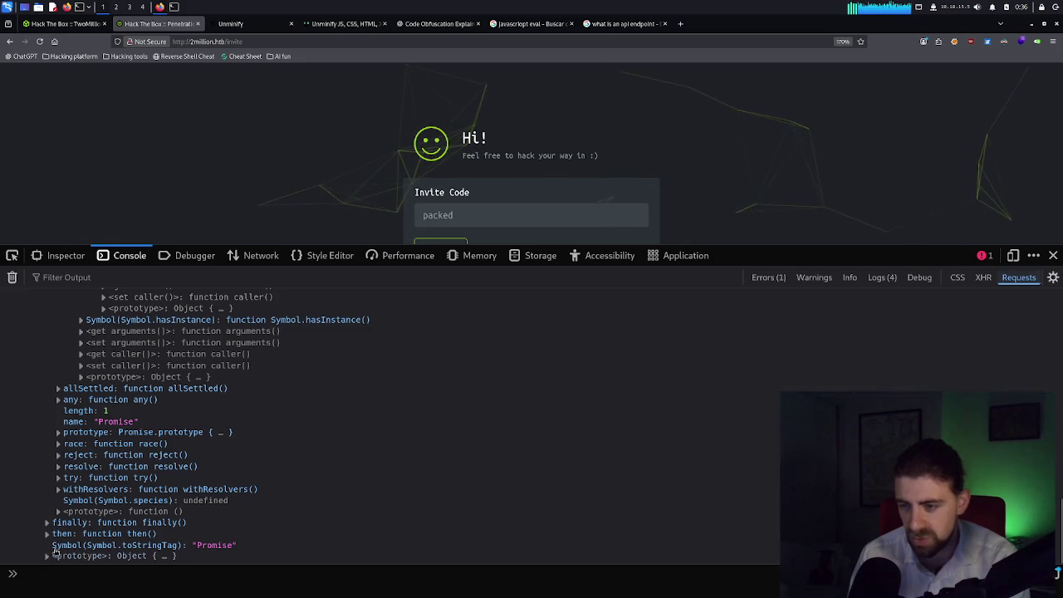
pyautogui.click(48, 556)
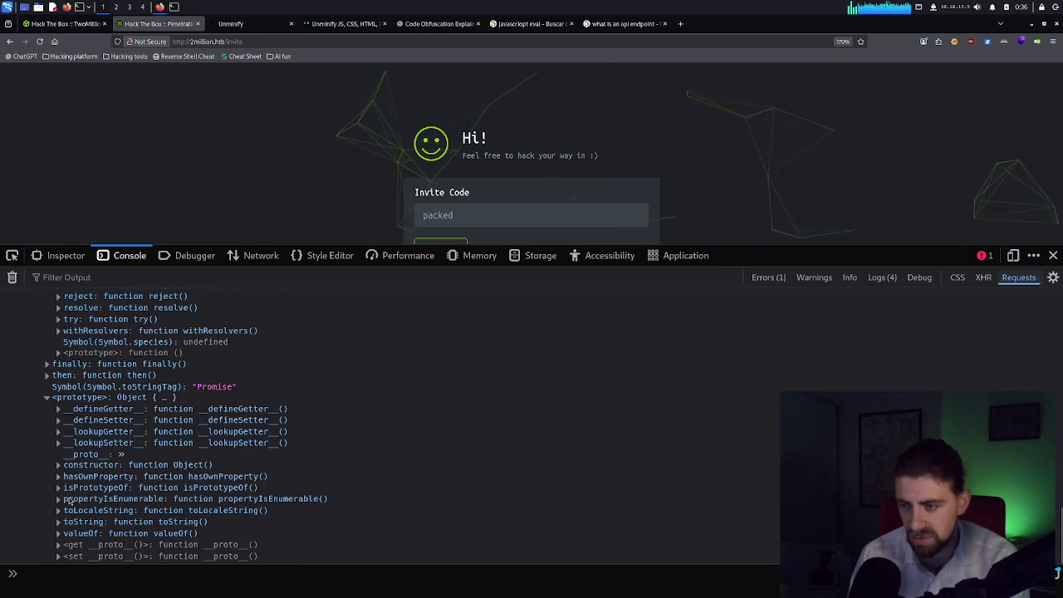
pyautogui.scroll(15, 69, 500)
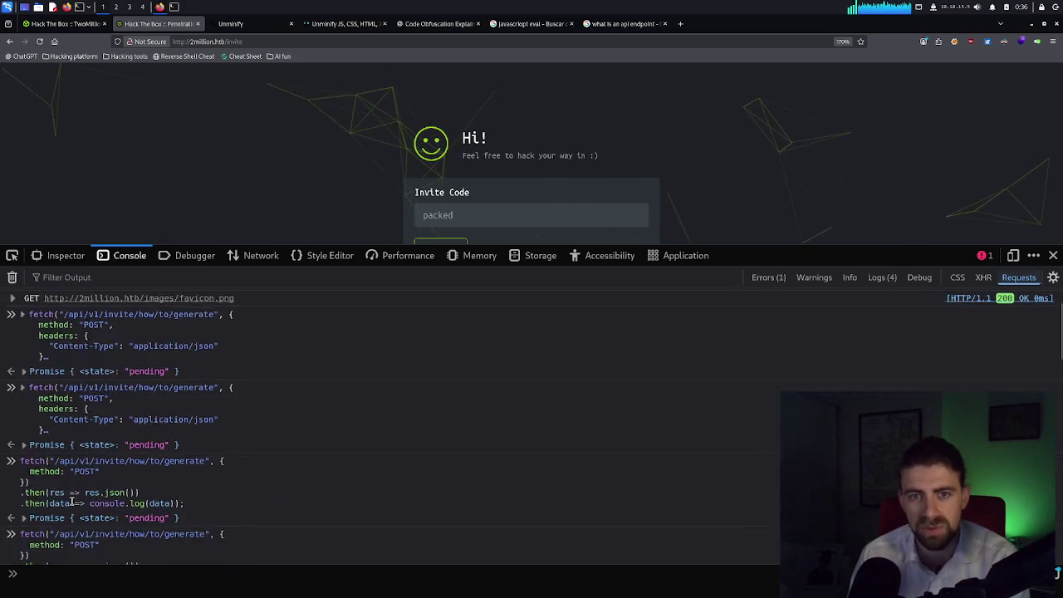
# Dismiss the Promise output's context menu and view the 'what is an api endpoint' Google results.
pyautogui.scroll(-5, 70, 502)
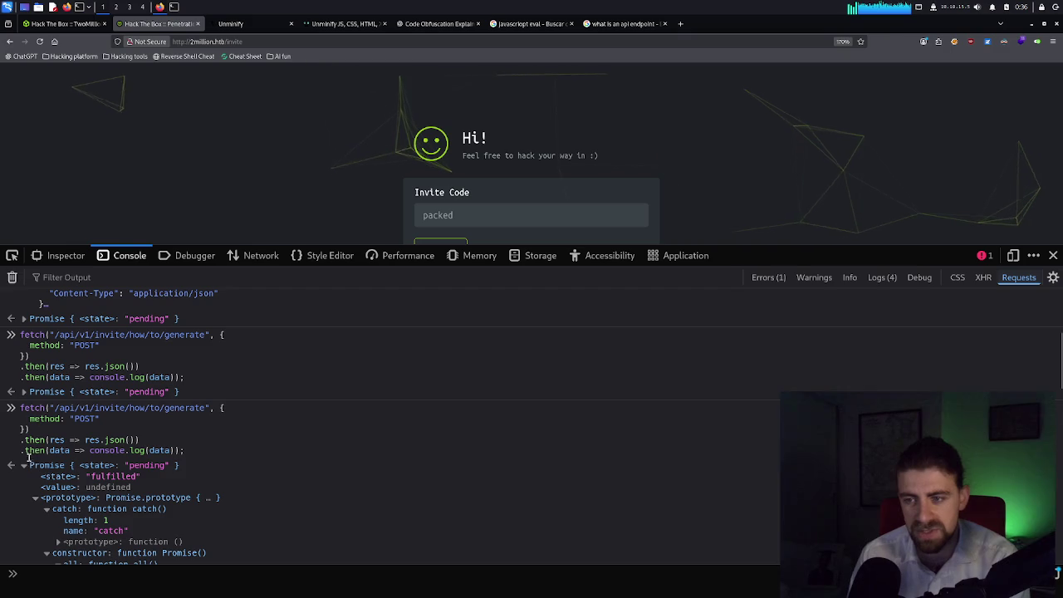
pyautogui.scroll(3, 41, 419)
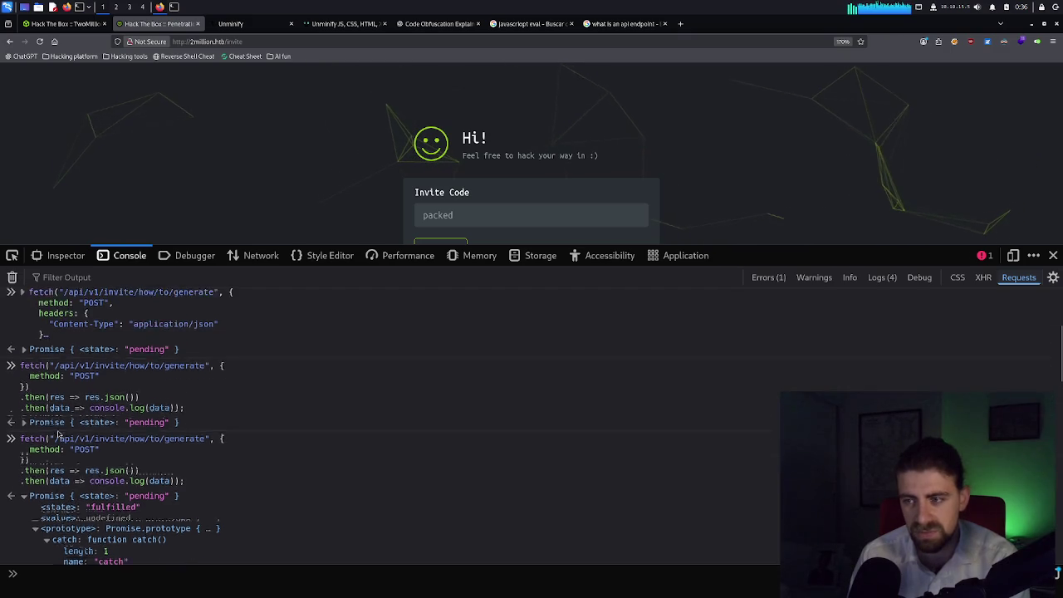
pyautogui.scroll(-6, 58, 432)
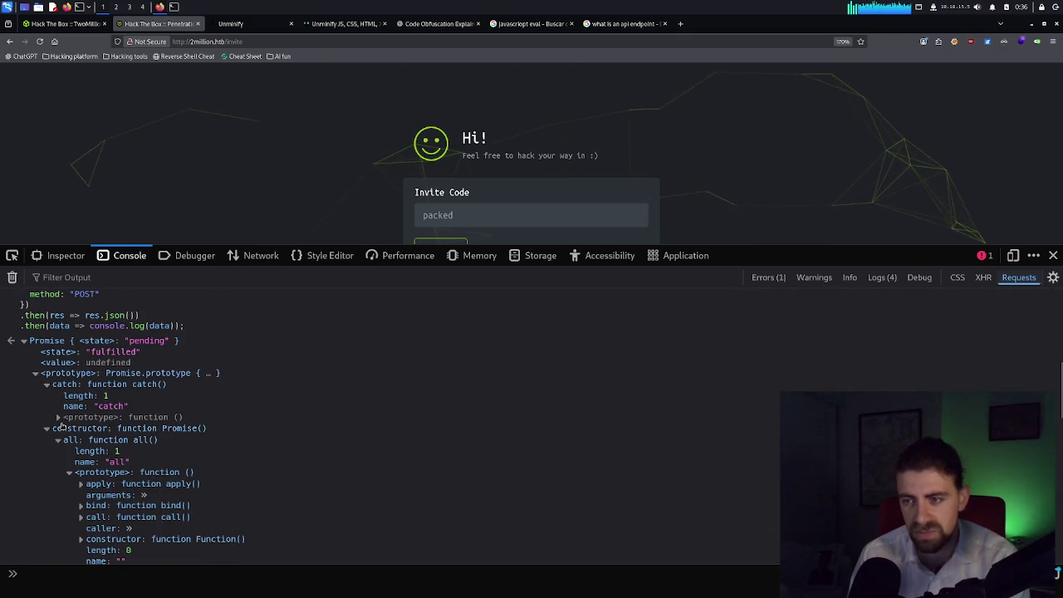
pyautogui.scroll(2, 67, 407)
pyautogui.rightClick(63, 408)
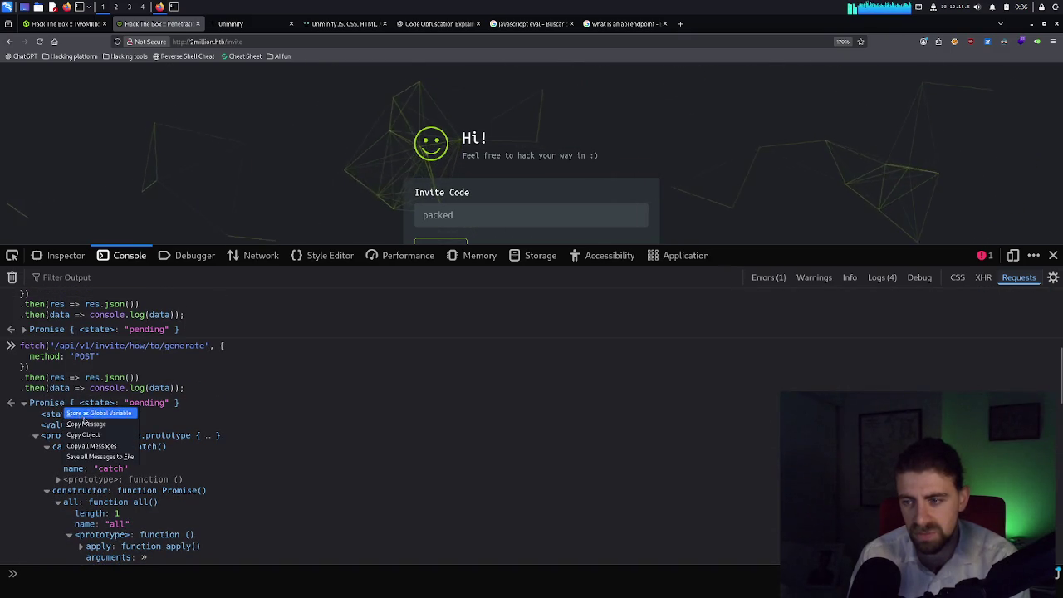
pyautogui.click(88, 435)
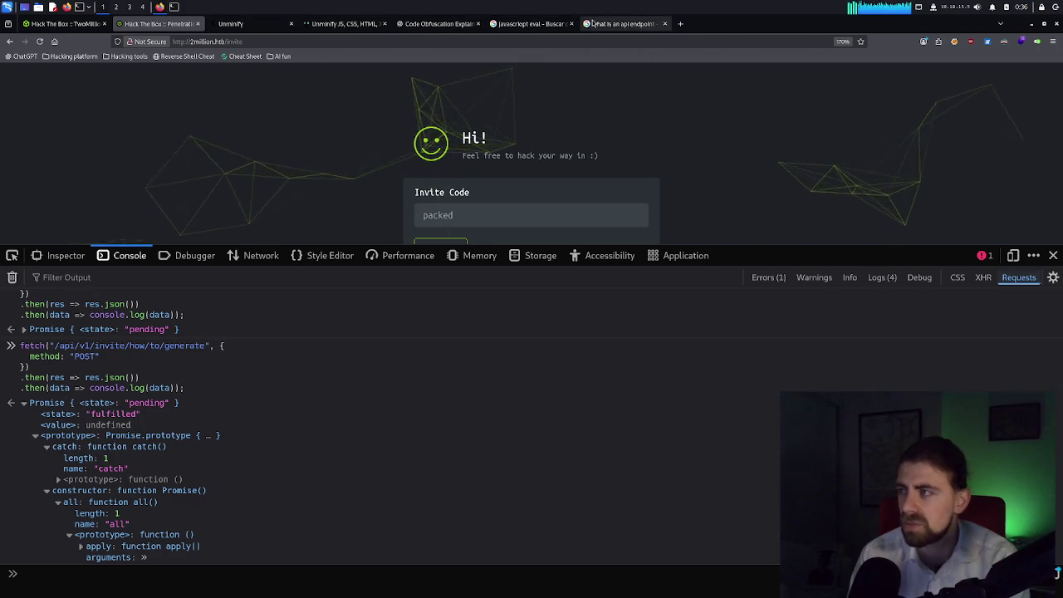
pyautogui.click(623, 23)
pyautogui.click(418, 25)
pyautogui.write('I think thios is the anmswer I get')
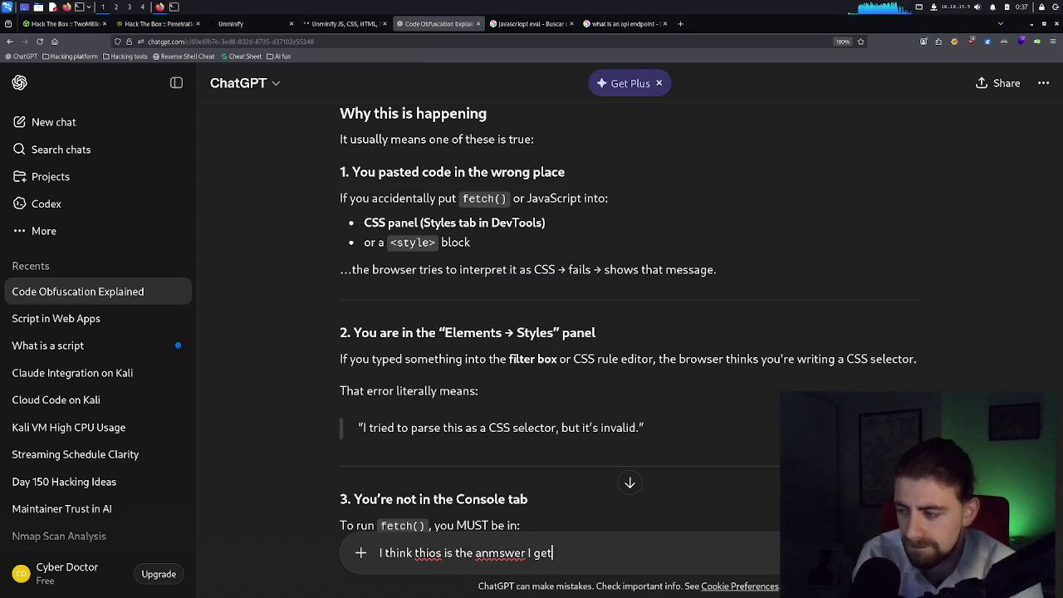
# Start a new line below the ChatGPT note and copy all console messages.
pyautogui.hotkey('shift', 'Return')
pyautogui.hotkey('shift', 'Return')
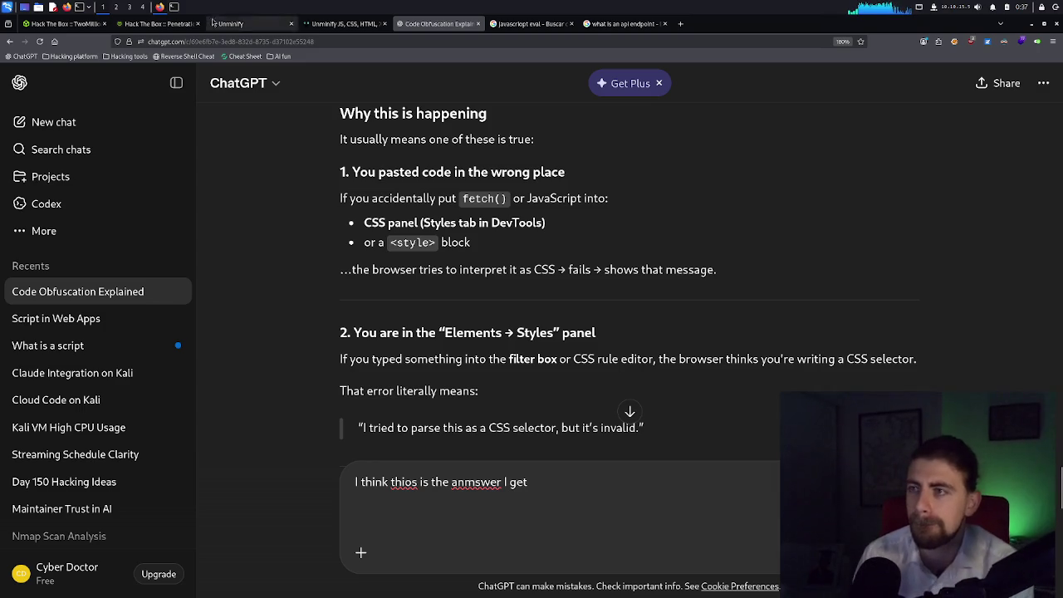
pyautogui.click(158, 24)
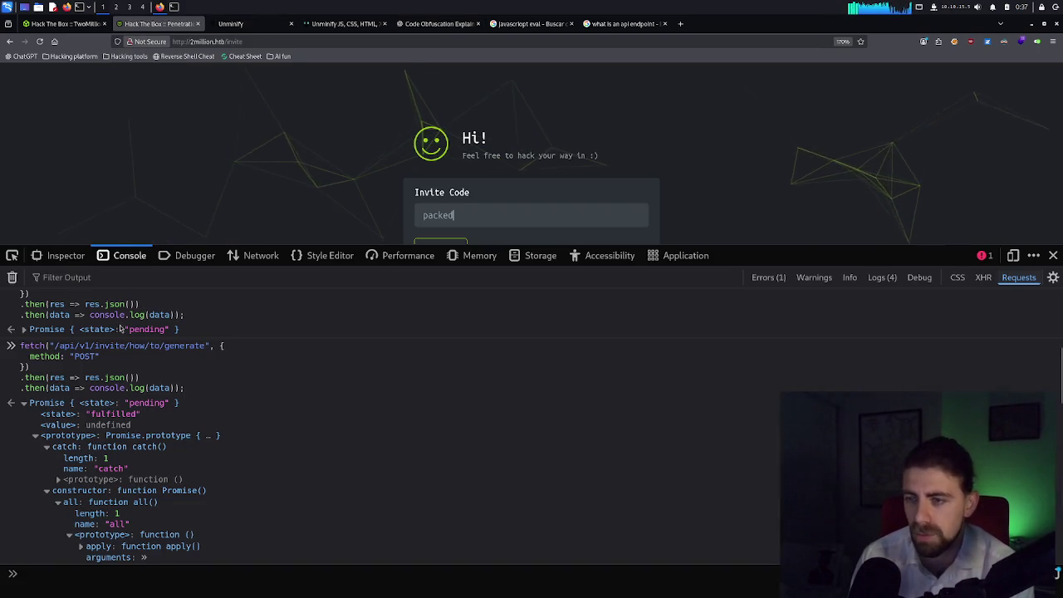
pyautogui.rightClick(80, 407)
pyautogui.rightClick(56, 408)
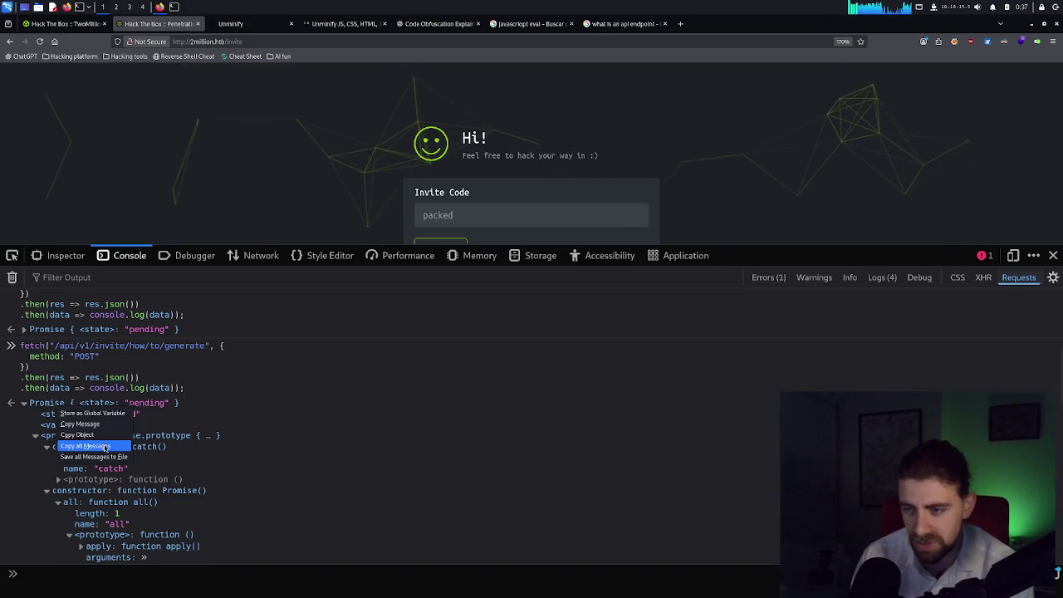
pyautogui.click(105, 449)
# Paste the copied fetch calls and pending Promise lines into the ChatGPT draft.
pyautogui.click(436, 24)
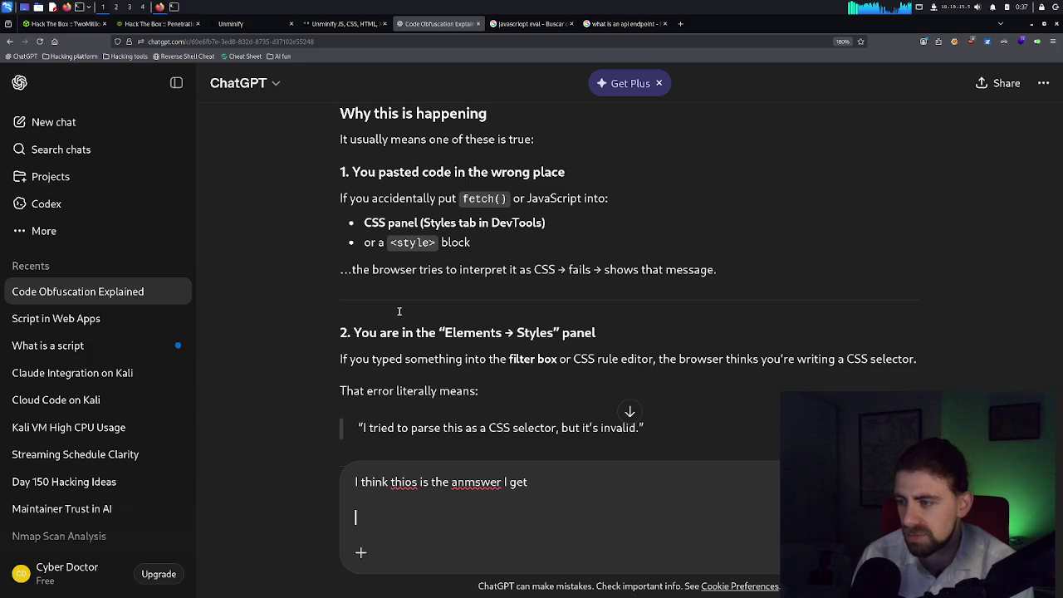
pyautogui.hotkey('ctrl', 'v')
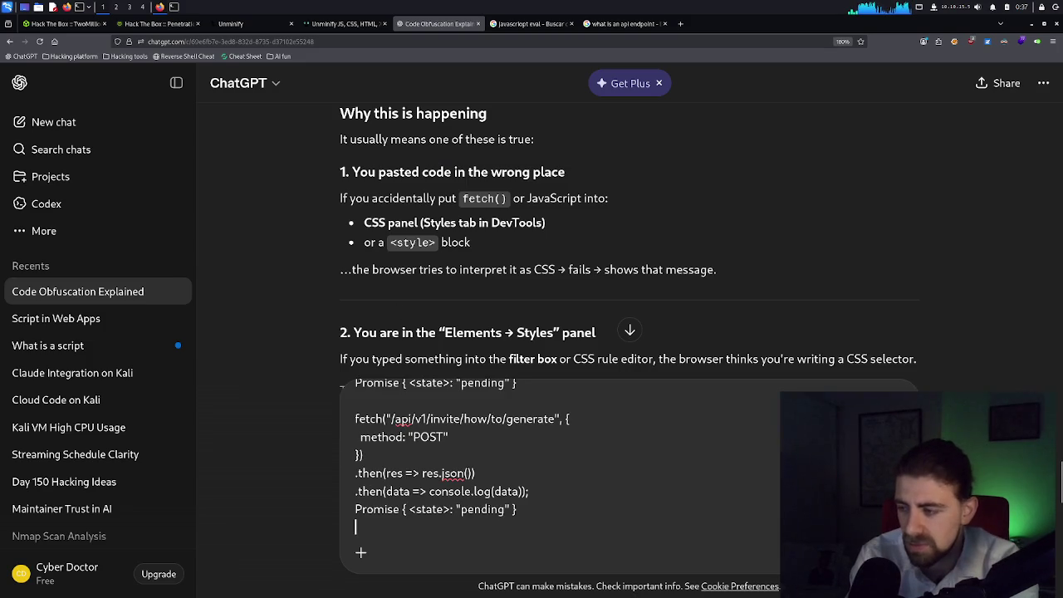
pyautogui.scroll(10, 636, 465)
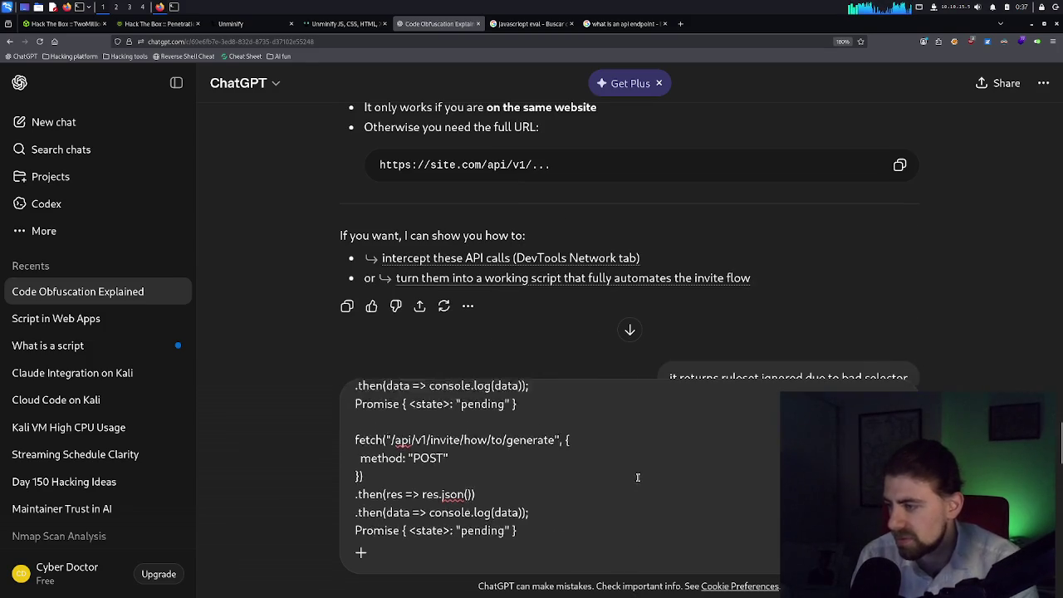
pyautogui.scroll(-10, 636, 468)
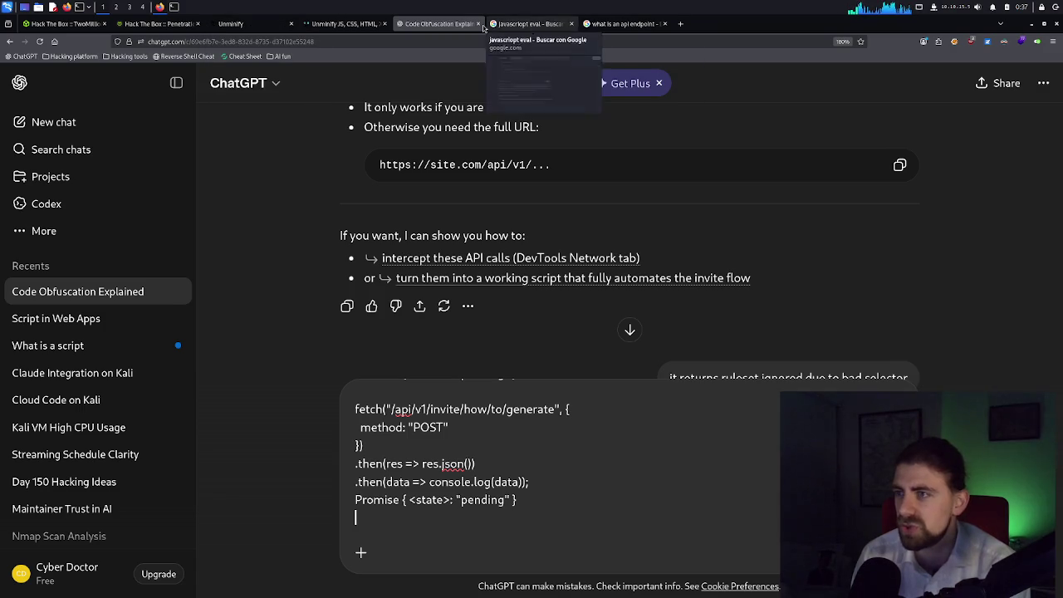
pyautogui.click(158, 23)
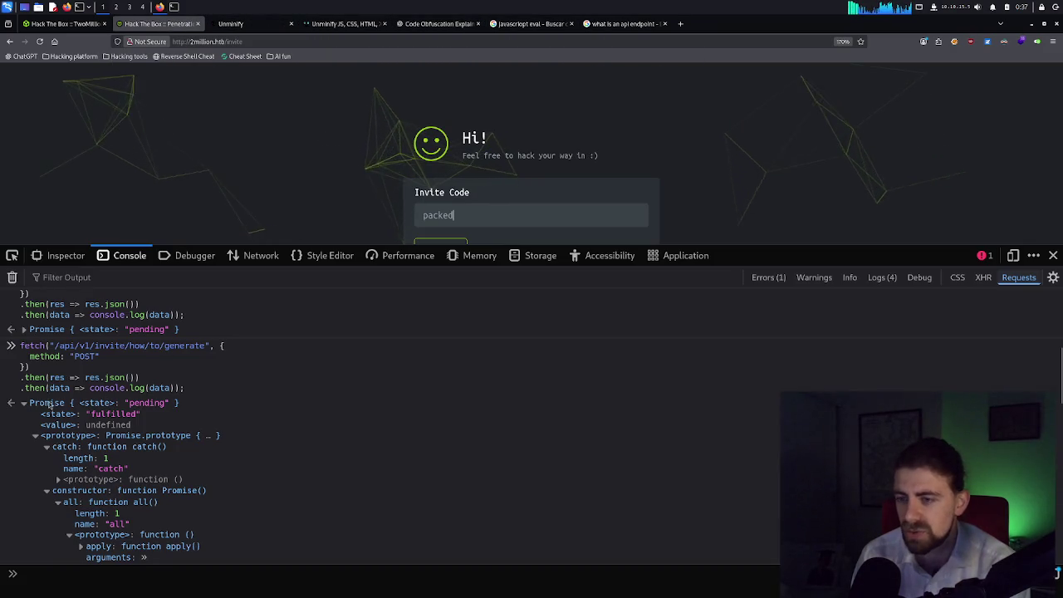
# Collapse and re-expand the latest Promise output, then view the api endpoint search results.
pyautogui.rightClick(39, 404)
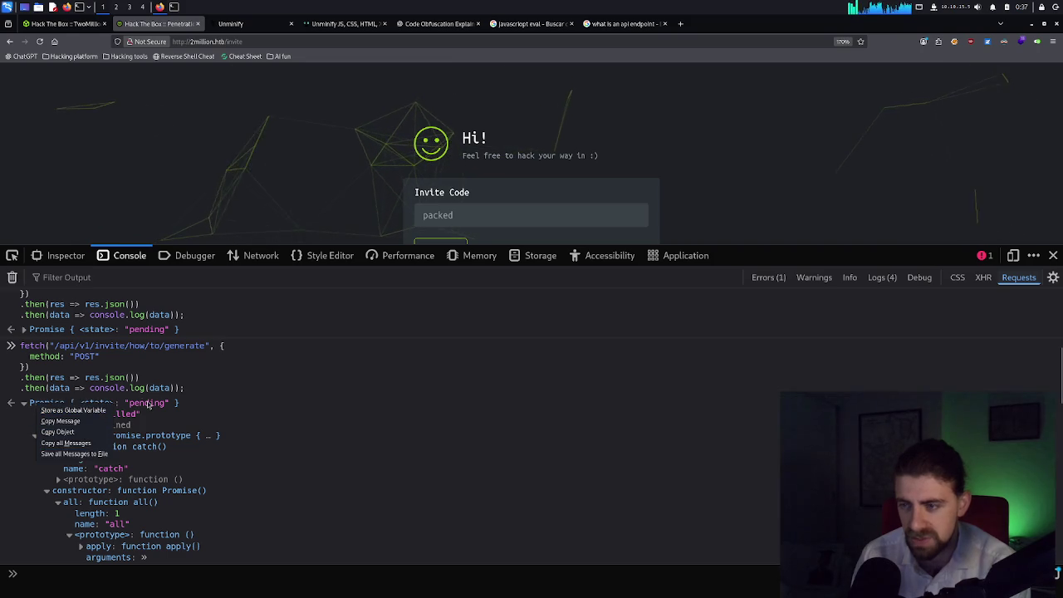
pyautogui.click(71, 443)
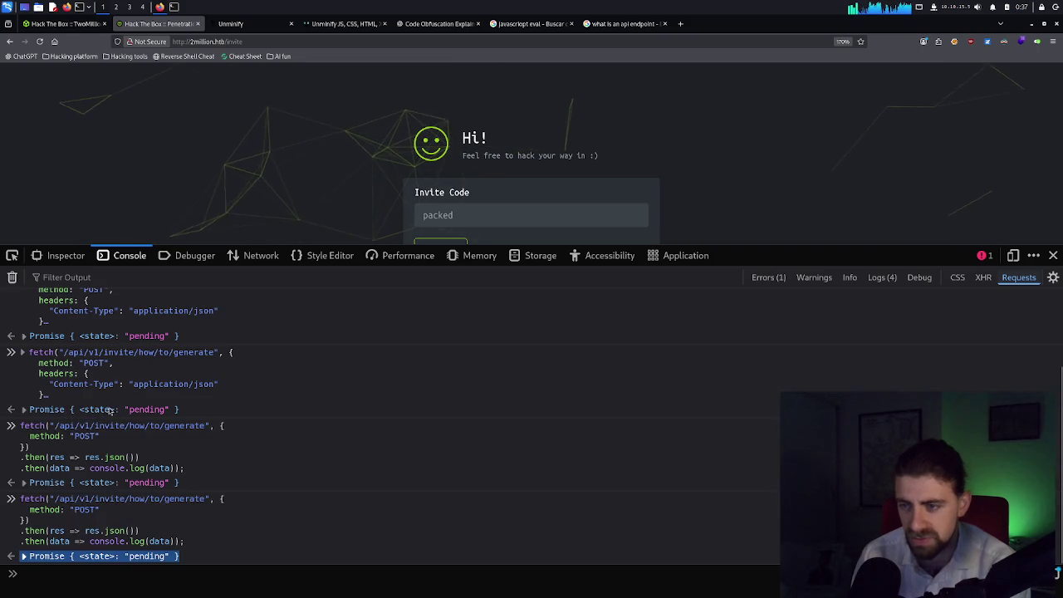
pyautogui.click(43, 557)
pyautogui.rightClick(43, 557)
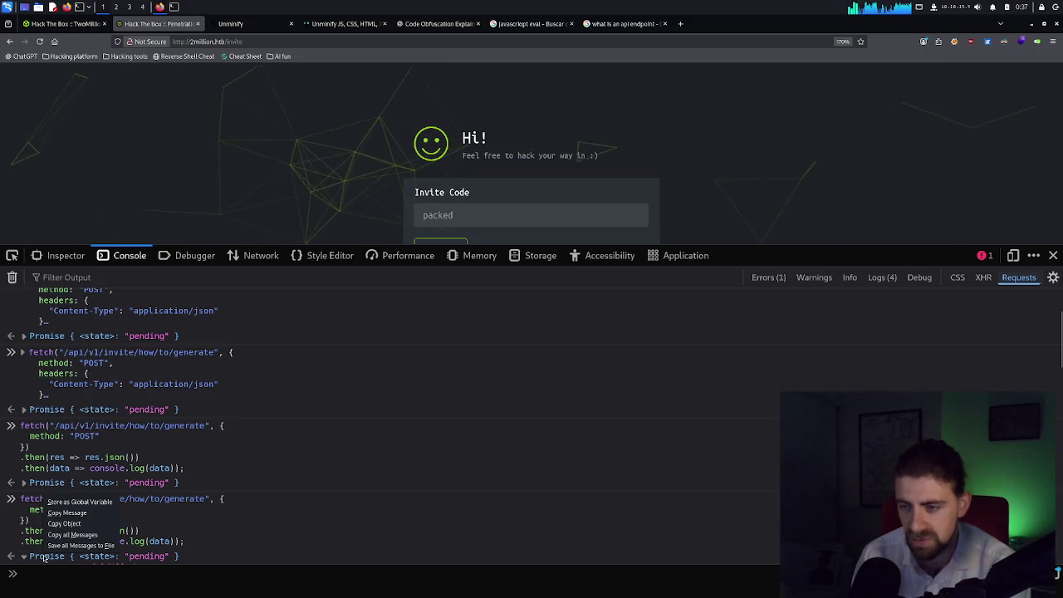
pyautogui.click(238, 528)
pyautogui.scroll(-4, 167, 457)
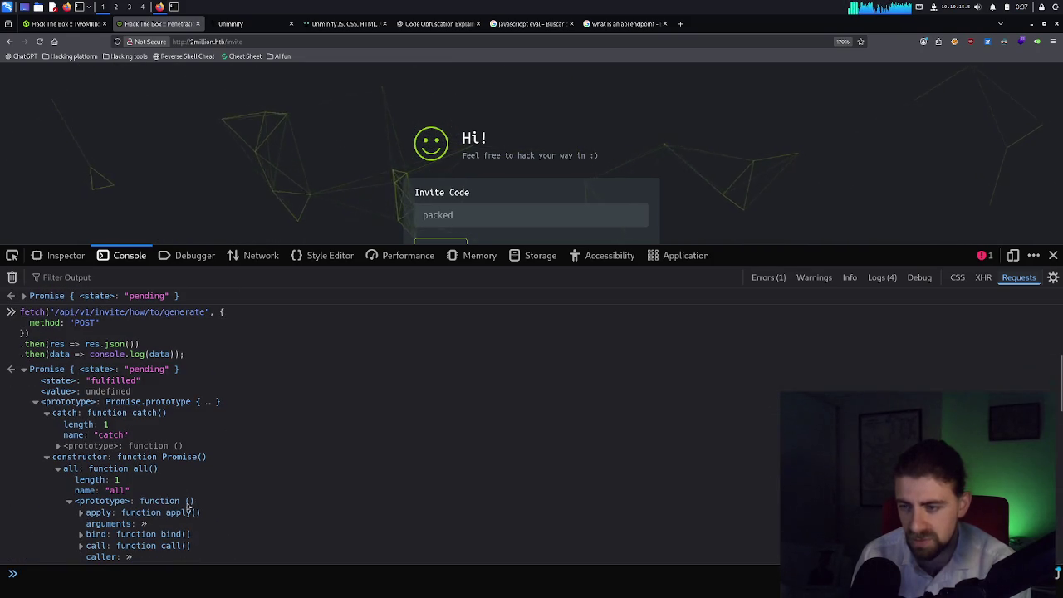
pyautogui.rightClick(90, 374)
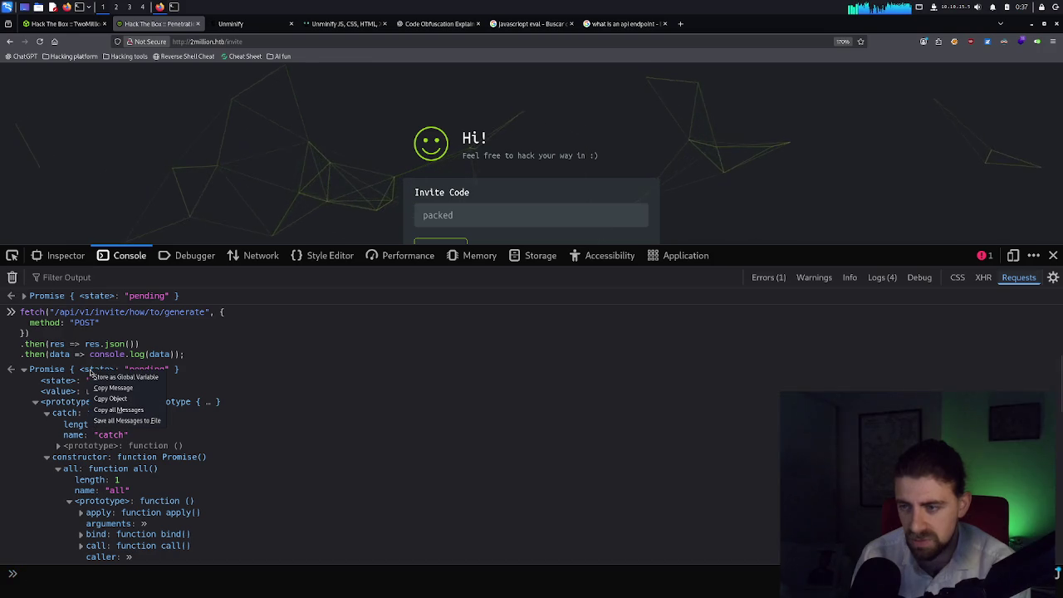
pyautogui.click(624, 23)
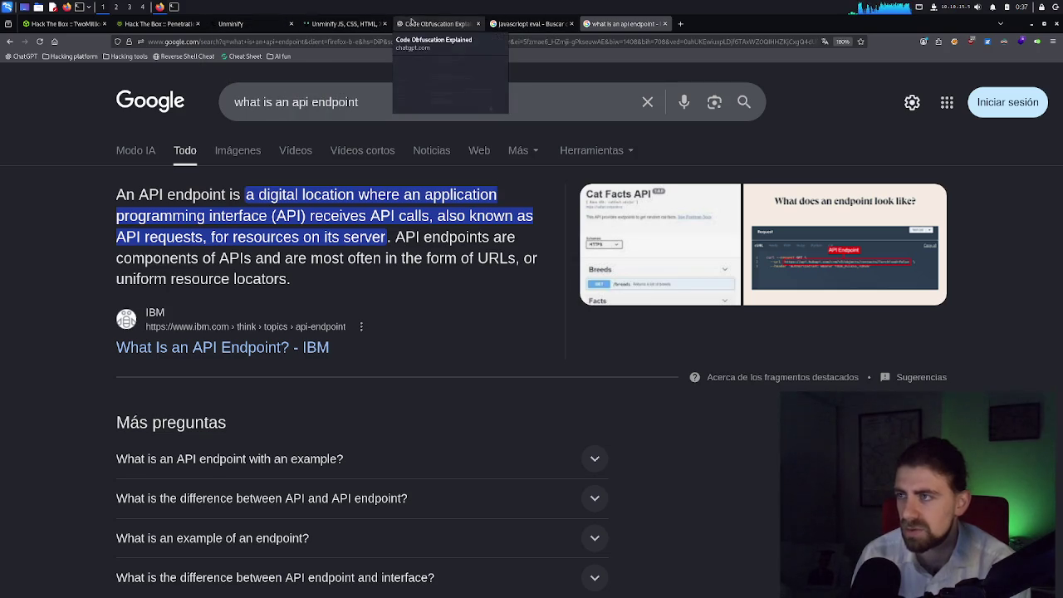
pyautogui.click(437, 25)
pyautogui.scroll(10, 512, 457)
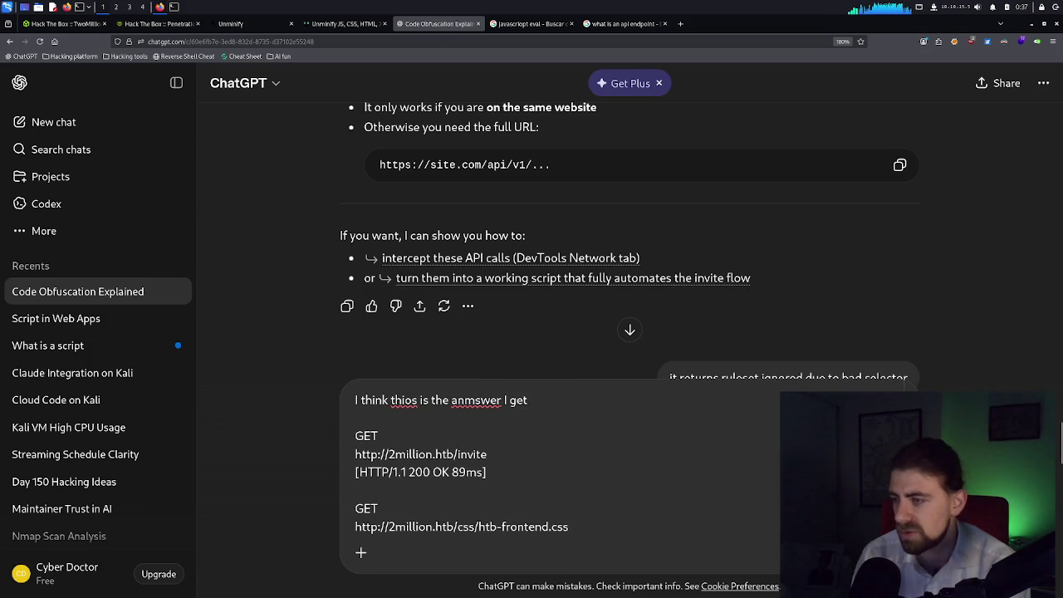
pyautogui.press('Return')
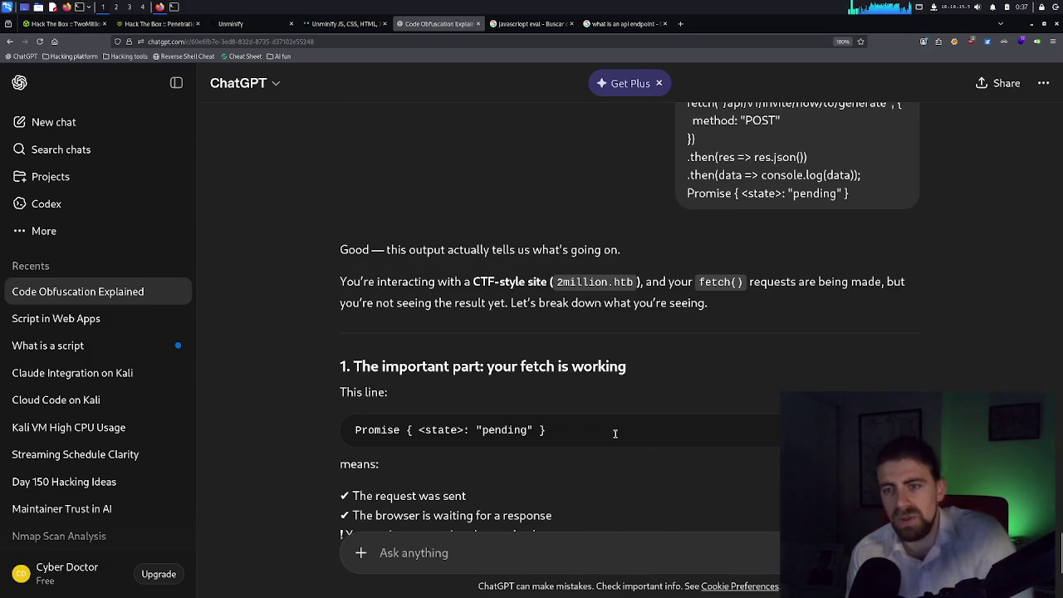
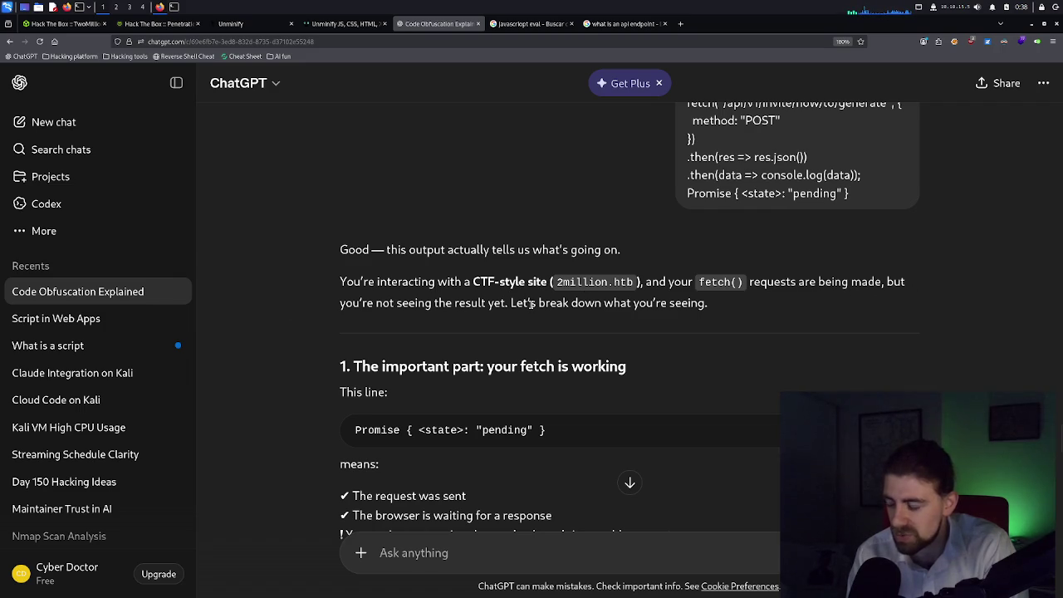
# Scroll down through ChatGPT's reply to read its guidance.
pyautogui.scroll(-2, 529, 304)
pyautogui.scroll(-2, 530, 304)
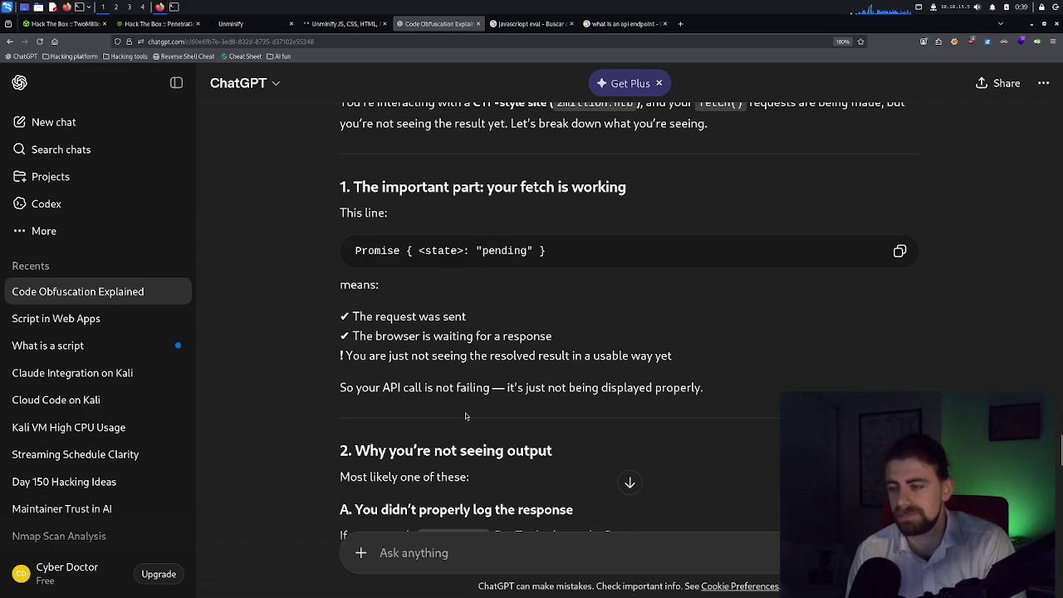
pyautogui.scroll(-2, 459, 437)
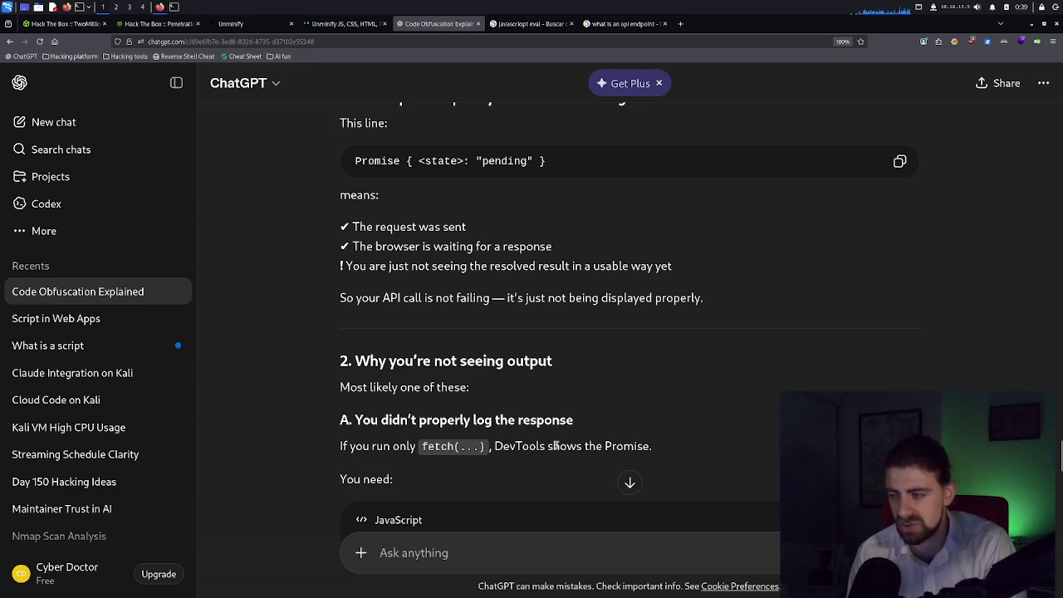
pyautogui.scroll(-1, 554, 446)
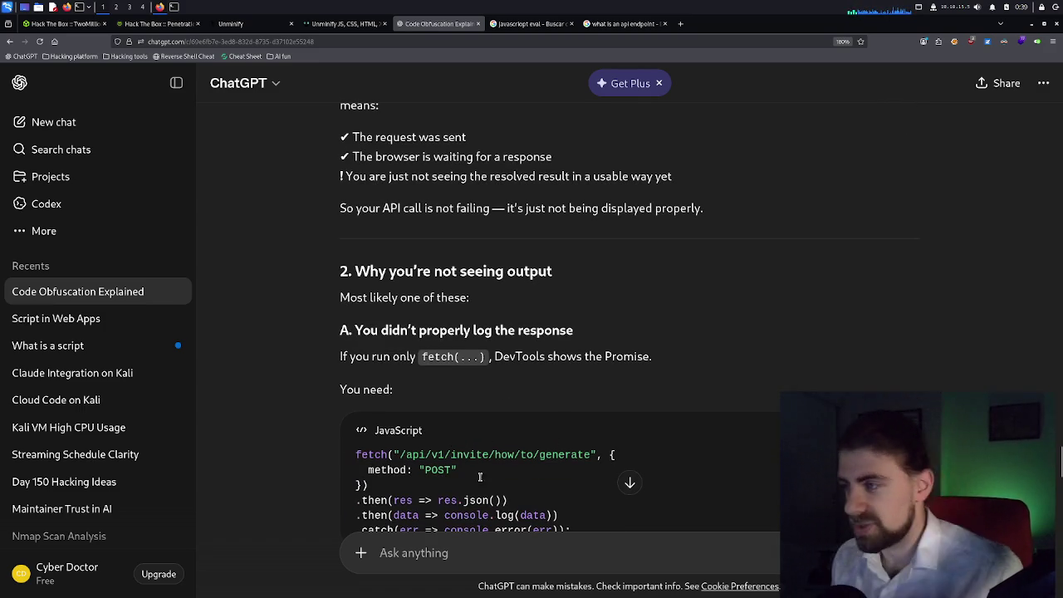
pyautogui.scroll(3, 469, 328)
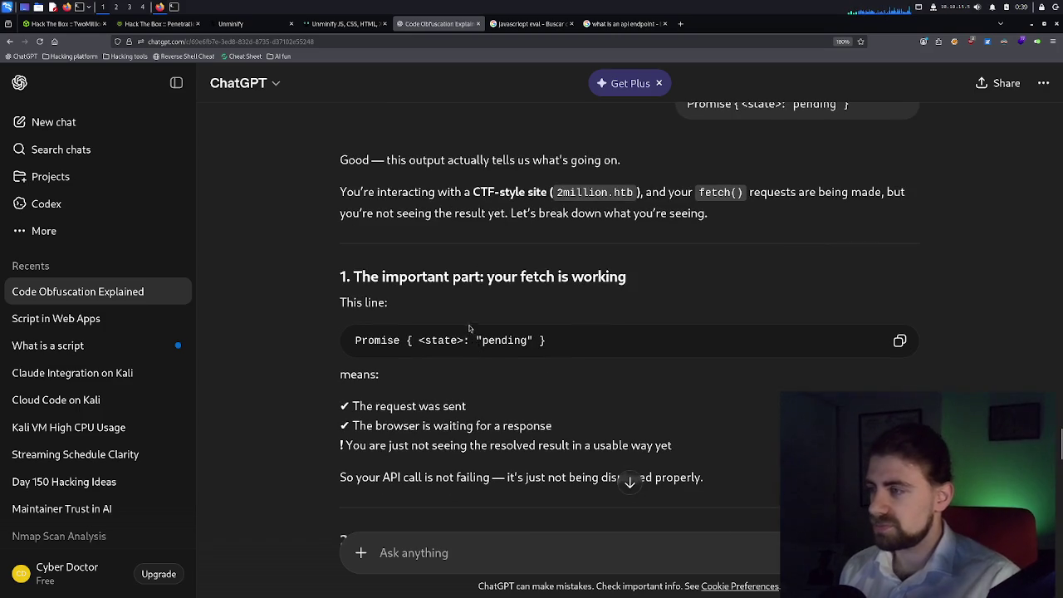
pyautogui.scroll(1, 469, 328)
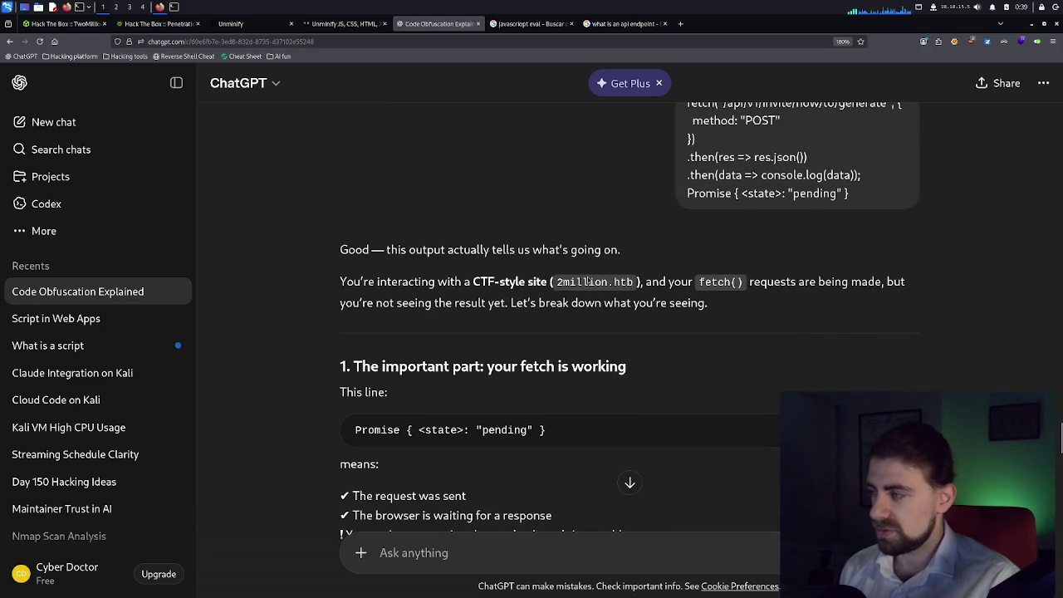
pyautogui.scroll(-1, 430, 344)
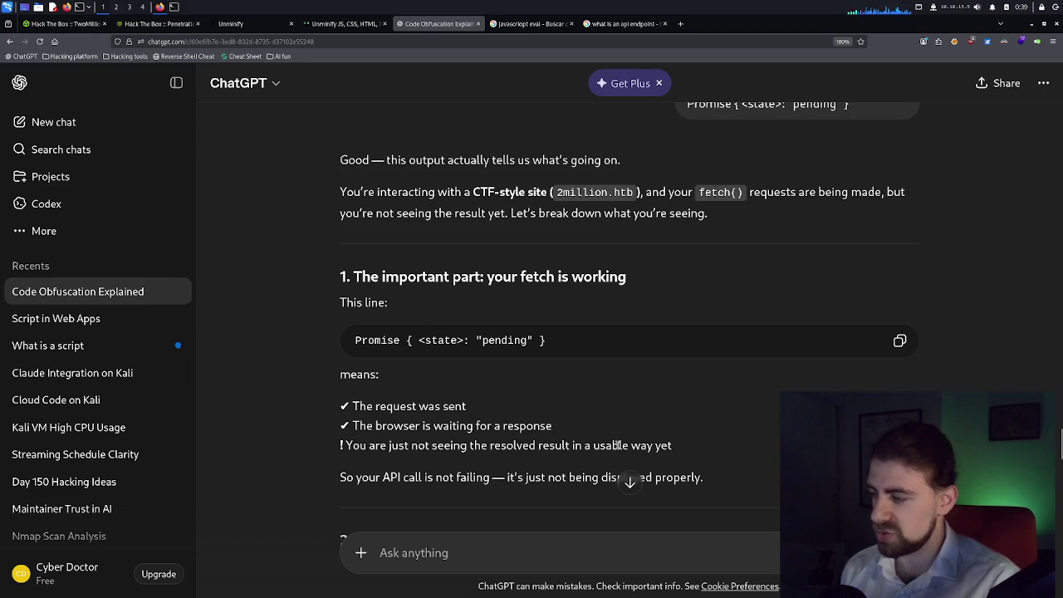
pyautogui.scroll(-2, 618, 445)
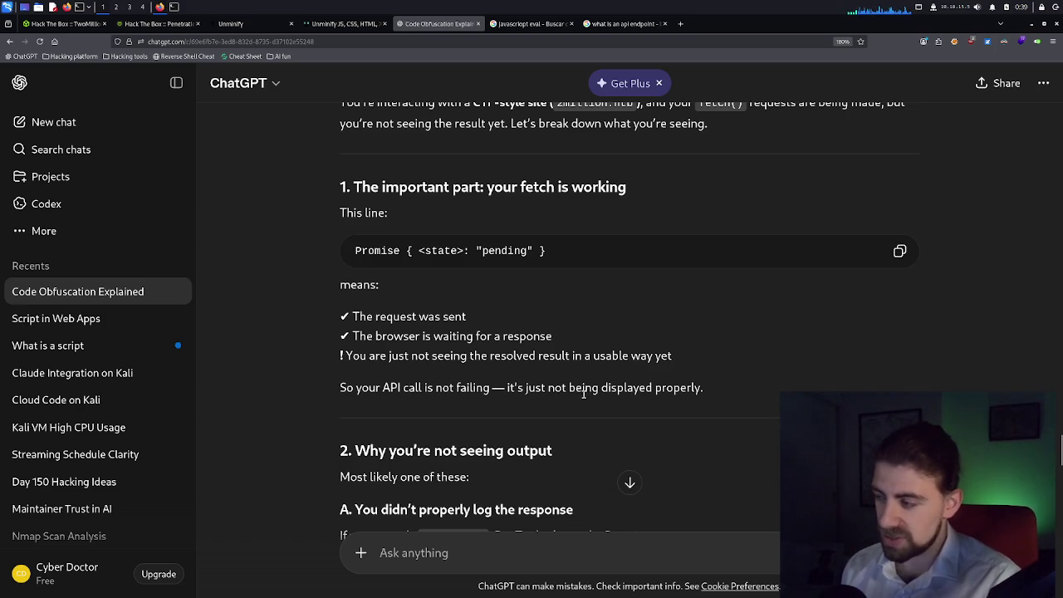
pyautogui.scroll(-2, 584, 394)
pyautogui.scroll(-2, 521, 392)
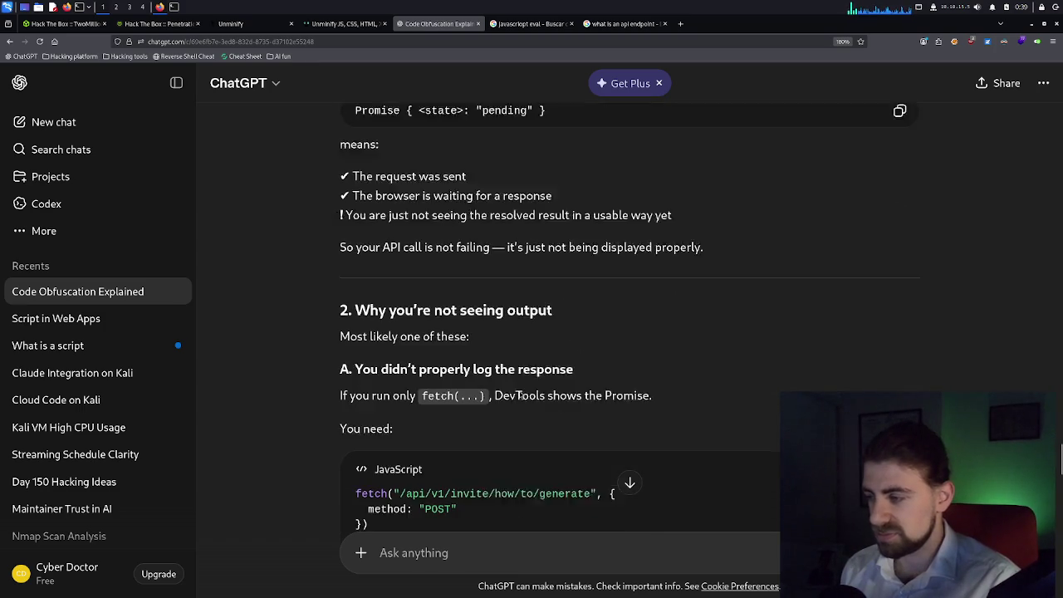
pyautogui.scroll(-2, 521, 395)
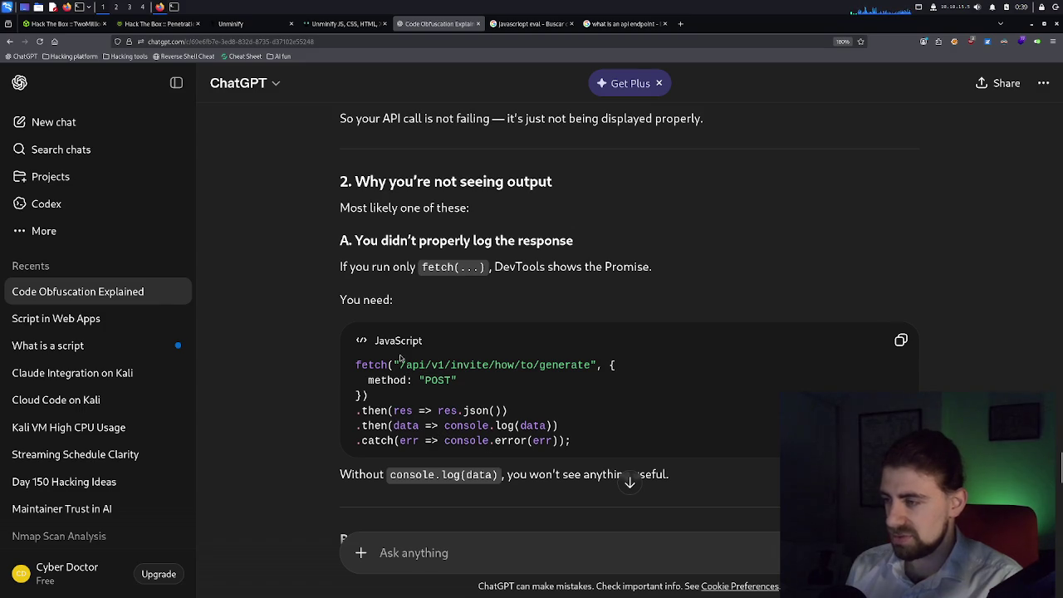
pyautogui.scroll(-2, 472, 388)
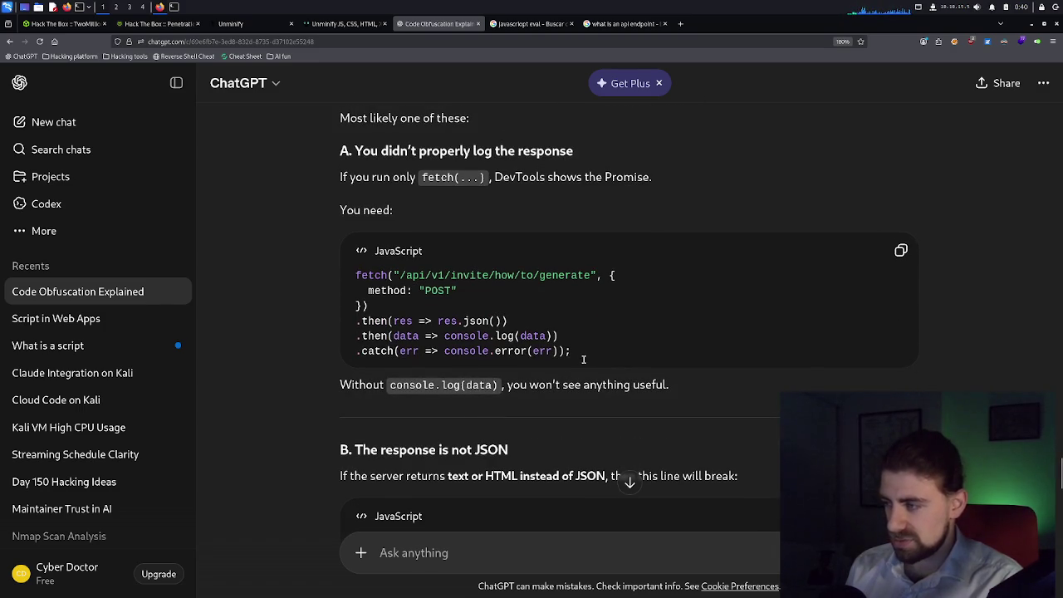
pyautogui.scroll(-2, 580, 359)
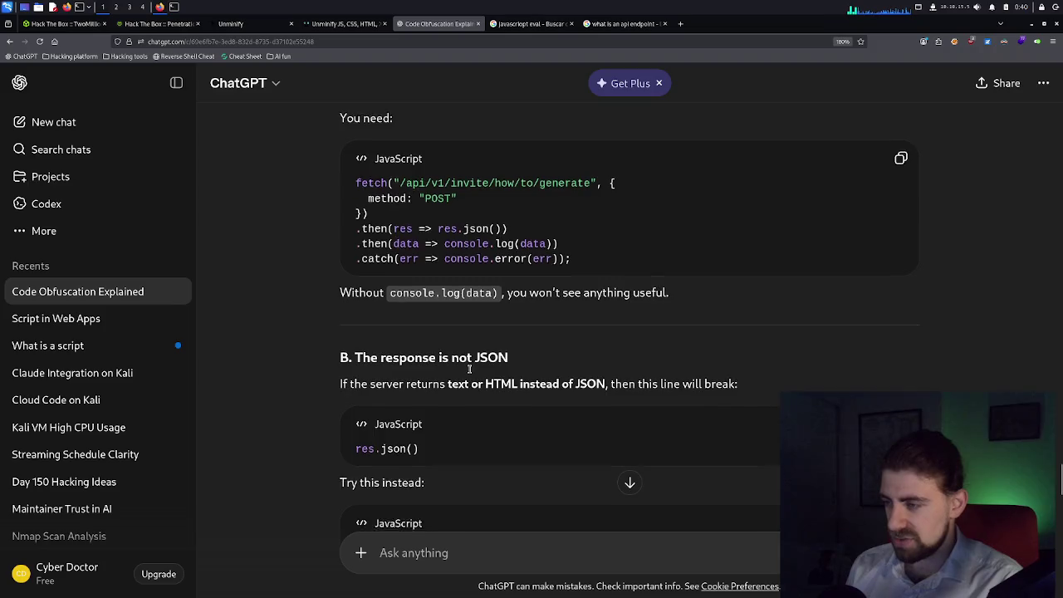
pyautogui.scroll(-2, 471, 369)
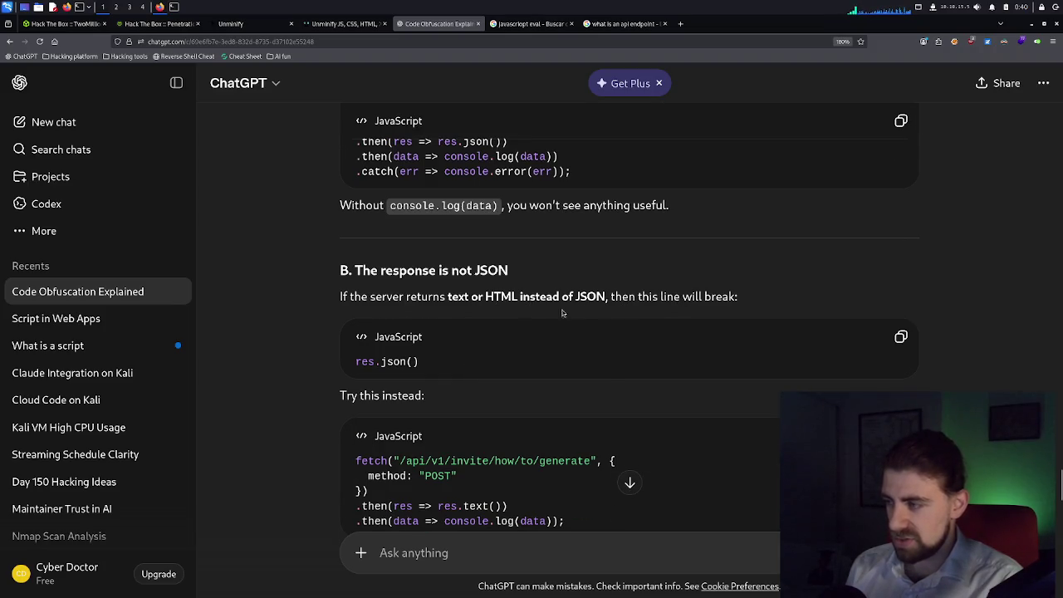
pyautogui.scroll(-2, 478, 352)
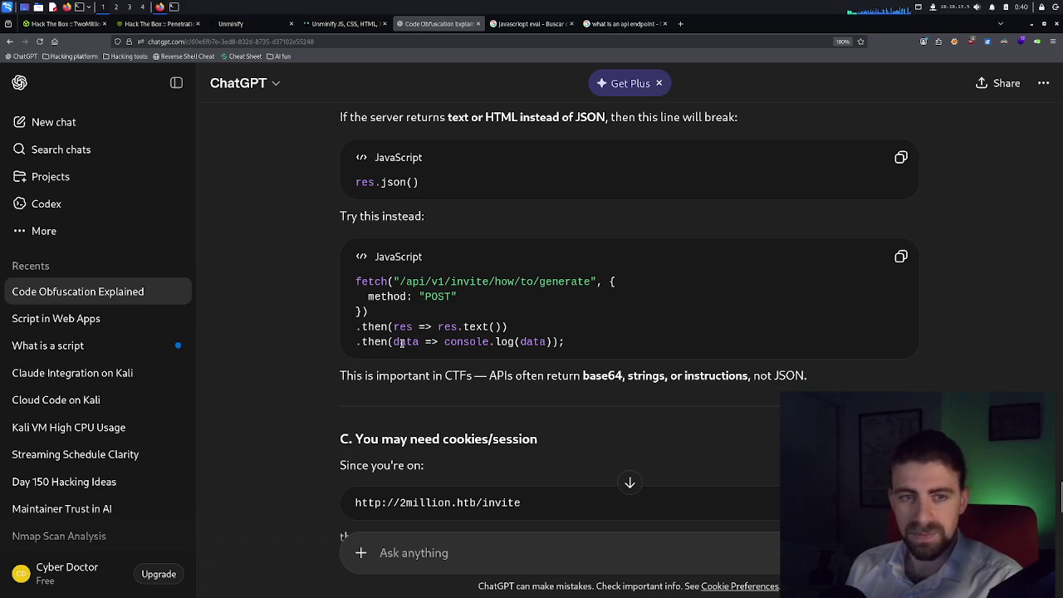
pyautogui.scroll(-2, 435, 379)
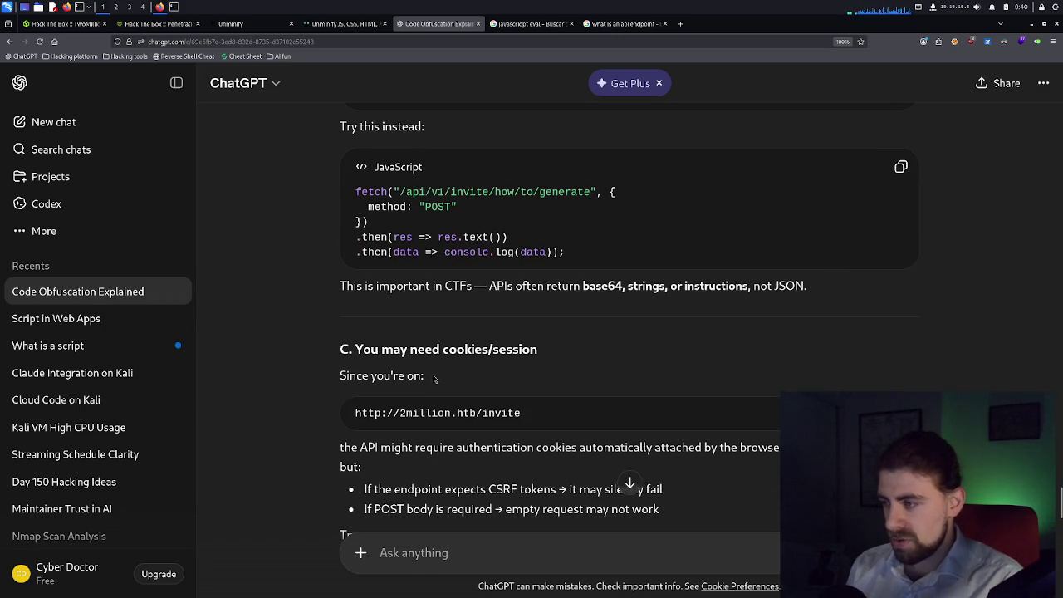
pyautogui.scroll(-2, 477, 413)
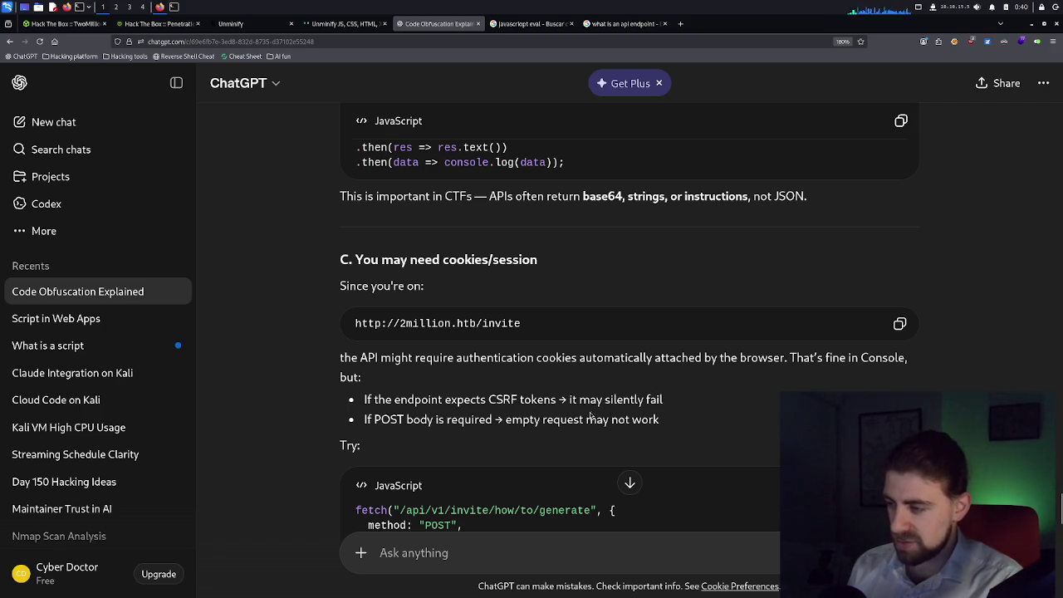
pyautogui.scroll(-2, 589, 417)
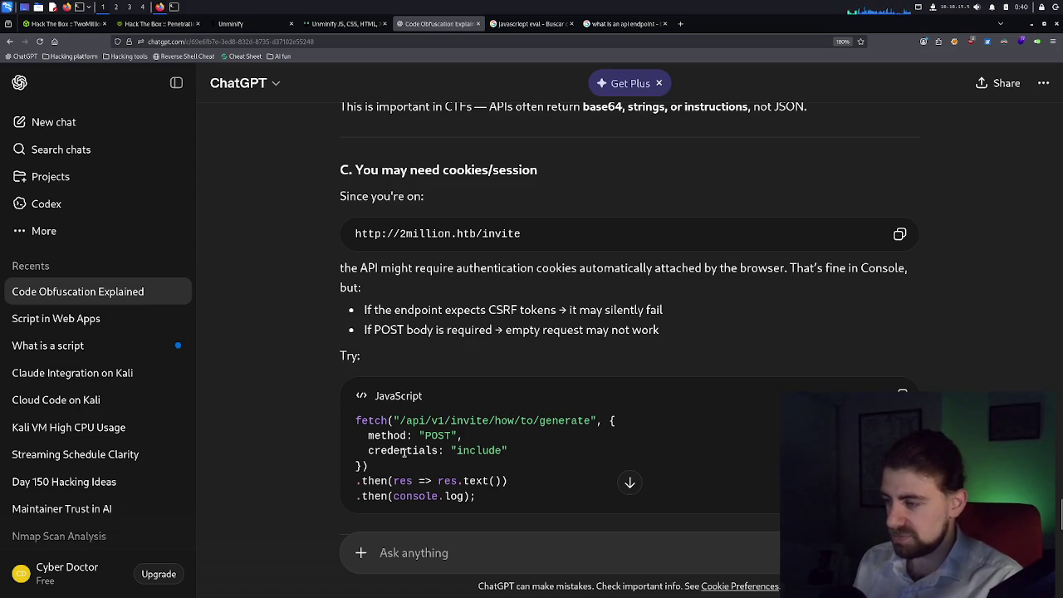
pyautogui.scroll(-5, 405, 451)
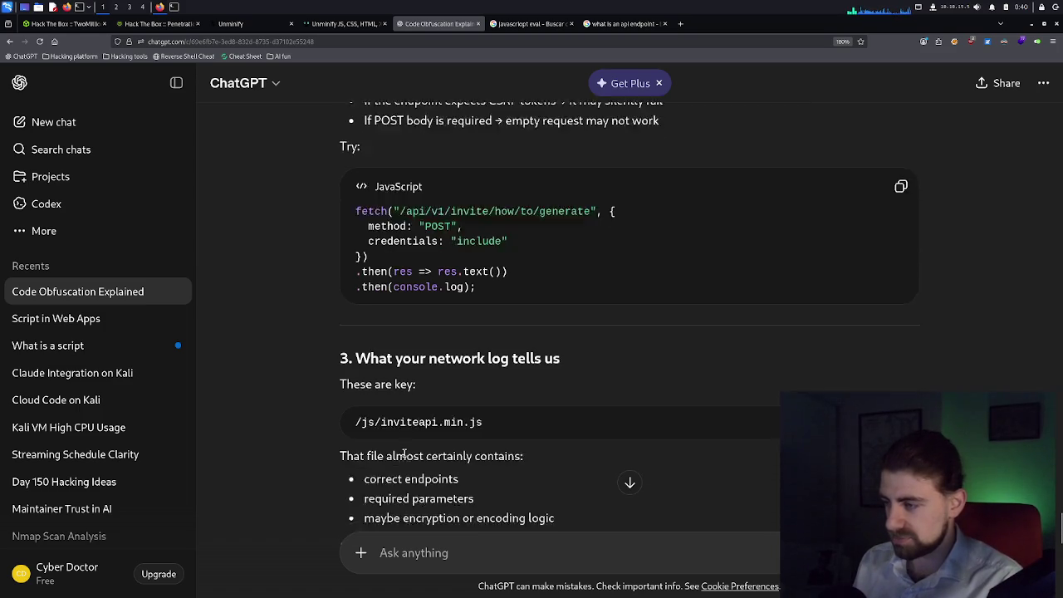
pyautogui.scroll(-1, 404, 451)
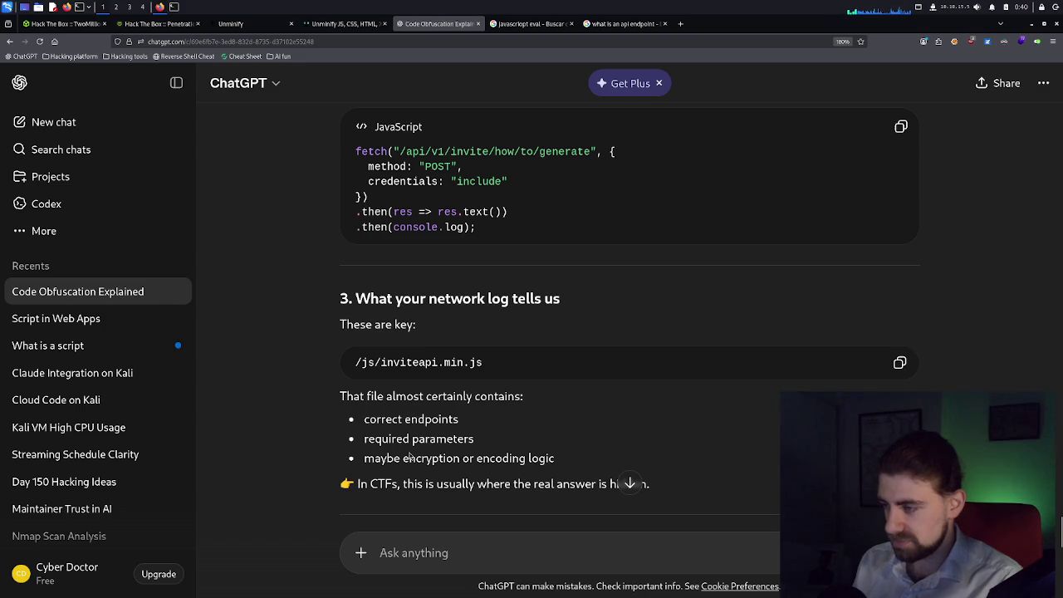
pyautogui.scroll(-3, 411, 460)
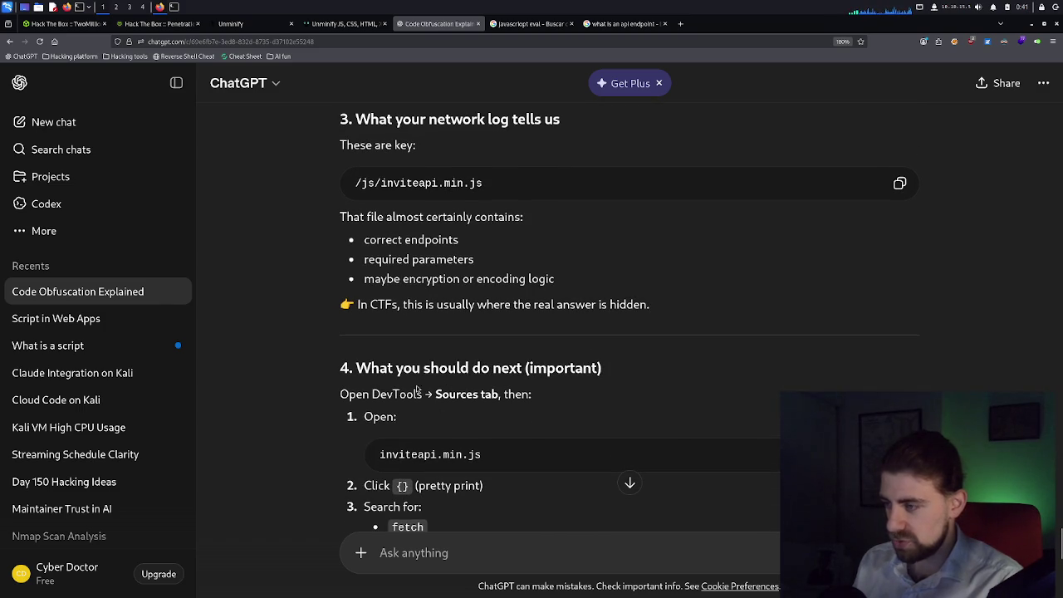
# Highlight the inviteapi.min.js file name in the reply, then keep reading to its end.
pyautogui.doubleClick(430, 455)
pyautogui.click(454, 457)
pyautogui.moveTo(481, 455); pyautogui.dragTo(380, 455)
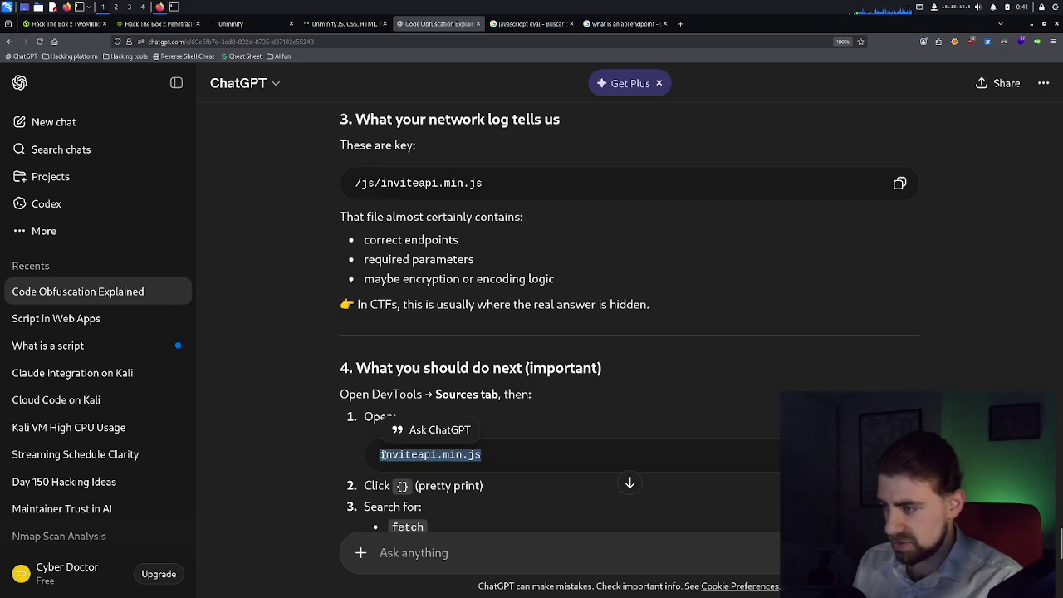
pyautogui.click(402, 456)
pyautogui.scroll(-1, 403, 454)
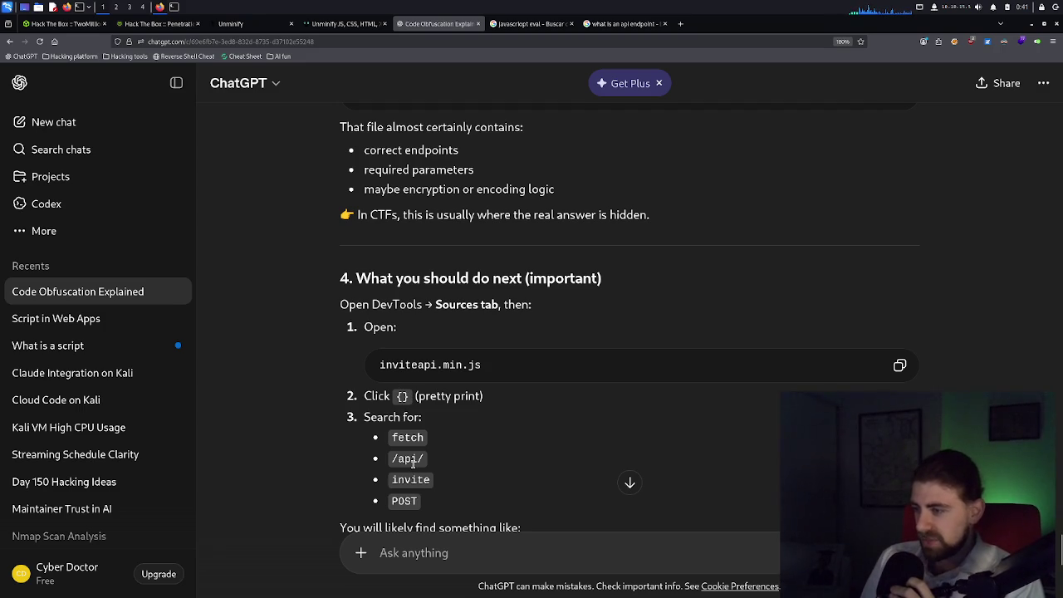
pyautogui.scroll(-2, 413, 483)
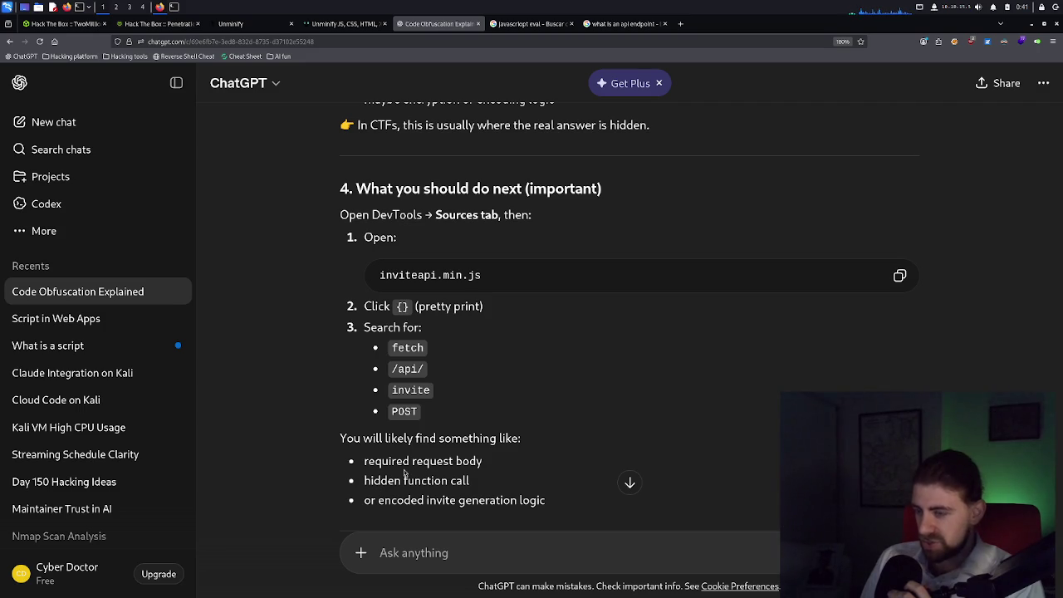
pyautogui.scroll(-4, 405, 474)
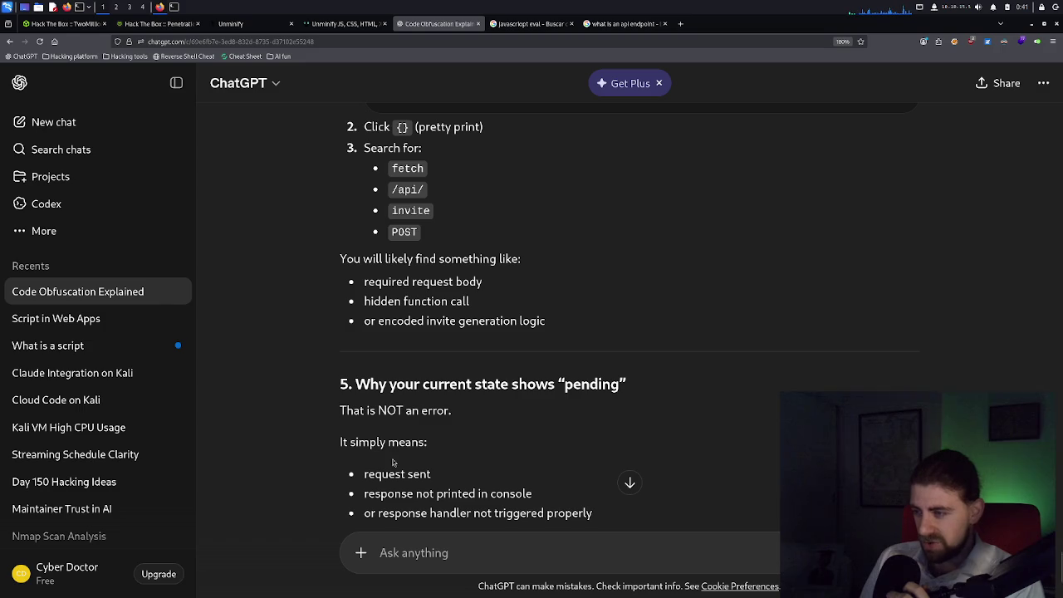
pyautogui.scroll(-4, 394, 462)
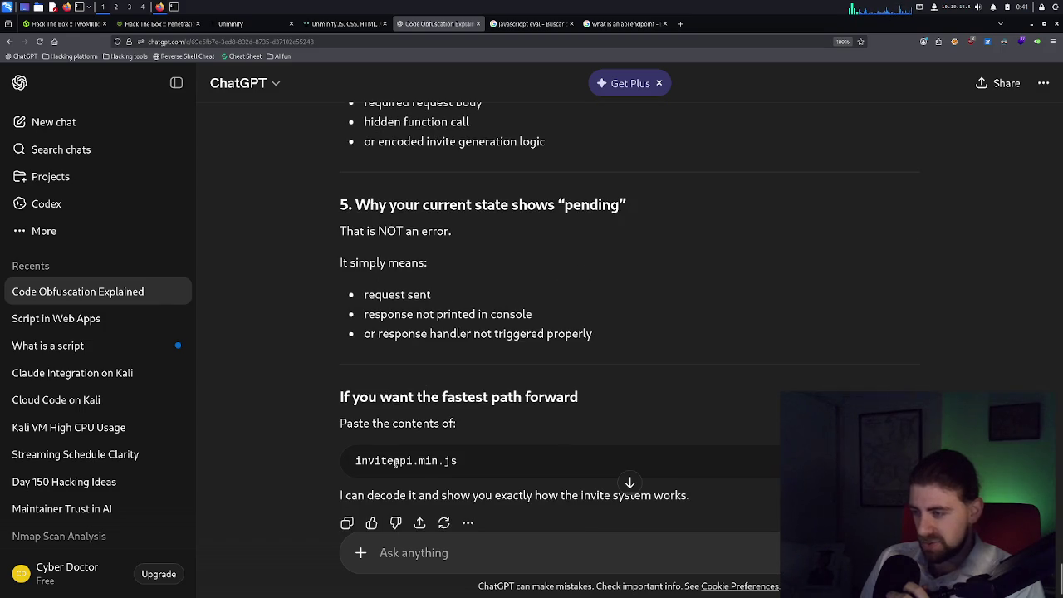
pyautogui.scroll(-1, 396, 462)
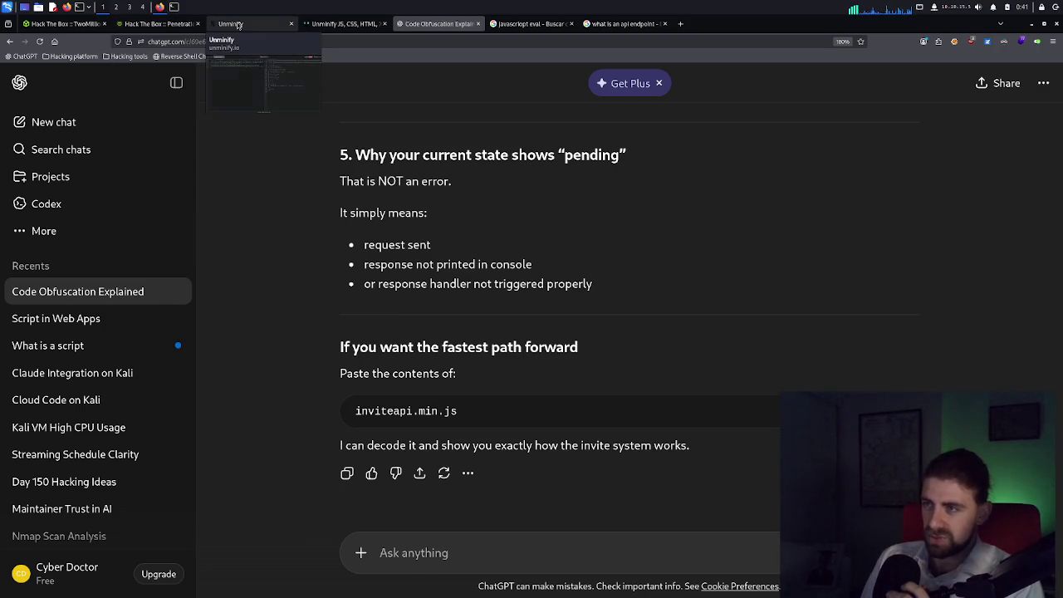
# Select the packed inviteapi.min.js response in the HTB page's Network panel and check Unminify.
pyautogui.click(163, 24)
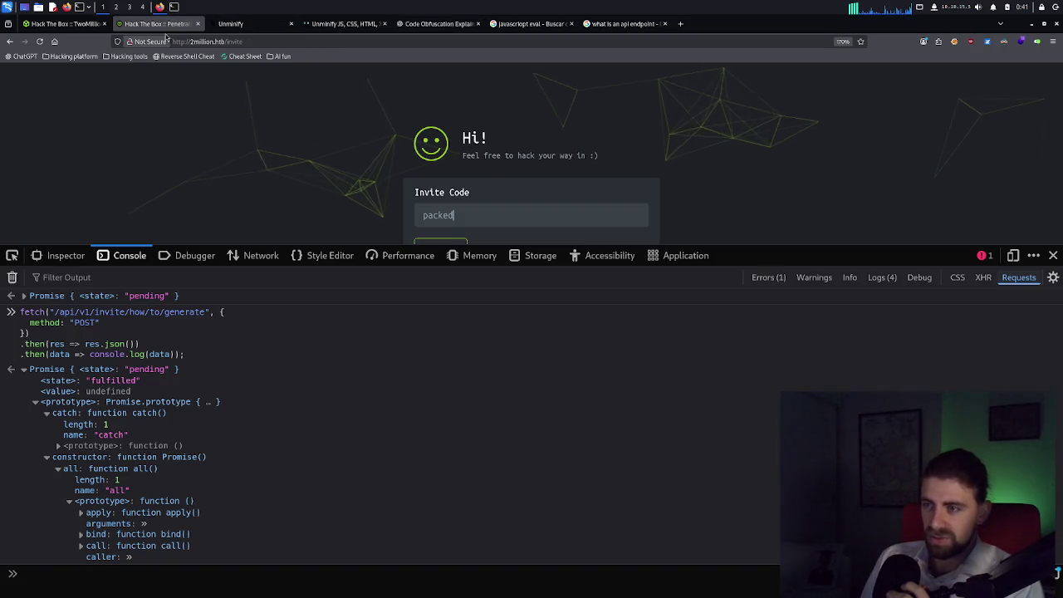
pyautogui.click(253, 256)
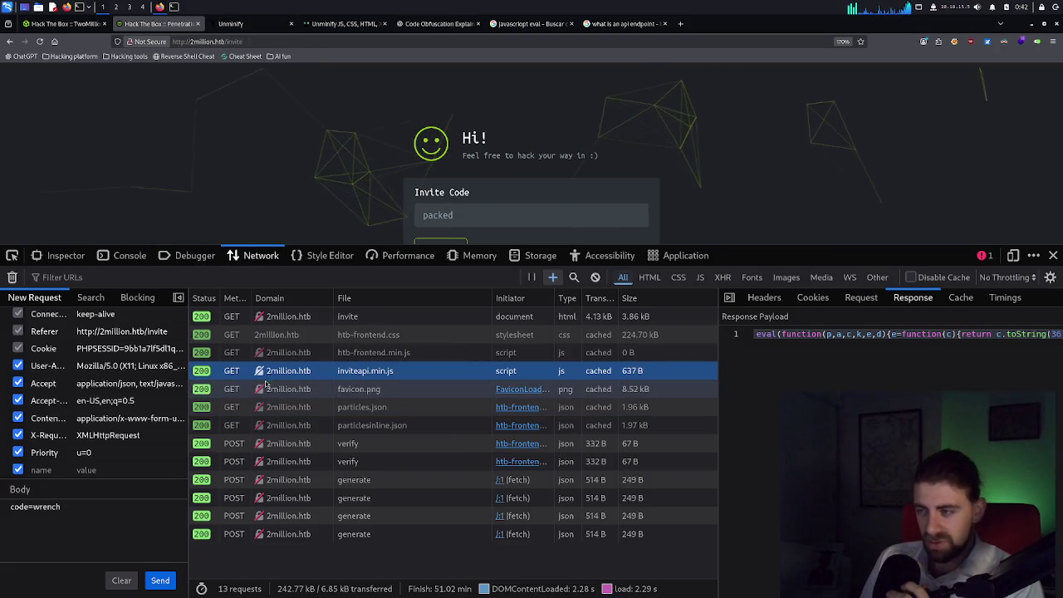
pyautogui.tripleClick(800, 334)
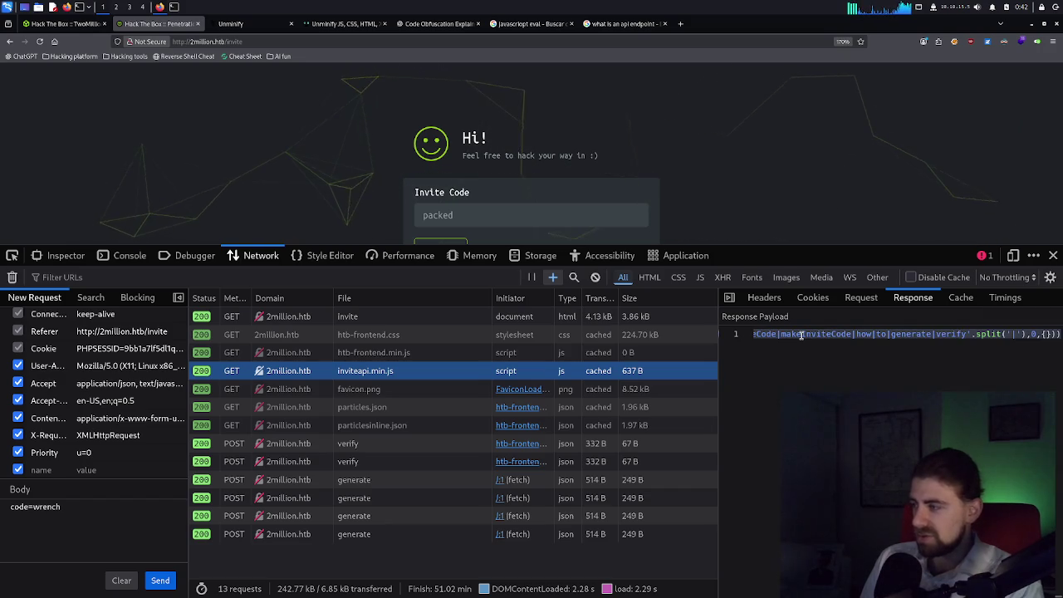
pyautogui.click(264, 25)
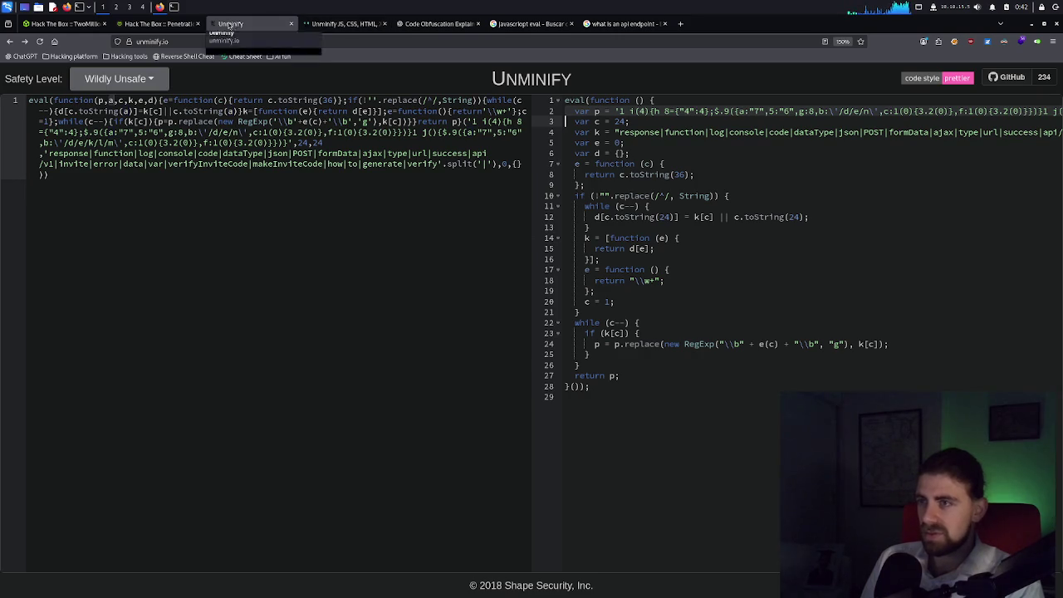
pyautogui.click(436, 24)
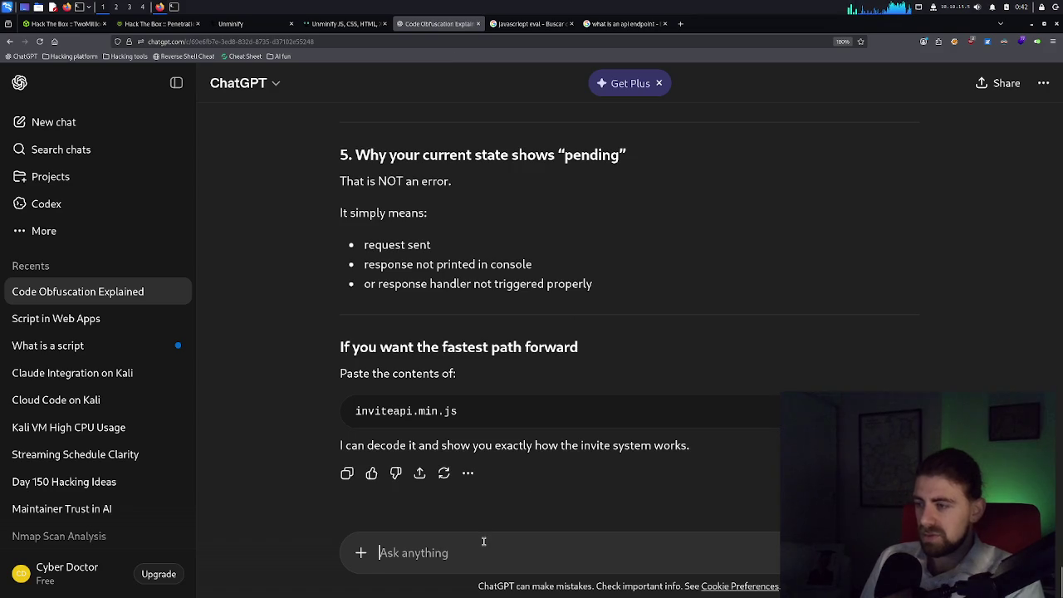
# Send ChatGPT a prompt with the packed inviteapi.min.js code pasted beneath it.
pyautogui.write('This ios the content of invite api.min.js')
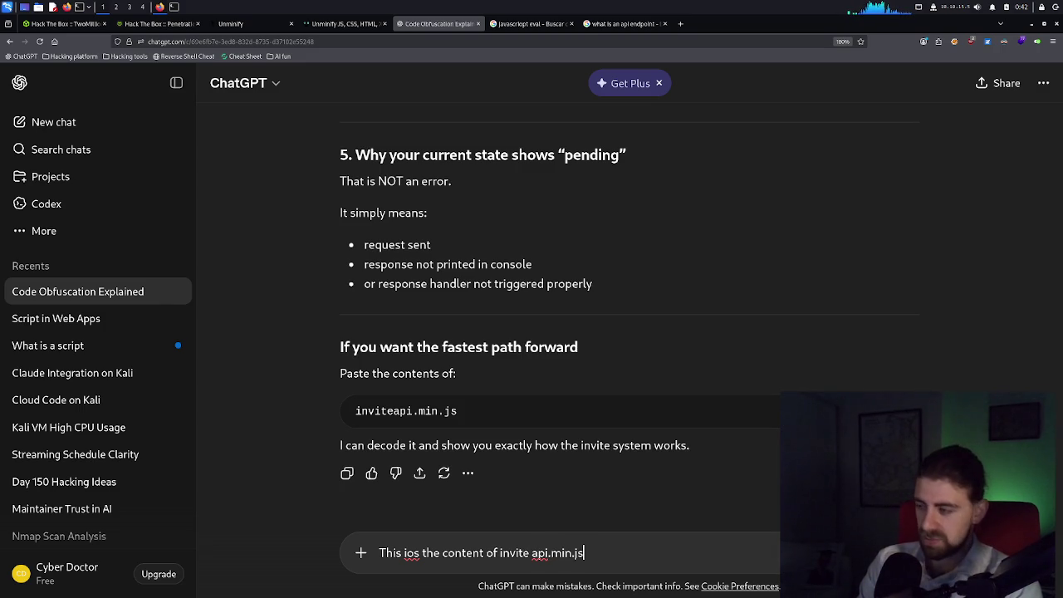
pyautogui.hotkey('shift', 'Return')
pyautogui.hotkey('shift', 'Return')
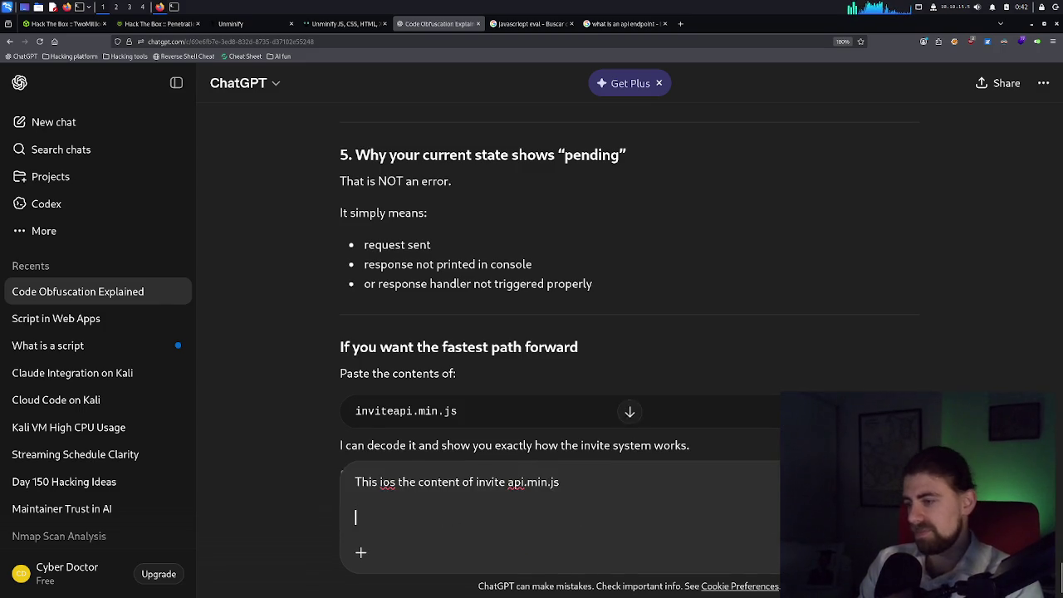
pyautogui.hotkey('ctrl', 'v')
pyautogui.press('Return')
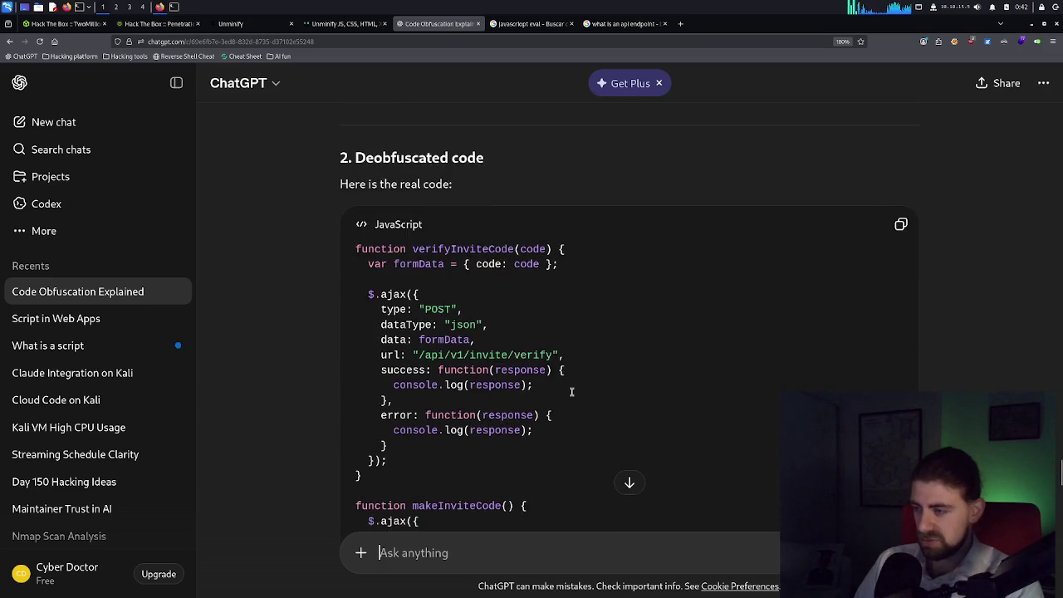
# Read ChatGPT's two steps: POST to /api/v1/invite/how/to/generate, then verify via /api/v1/invite/verify.
pyautogui.scroll(-3, 571, 391)
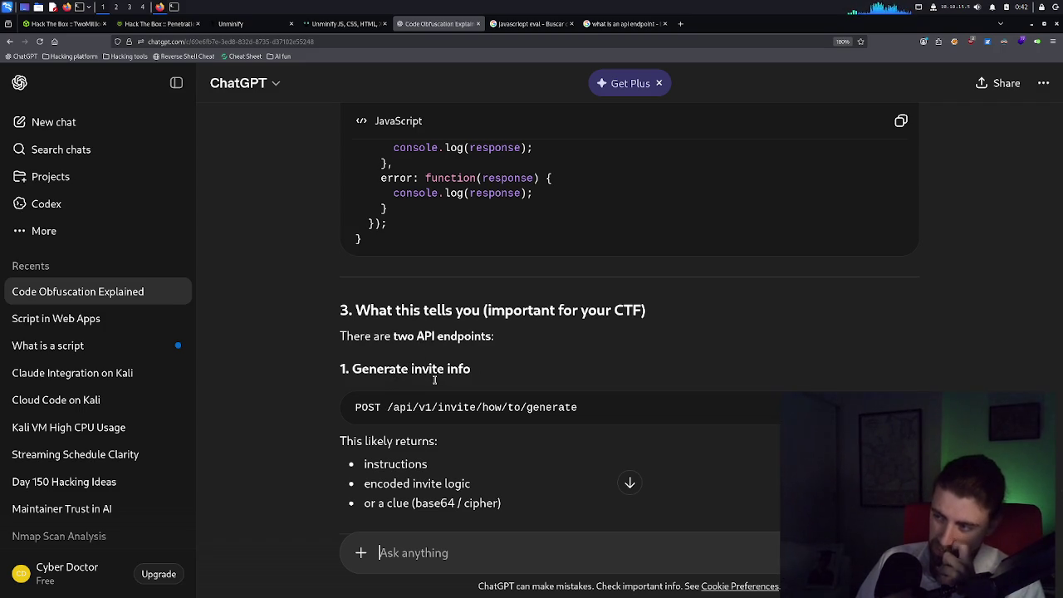
pyautogui.scroll(-2, 433, 380)
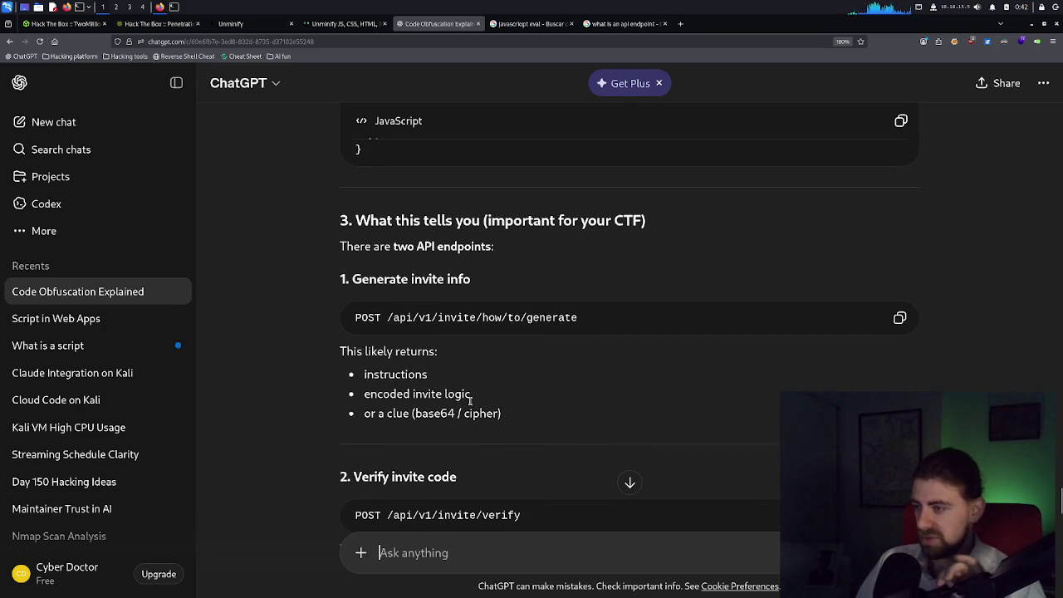
pyautogui.scroll(-4, 470, 400)
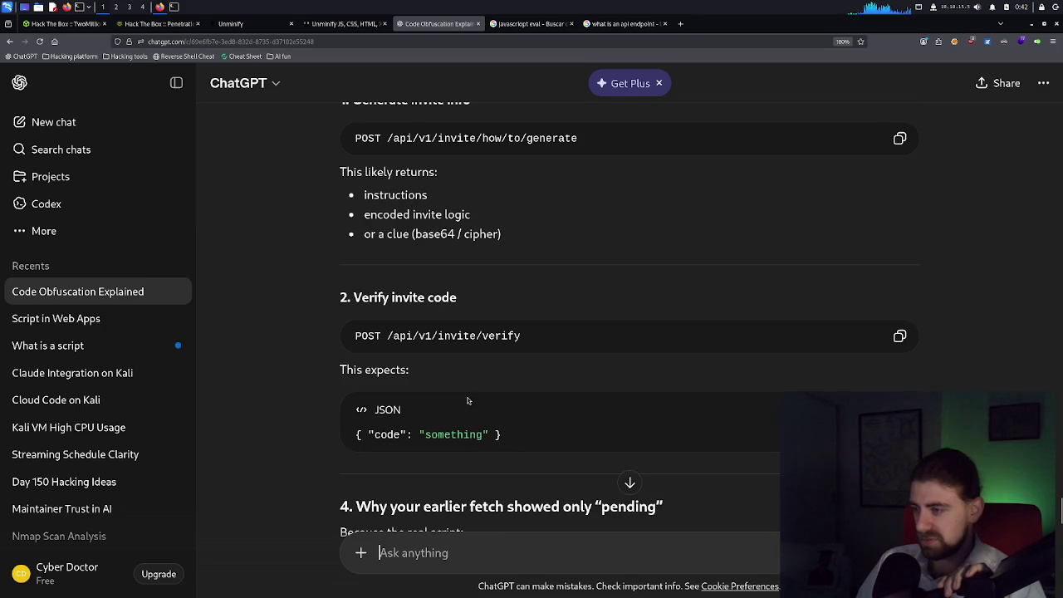
pyautogui.scroll(-2, 468, 401)
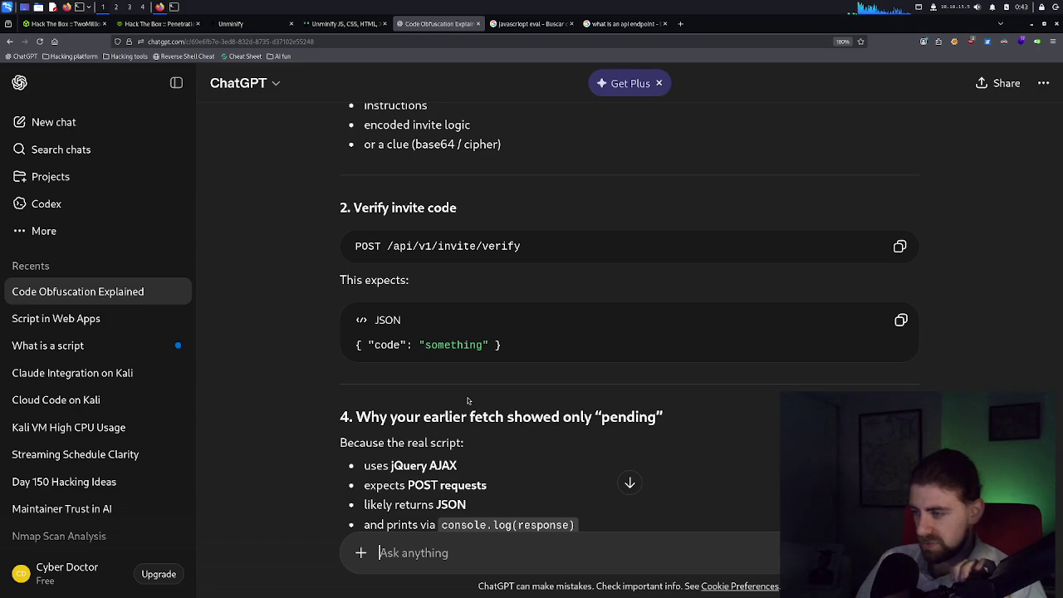
pyautogui.scroll(-2, 468, 401)
pyautogui.scroll(-2, 470, 401)
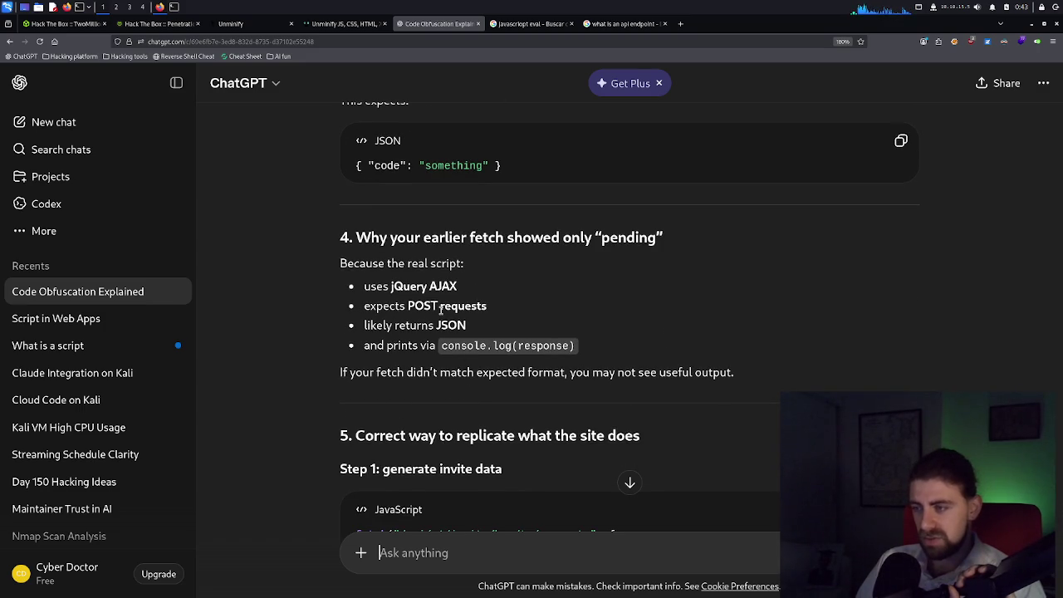
pyautogui.scroll(-2, 451, 342)
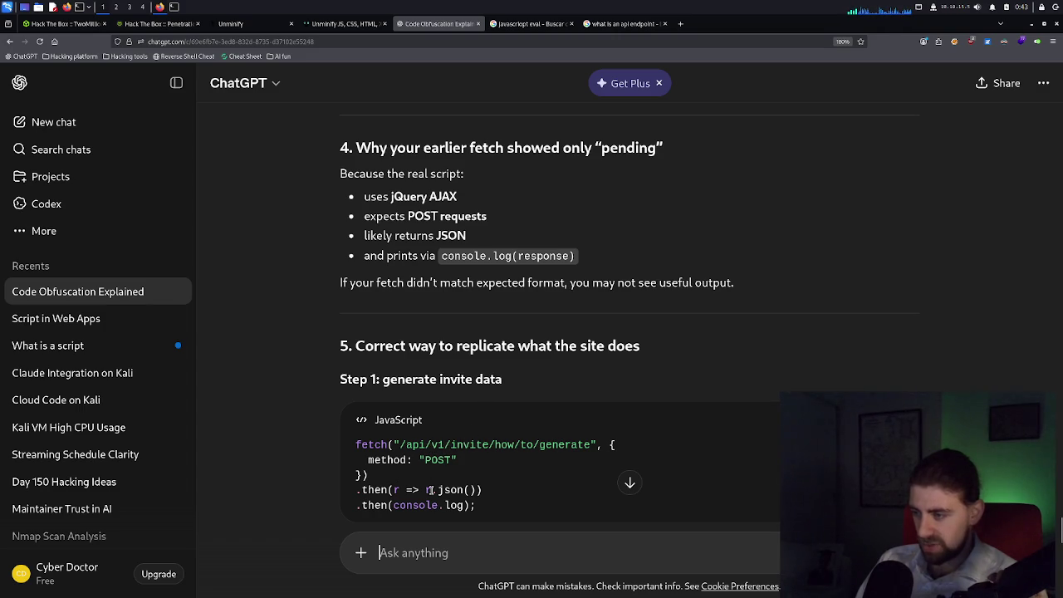
pyautogui.scroll(-3, 460, 479)
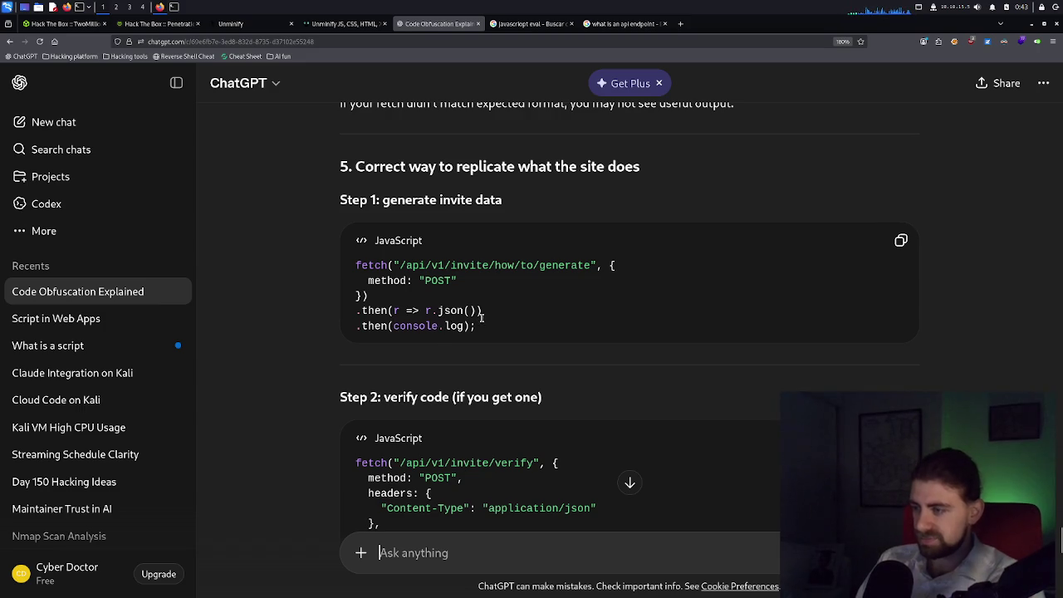
pyautogui.scroll(-2, 481, 314)
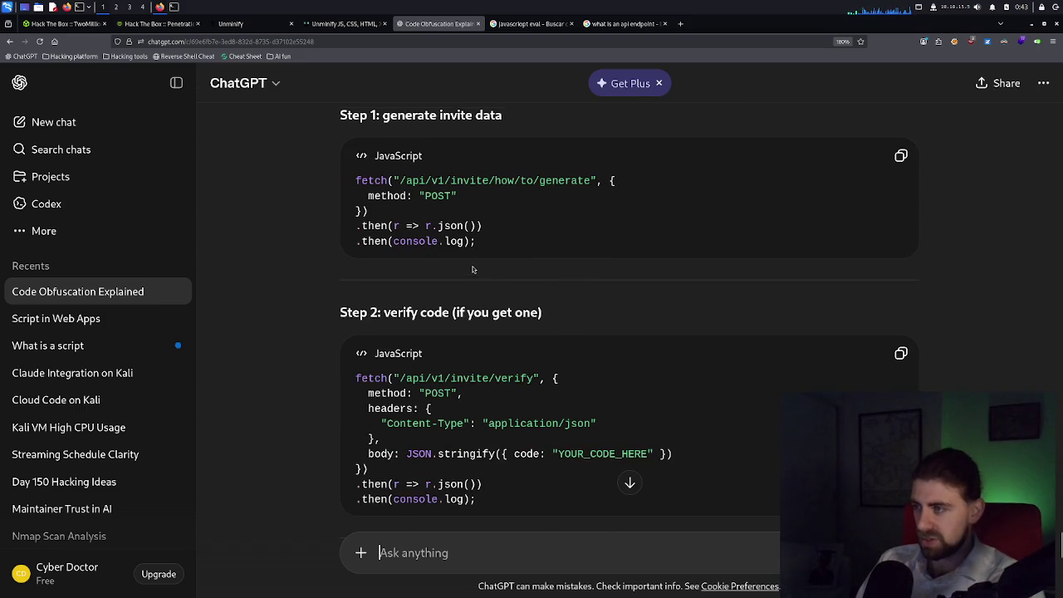
pyautogui.scroll(2, 488, 292)
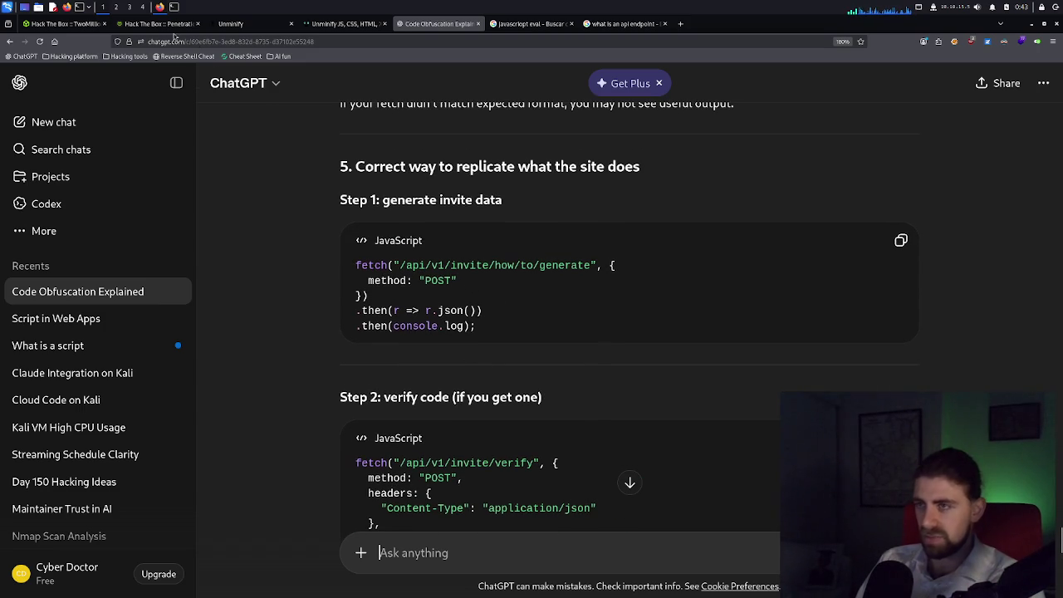
# Select and copy the Step 1 fetch code block.
pyautogui.moveTo(479, 327); pyautogui.dragTo(357, 309)
pyautogui.moveTo(411, 289); pyautogui.dragTo(354, 265)
pyautogui.hotkey('ctrl', 'c')
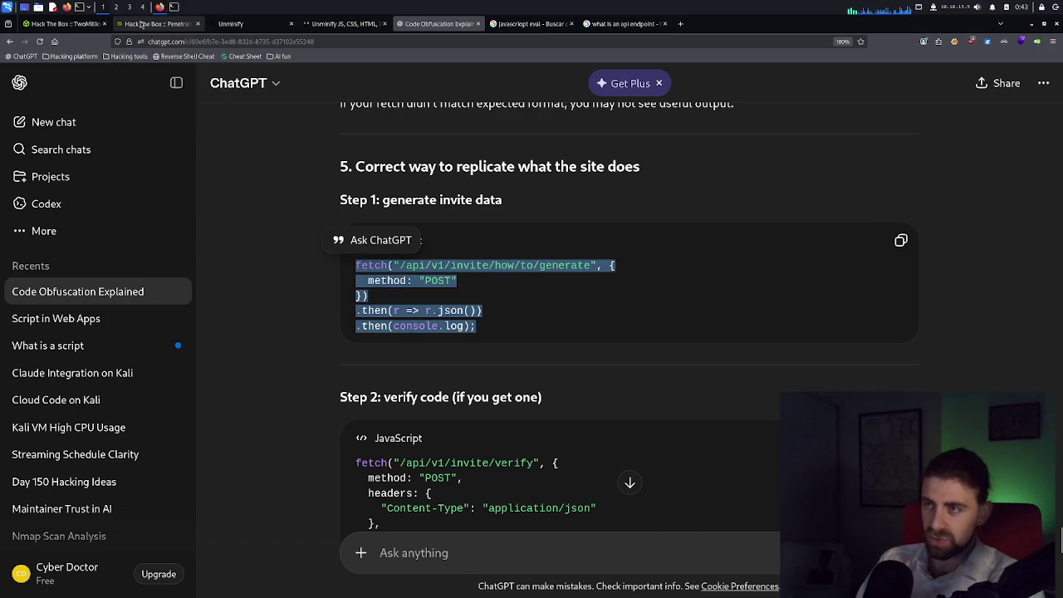
pyautogui.click(150, 23)
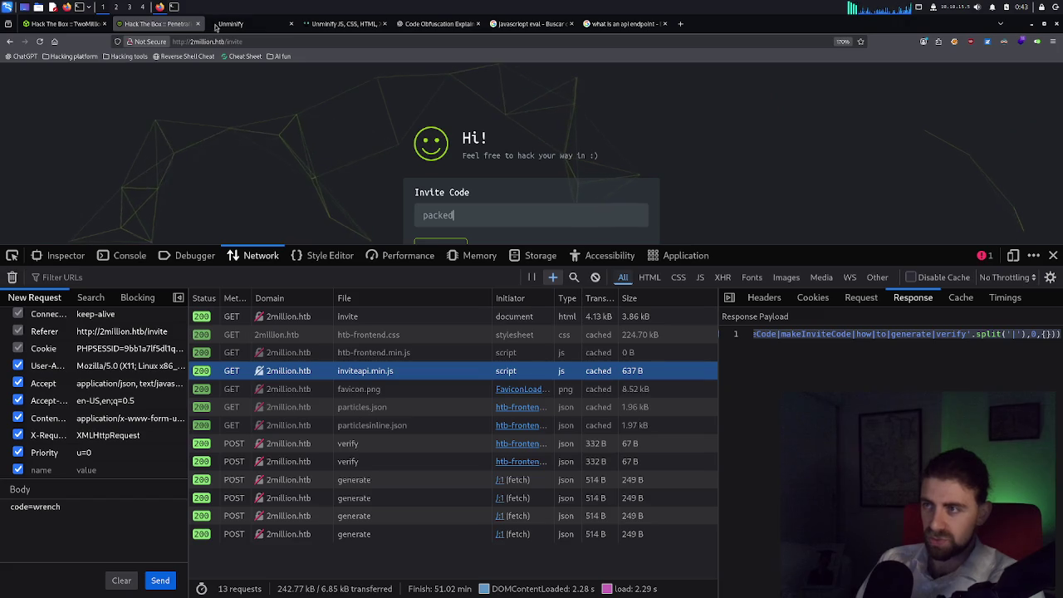
# Run the copied Step 1 generate-invite fetch in the DevTools console.
pyautogui.click(129, 264)
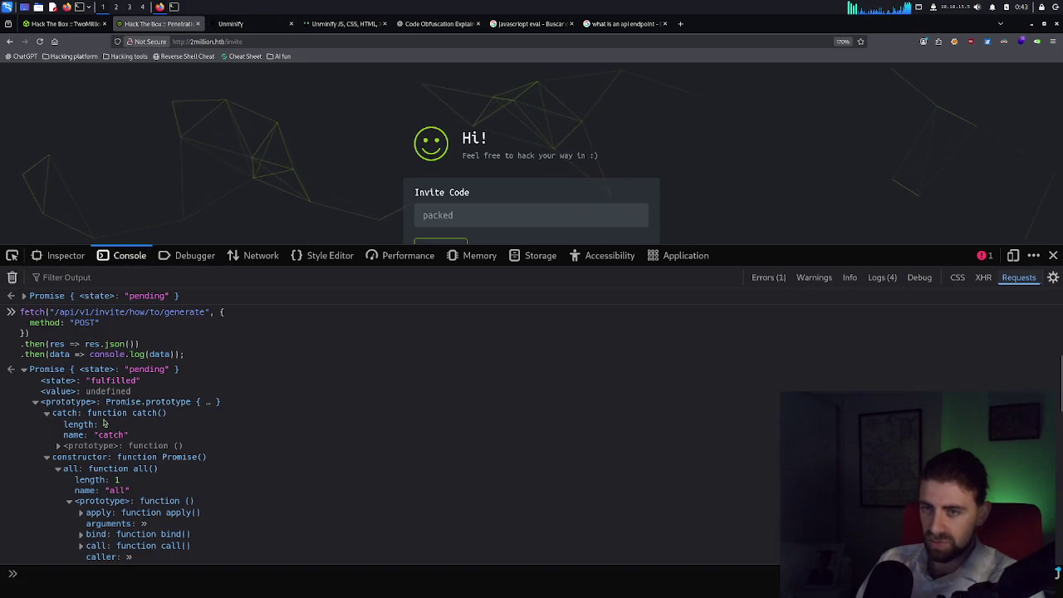
pyautogui.scroll(-10, 135, 447)
pyautogui.scroll(15, 135, 446)
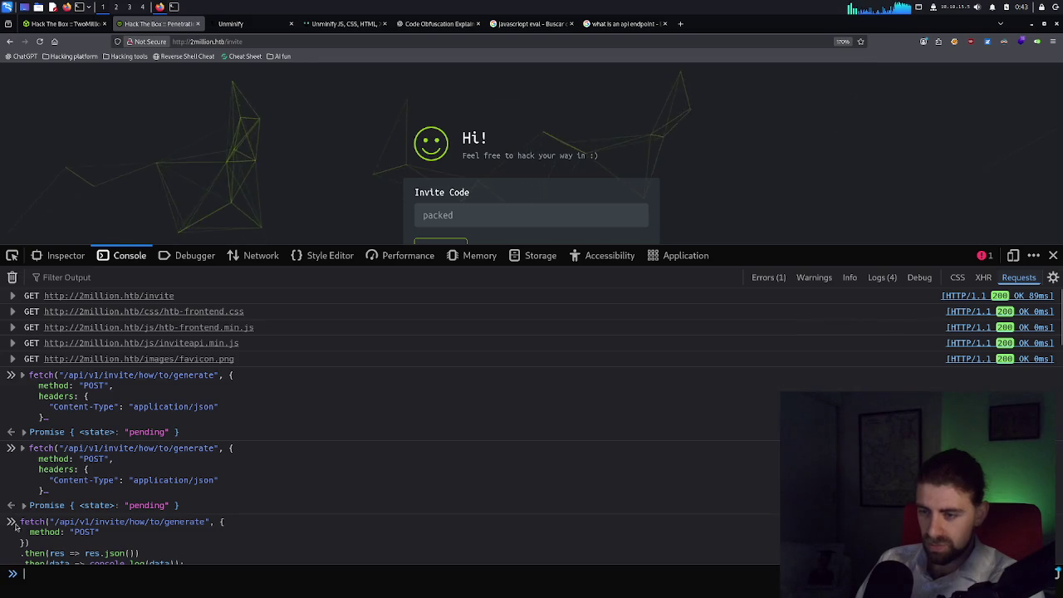
pyautogui.hotkey('ctrl', 'v')
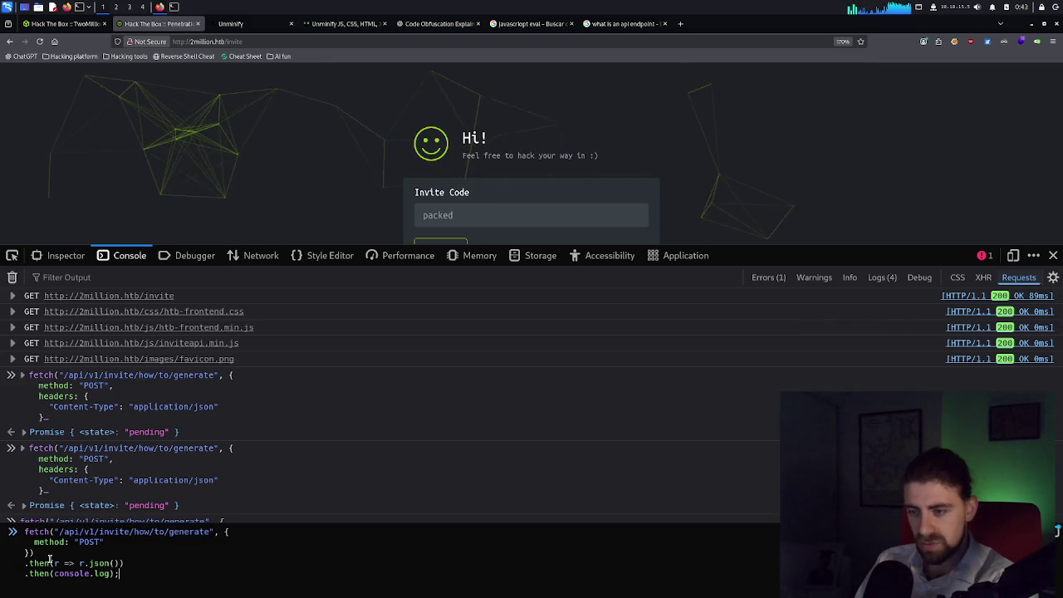
pyautogui.press('Return')
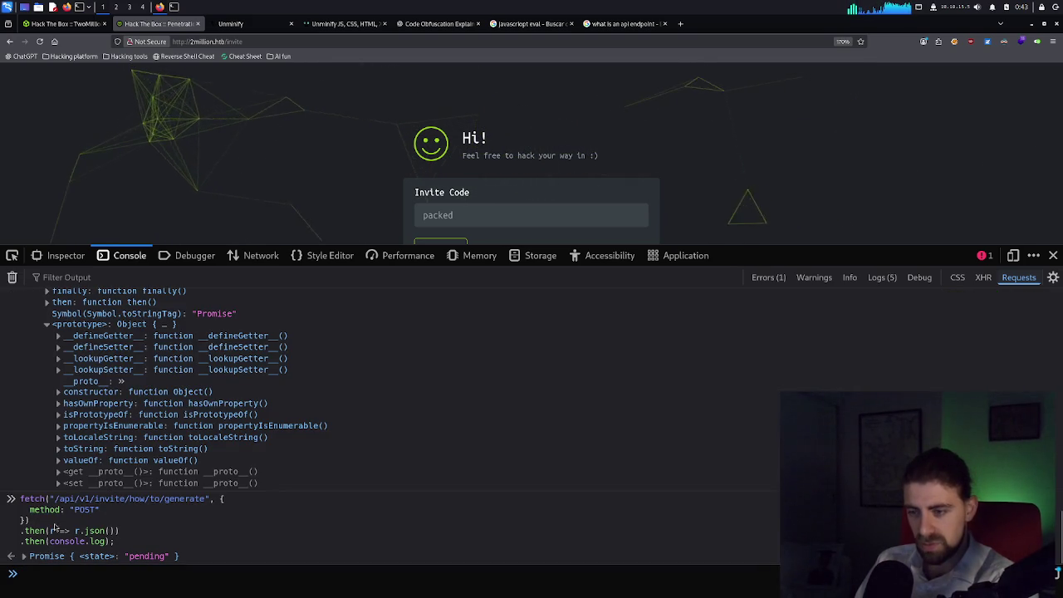
# Expand the returned Promise: state fulfilled, value undefined, plus its prototype entries.
pyautogui.click(23, 557)
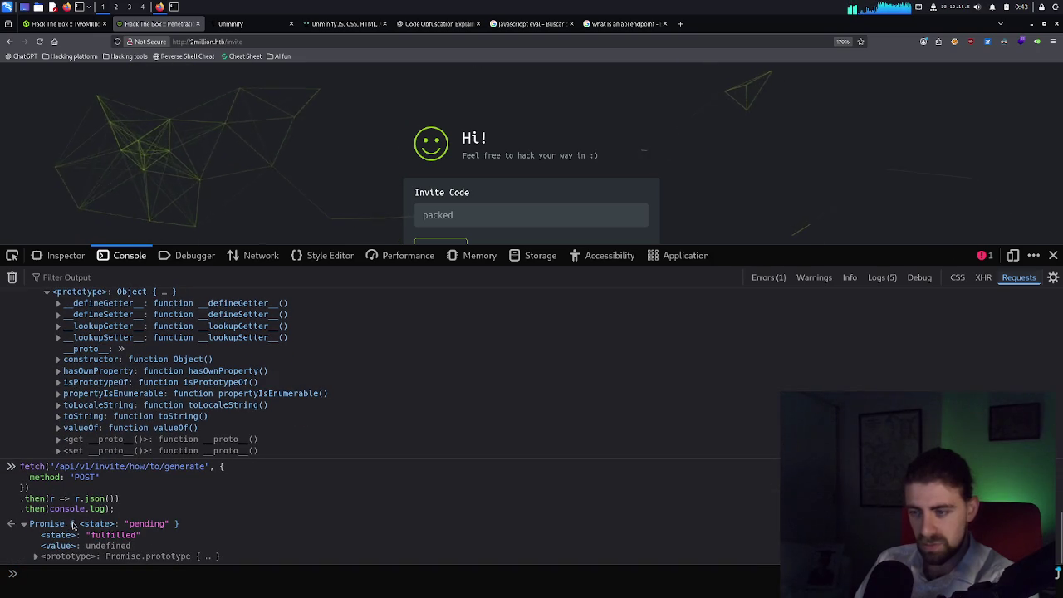
pyautogui.click(36, 556)
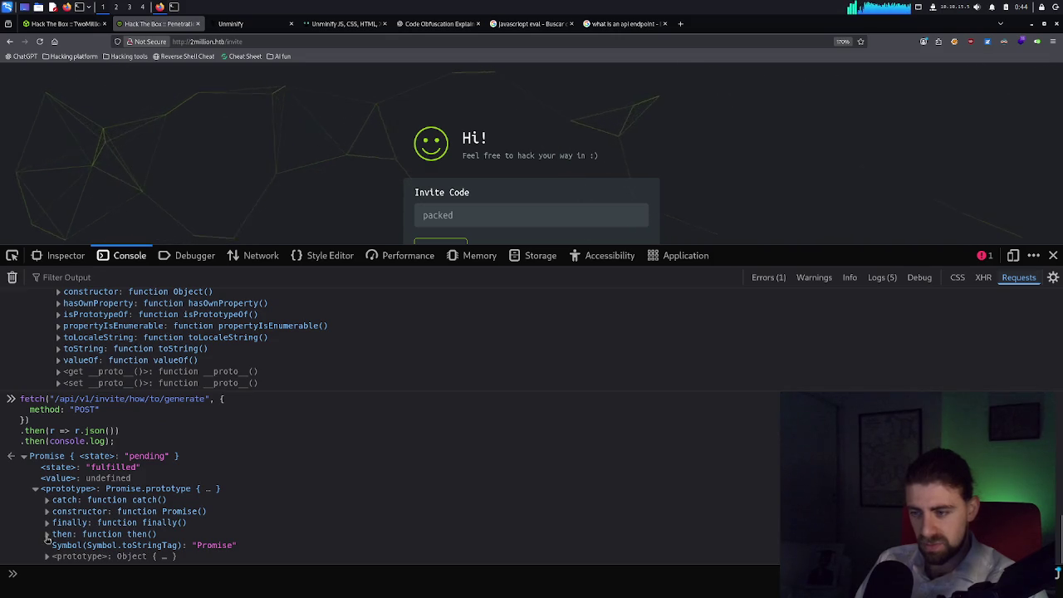
pyautogui.click(55, 545)
pyautogui.click(59, 557)
pyautogui.scroll(-3, 75, 515)
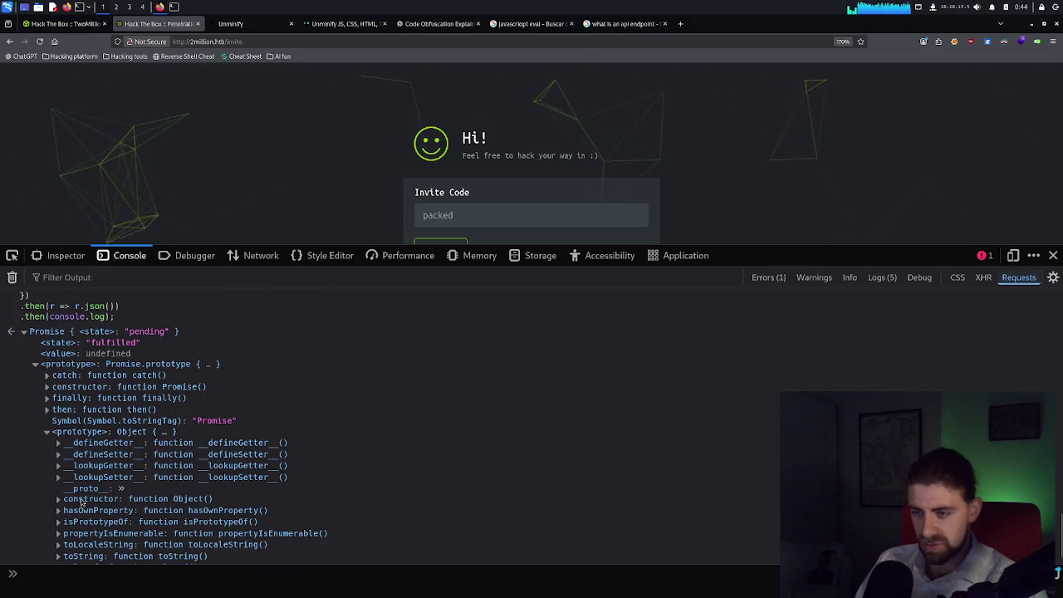
pyautogui.scroll(-1, 81, 505)
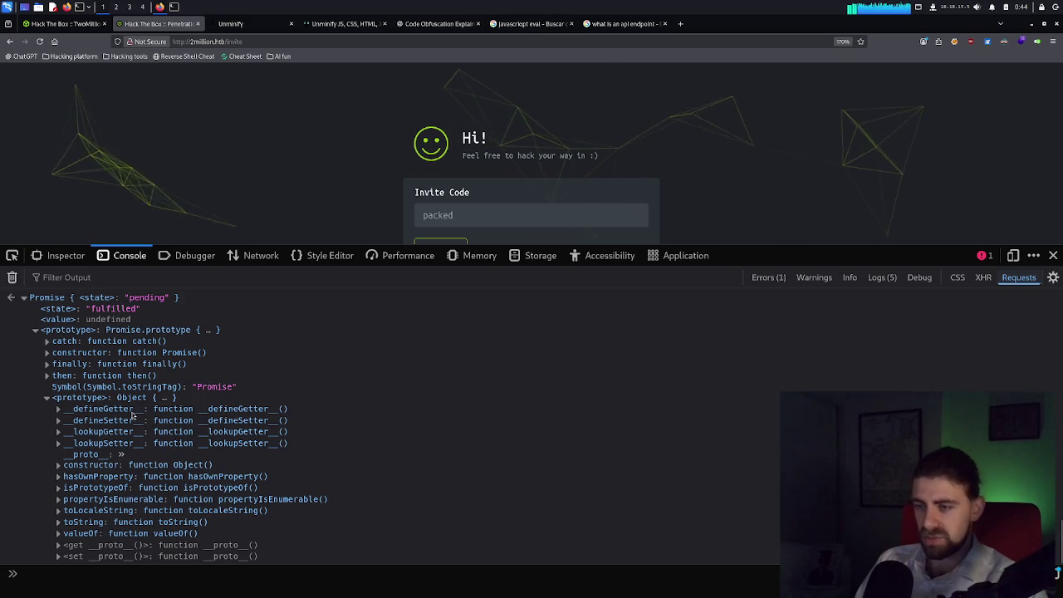
pyautogui.doubleClick(212, 387)
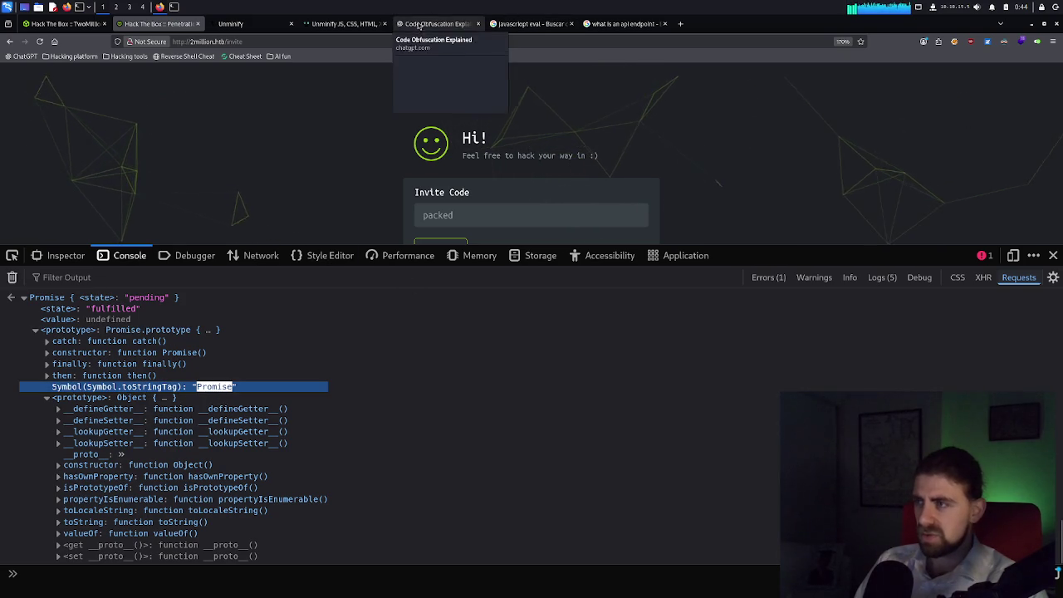
pyautogui.click(461, 23)
# Ask ChatGPT what a promise state is, how it fits the chain, and for useful websites.
pyautogui.click(456, 553)
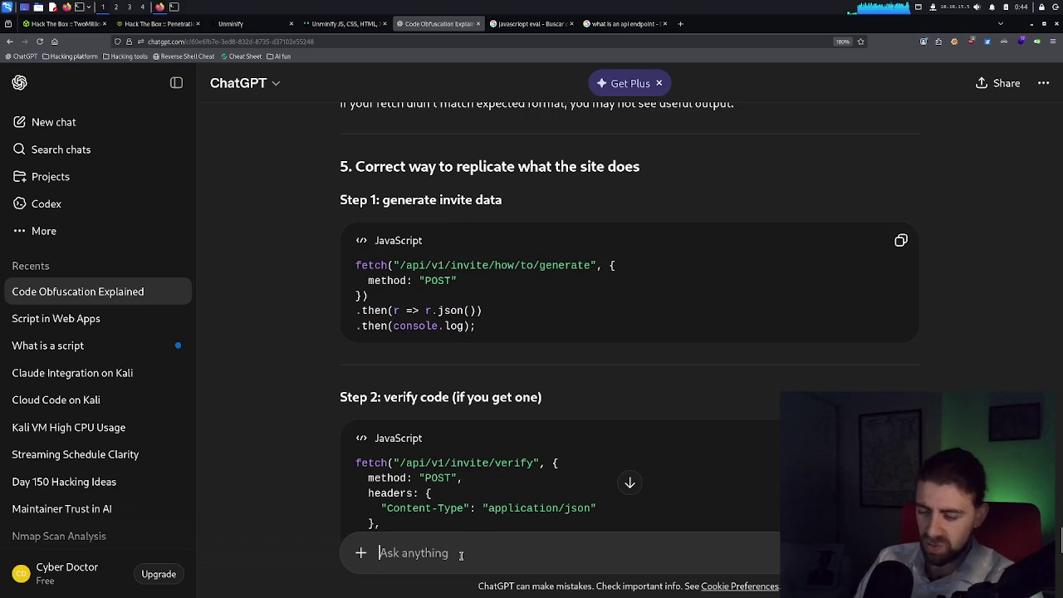
pyautogui.write('what is a p')
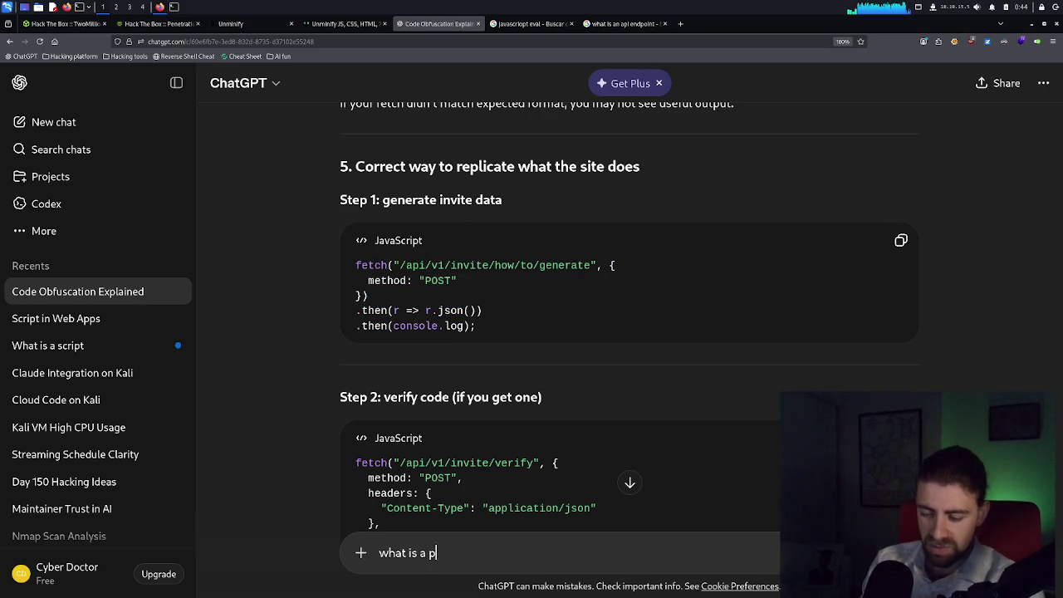
pyautogui.press('BackSpace')
pyautogui.press('BackSpace')
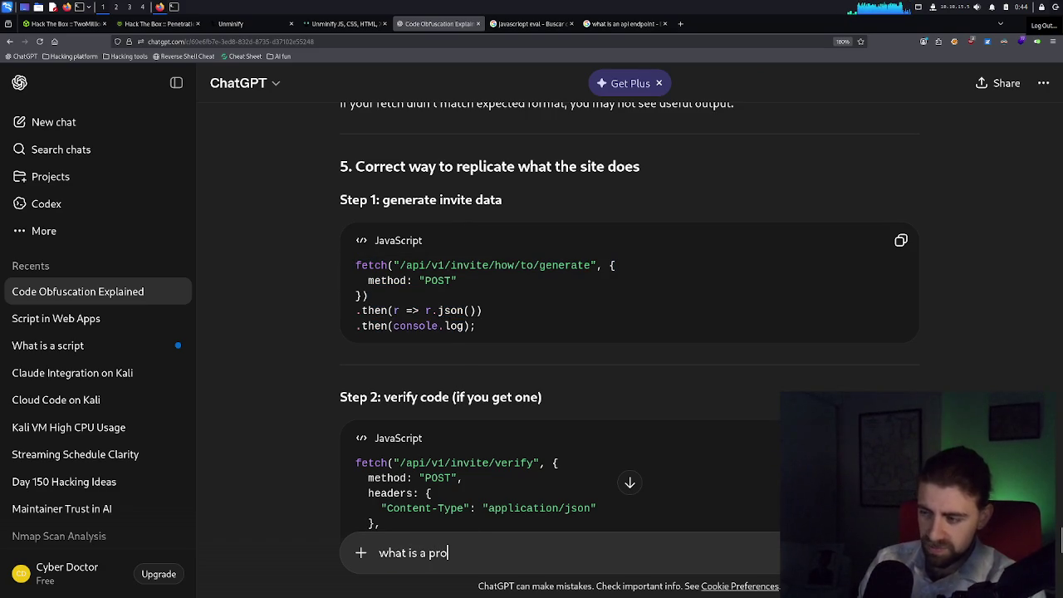
pyautogui.write('miose')
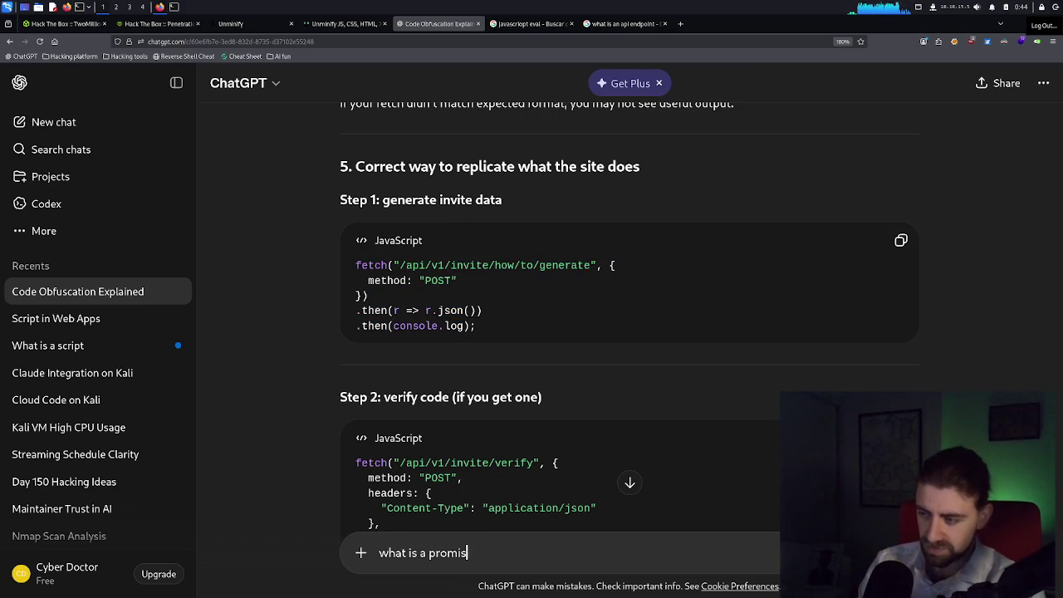
pyautogui.write('ta')
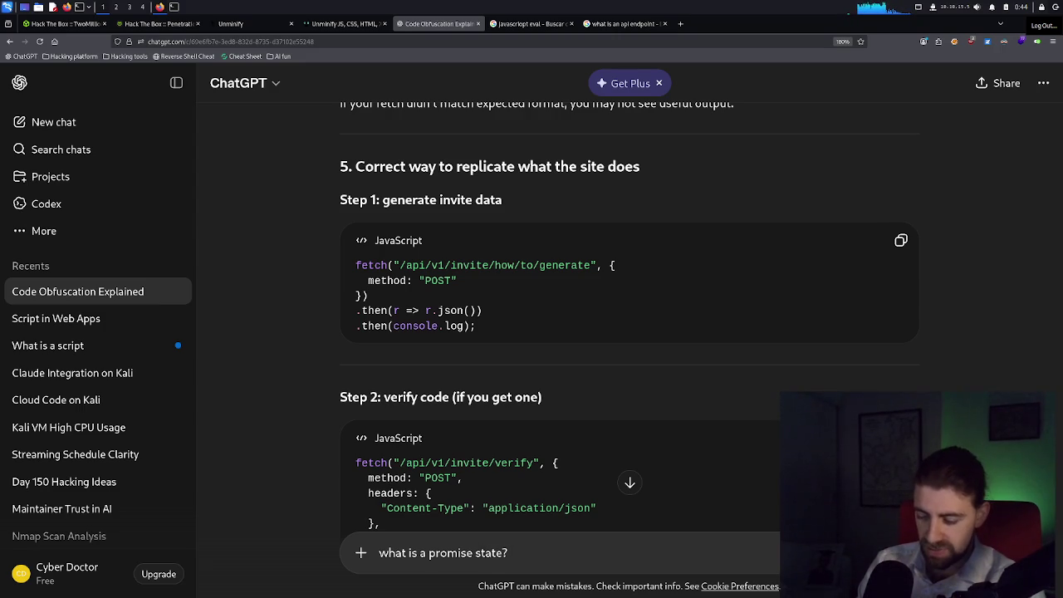
pyautogui.write('who')
pyautogui.press('BackSpace')
pyautogui.press('BackSpace')
pyautogui.press('BackSpace')
pyautogui.write('how does it fit into the whole chain and ')
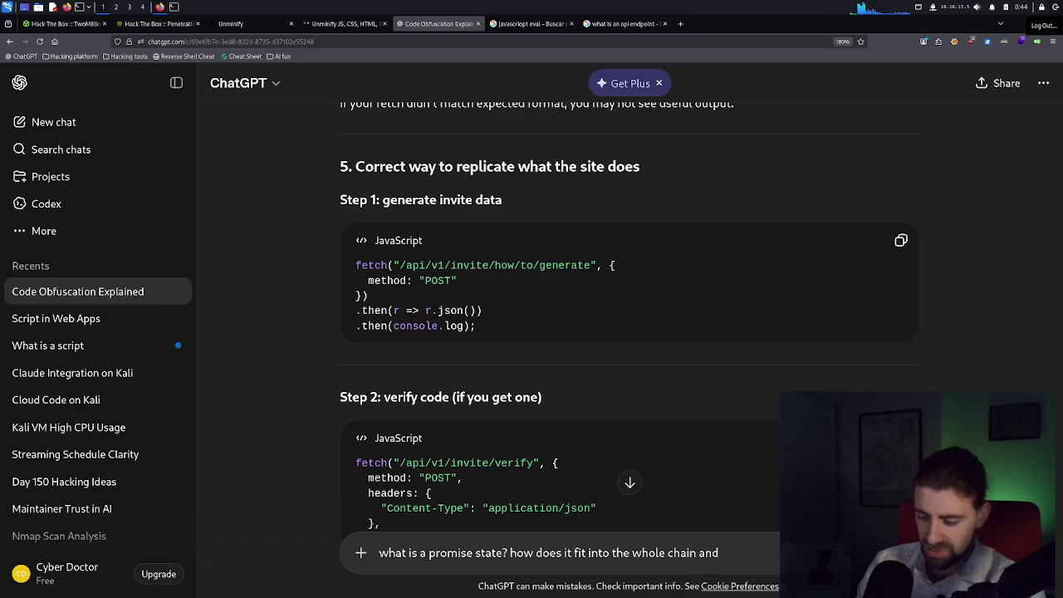
pyautogui.write('how doe sit')
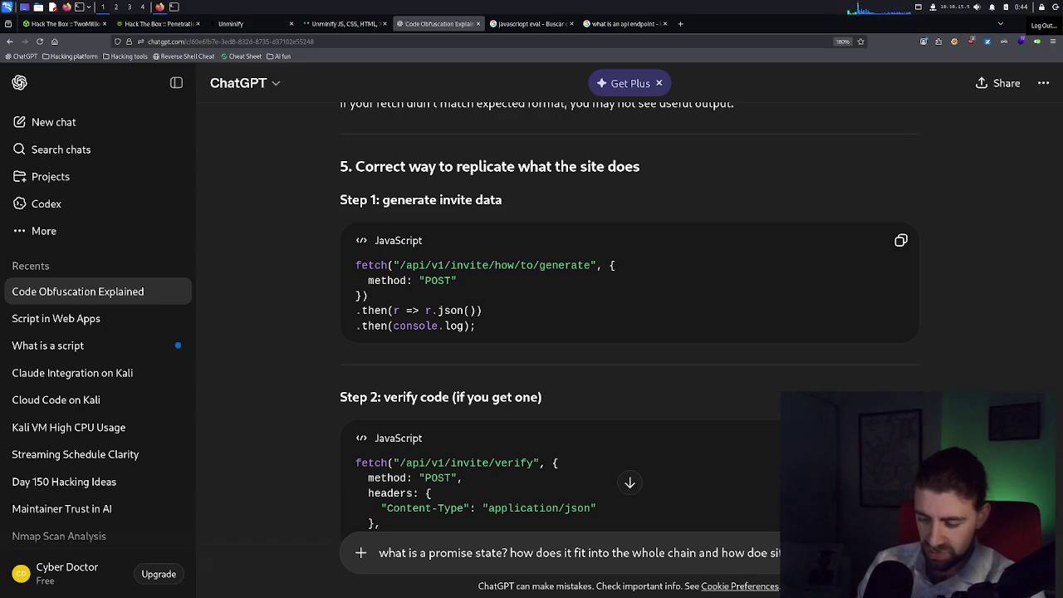
pyautogui.write(' con')
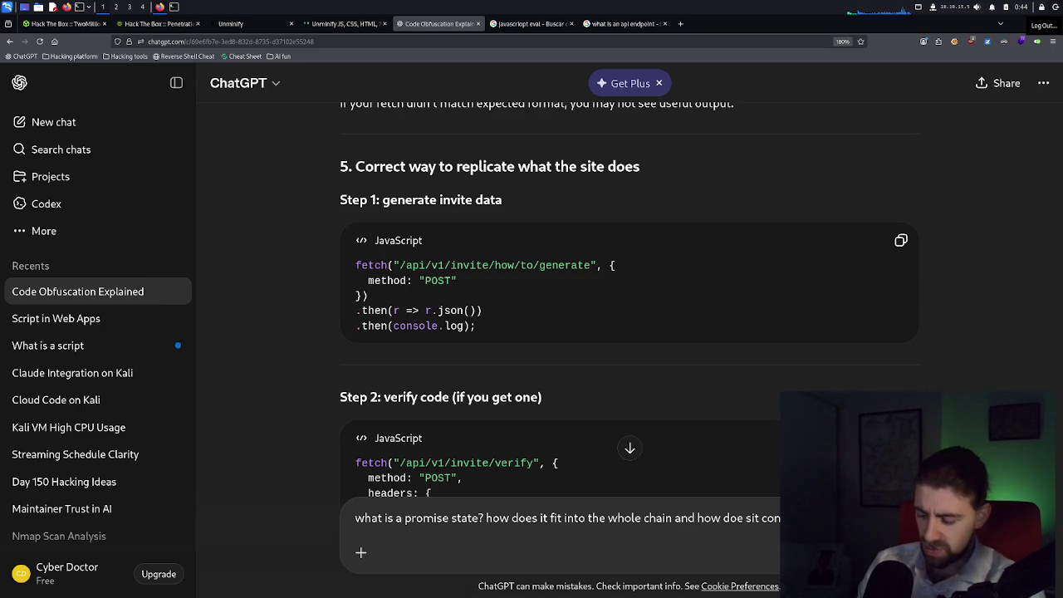
pyautogui.write('useful we')
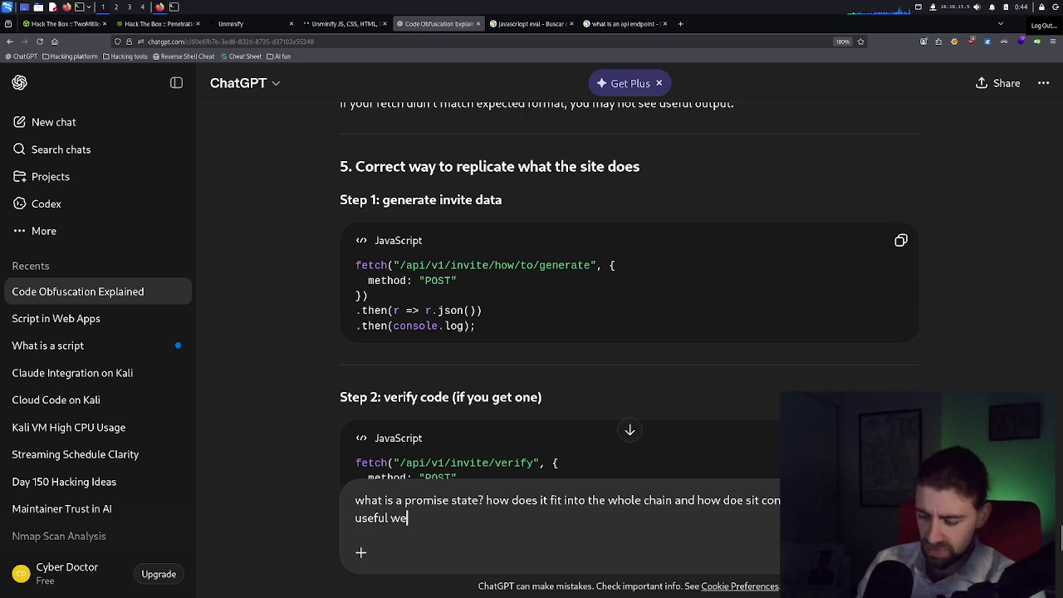
pyautogui.write('bsites?')
pyautogui.press('Return')
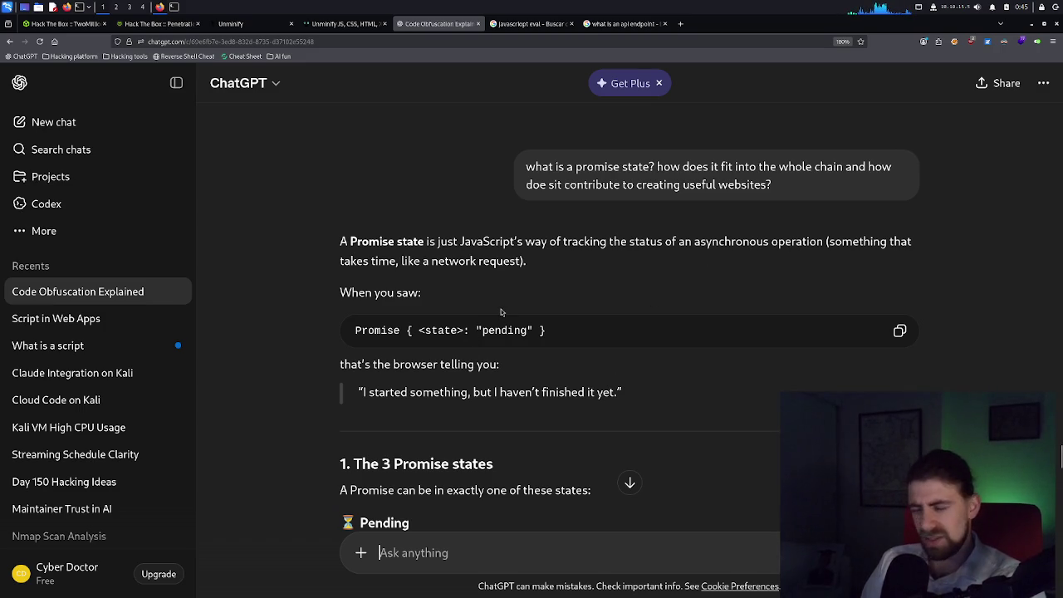
pyautogui.scroll(-2, 501, 312)
pyautogui.scroll(-2, 440, 406)
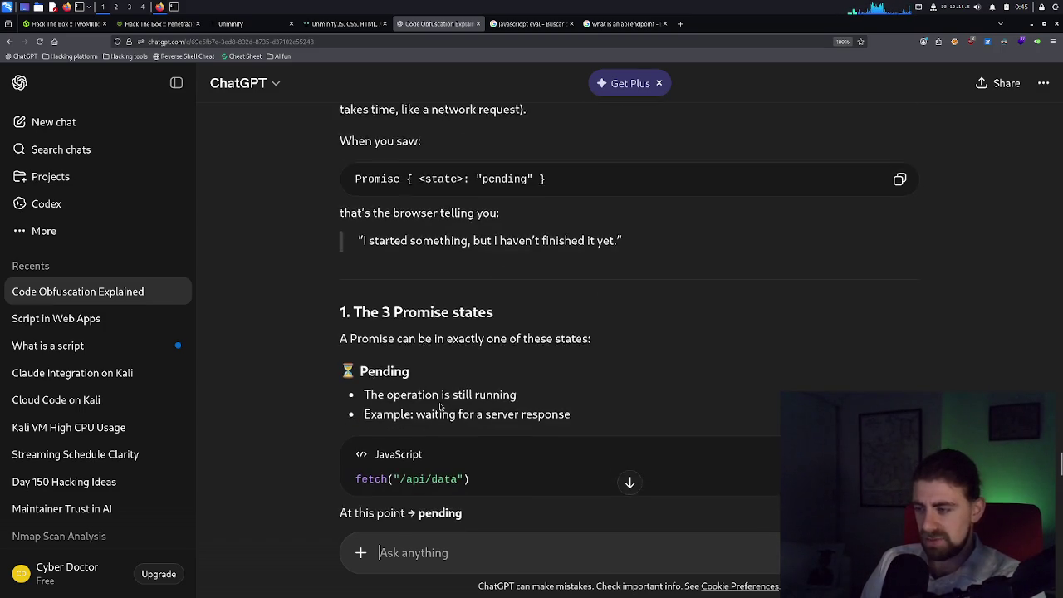
pyautogui.scroll(-2, 440, 406)
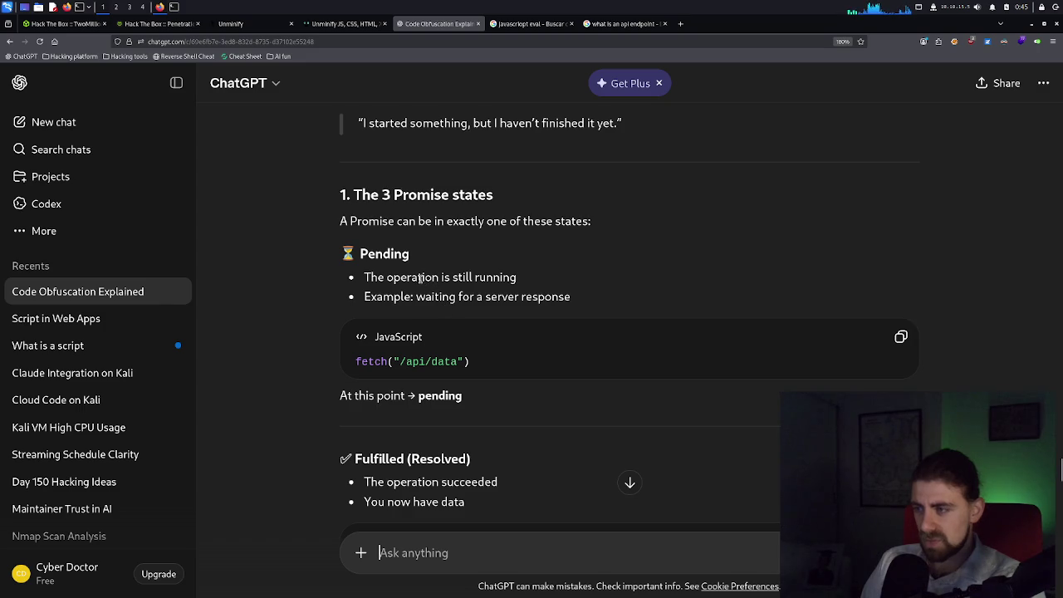
pyautogui.scroll(-2, 474, 297)
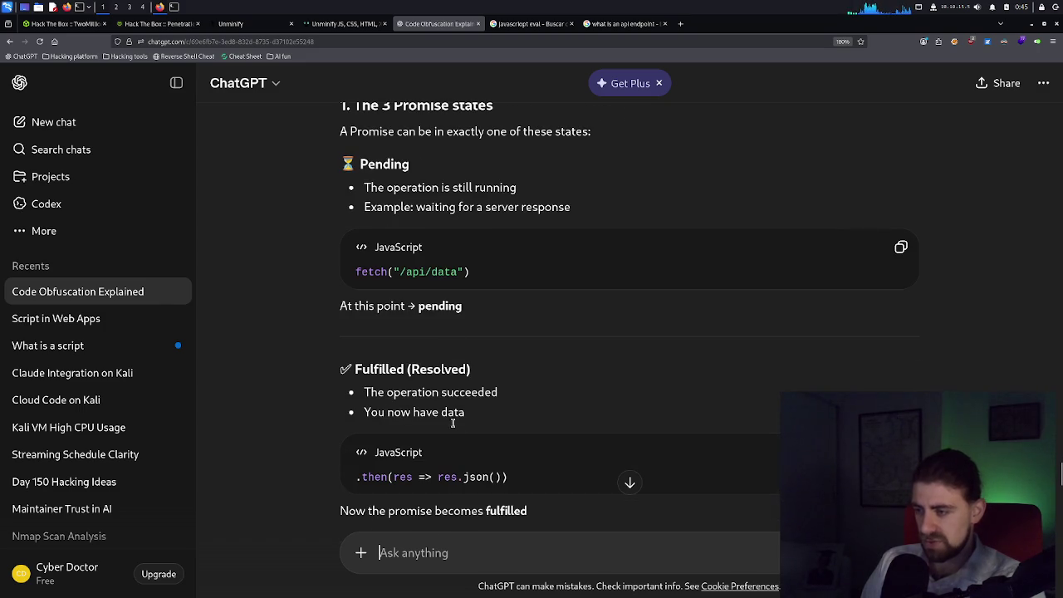
pyautogui.scroll(-5, 424, 477)
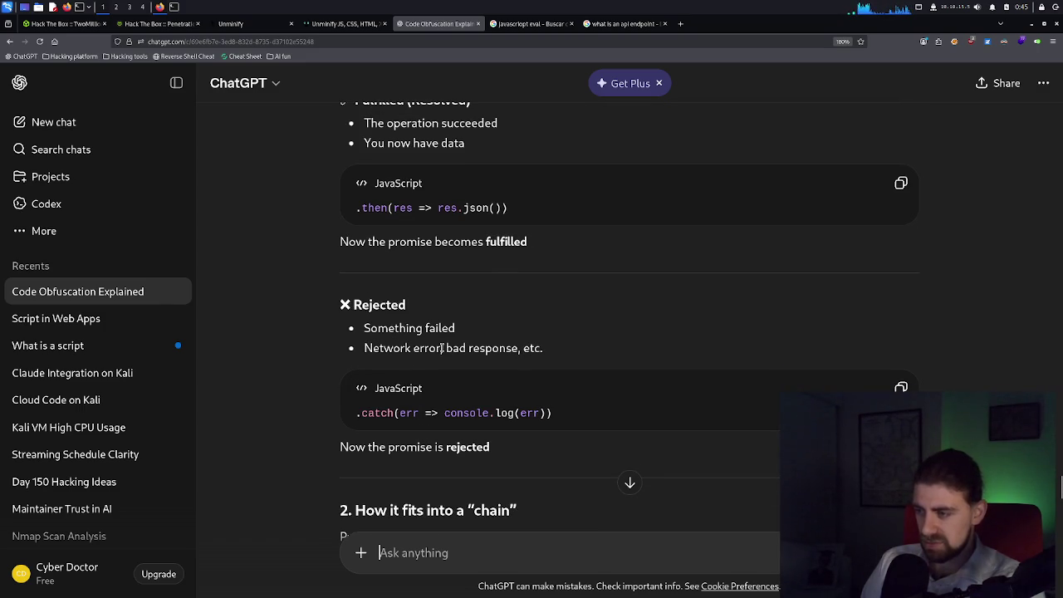
pyautogui.scroll(-3, 490, 350)
pyautogui.scroll(-3, 479, 393)
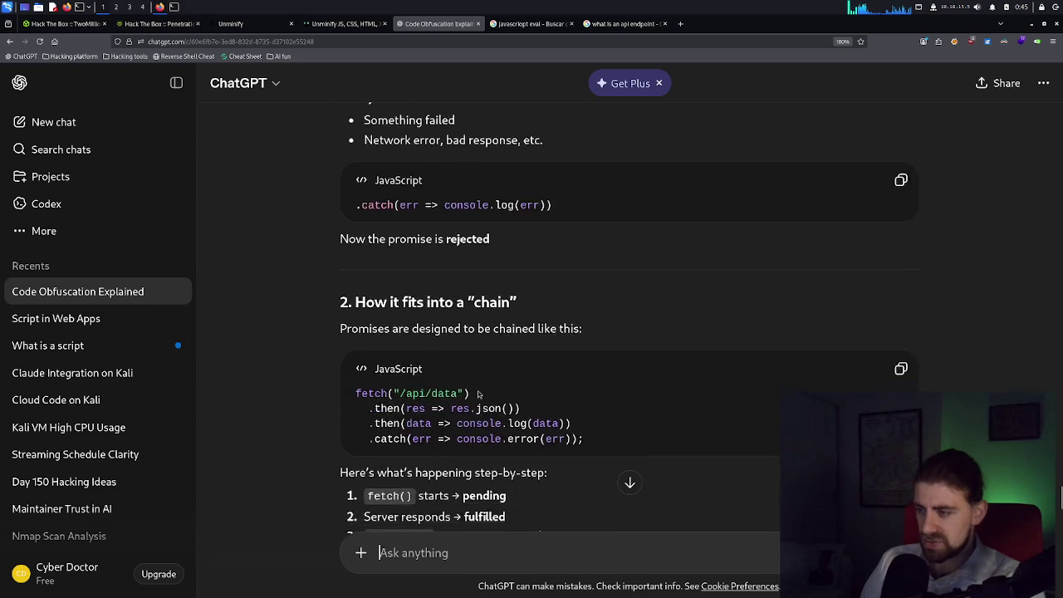
pyautogui.scroll(-1, 479, 394)
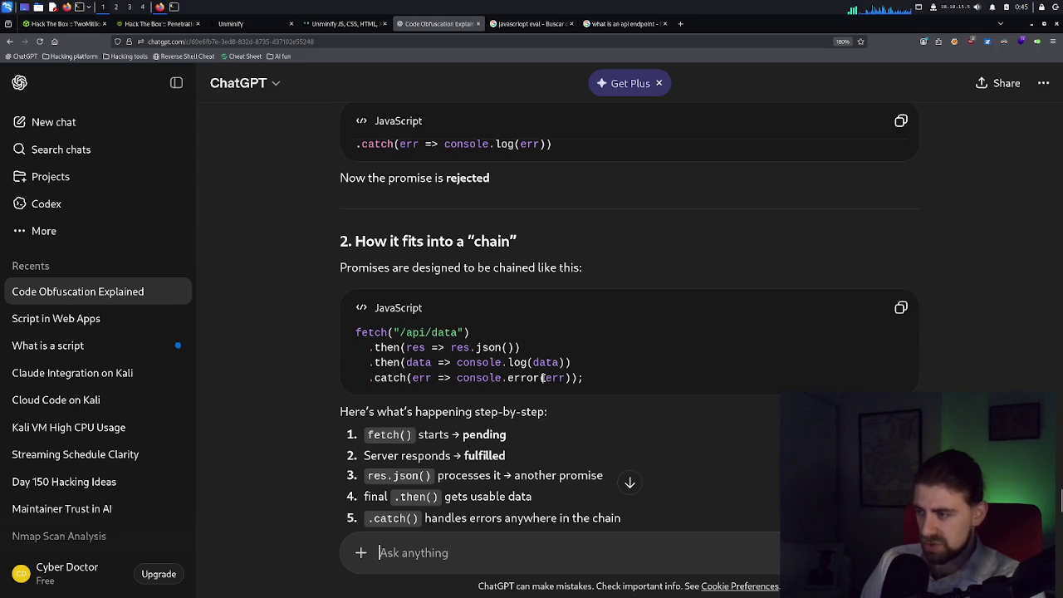
pyautogui.scroll(-2, 500, 378)
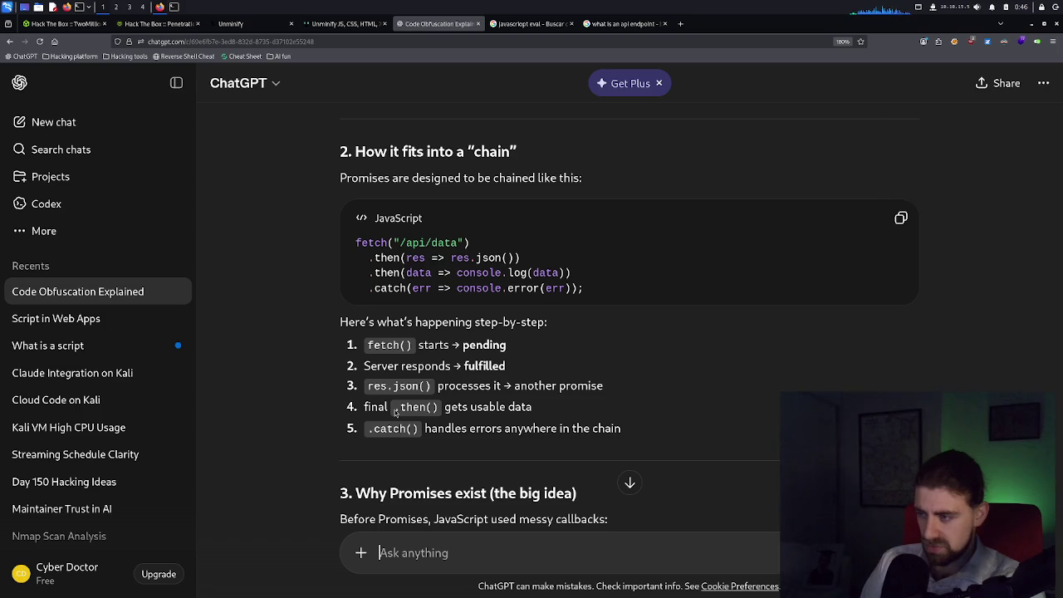
pyautogui.scroll(-3, 396, 409)
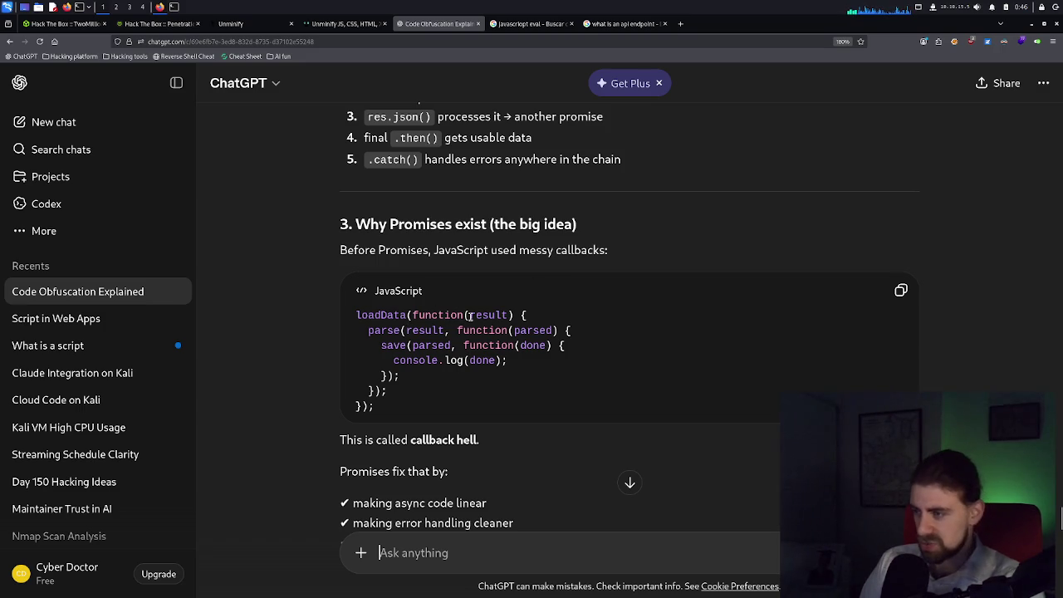
pyautogui.scroll(-2, 449, 334)
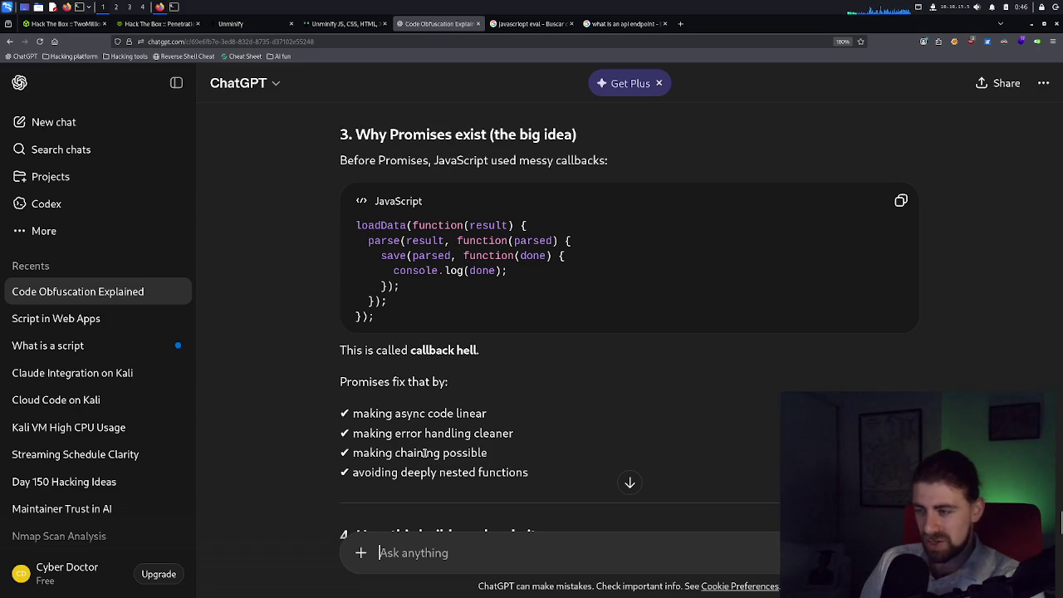
pyautogui.scroll(-2, 429, 439)
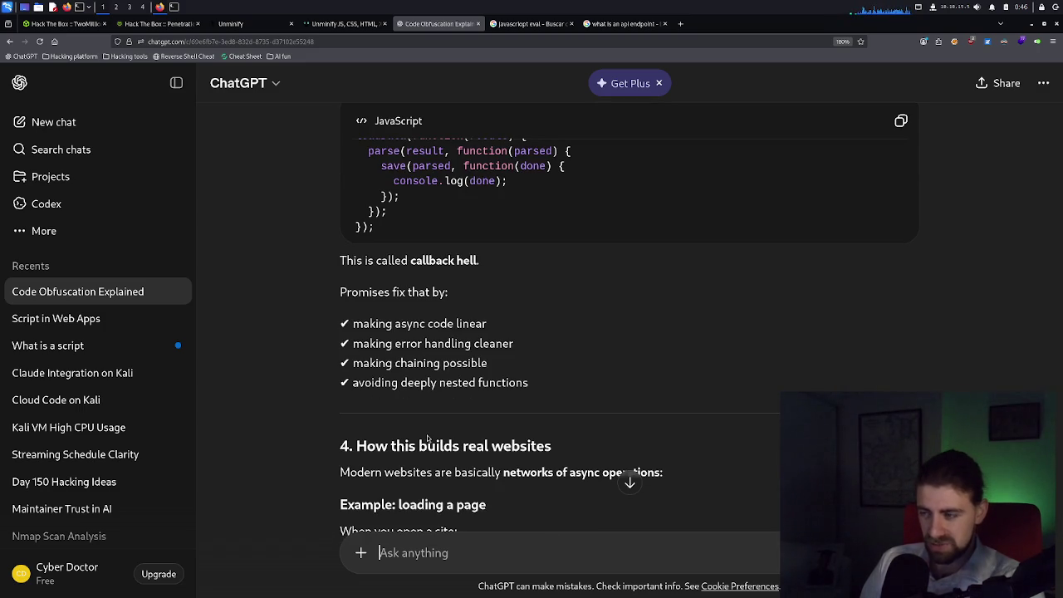
pyautogui.scroll(-2, 495, 441)
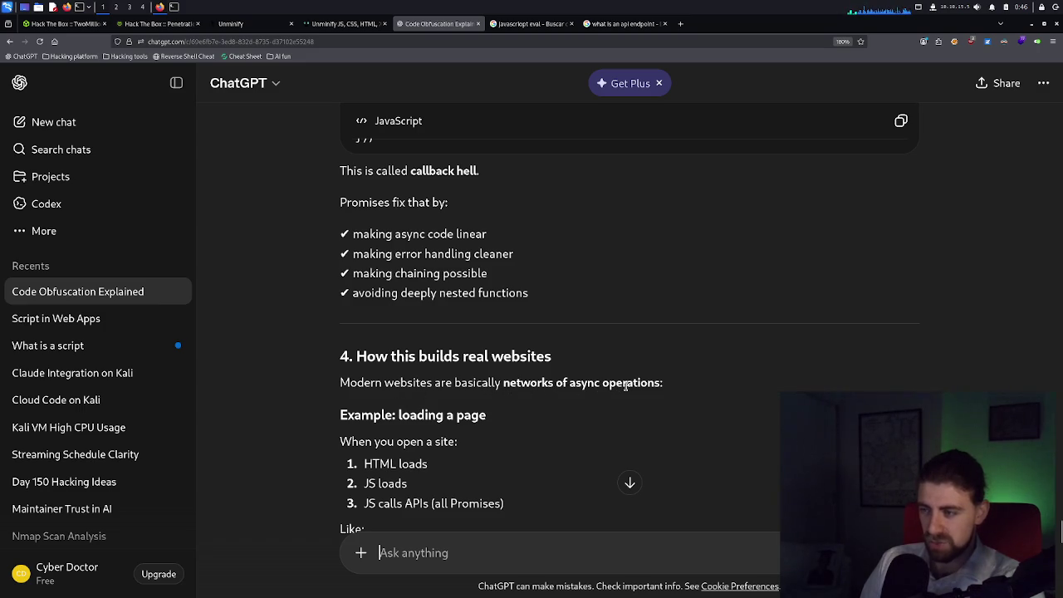
pyautogui.scroll(-2, 446, 430)
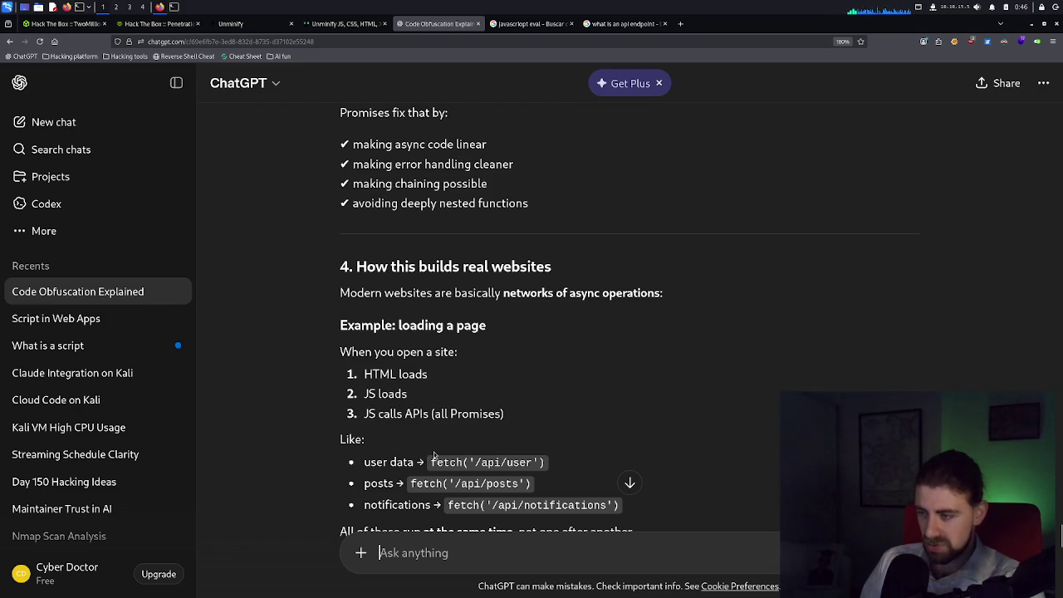
pyautogui.scroll(-2, 480, 451)
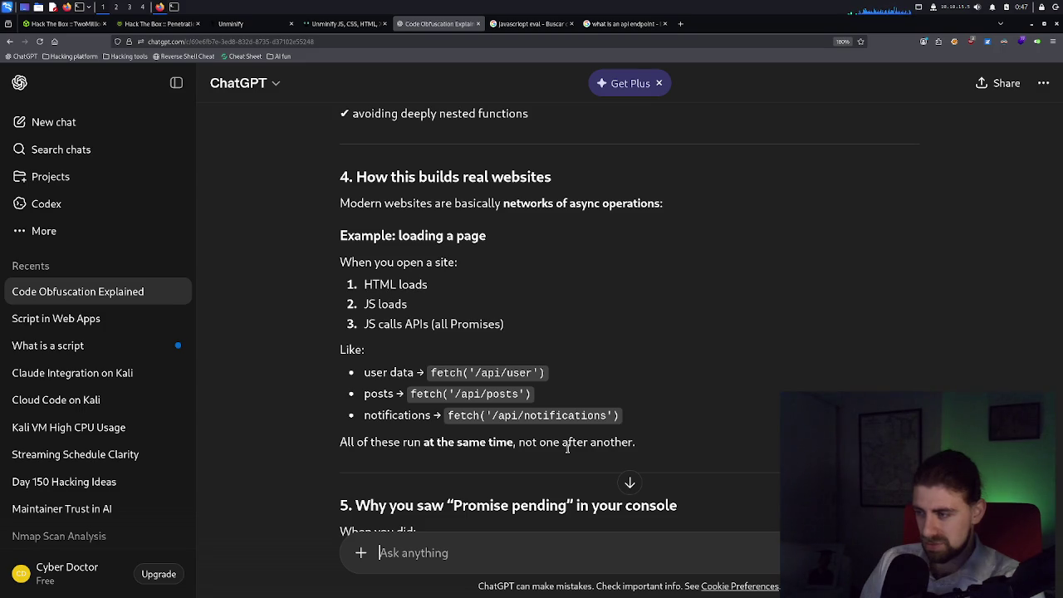
pyautogui.scroll(-2, 567, 446)
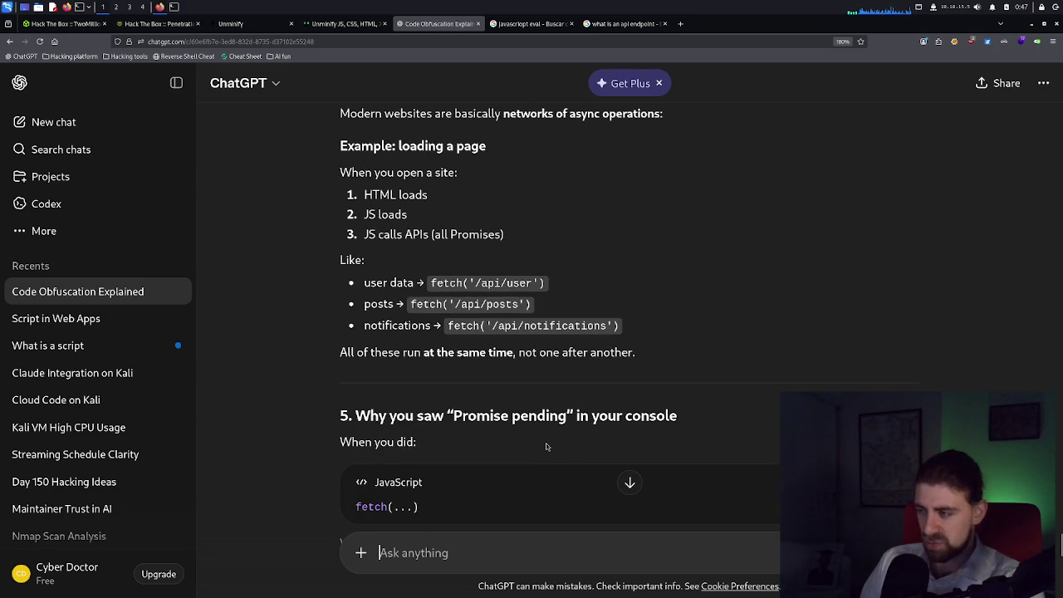
pyautogui.scroll(-2, 413, 442)
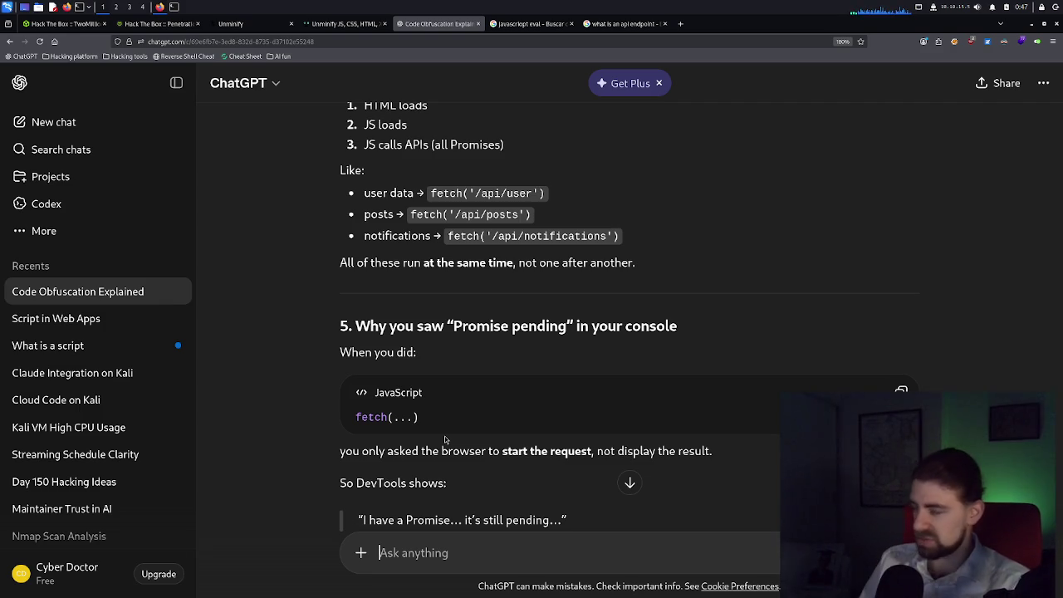
pyautogui.scroll(-1, 494, 450)
pyautogui.scroll(-10, 494, 450)
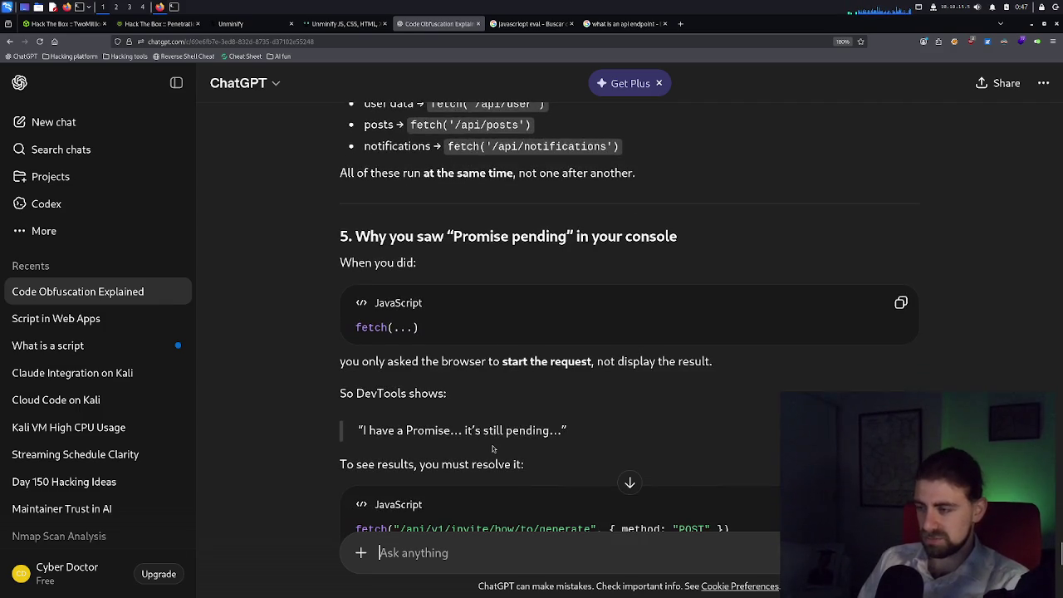
# Google 'twomillion writeup' in a new tab and open the YouTube writeup in the background.
pyautogui.click(680, 23)
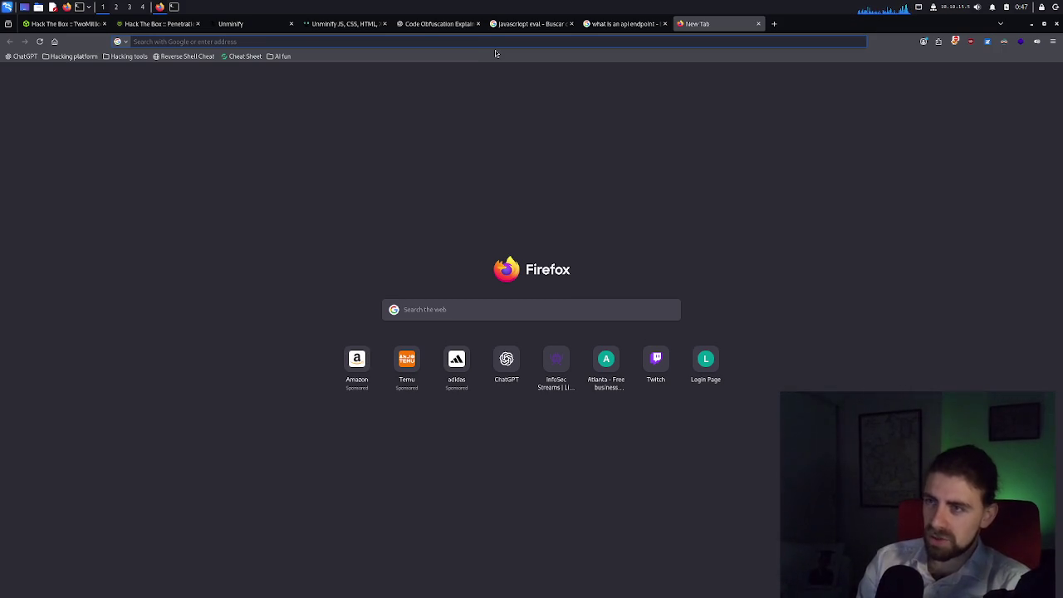
pyautogui.write('twomi')
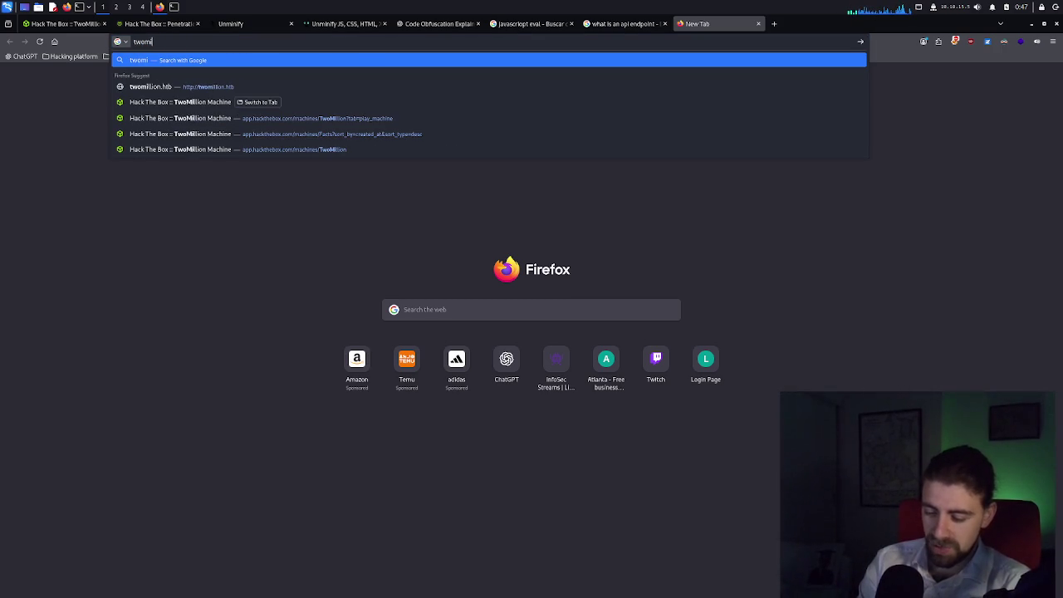
pyautogui.write('llion writeup')
pyautogui.press('Return')
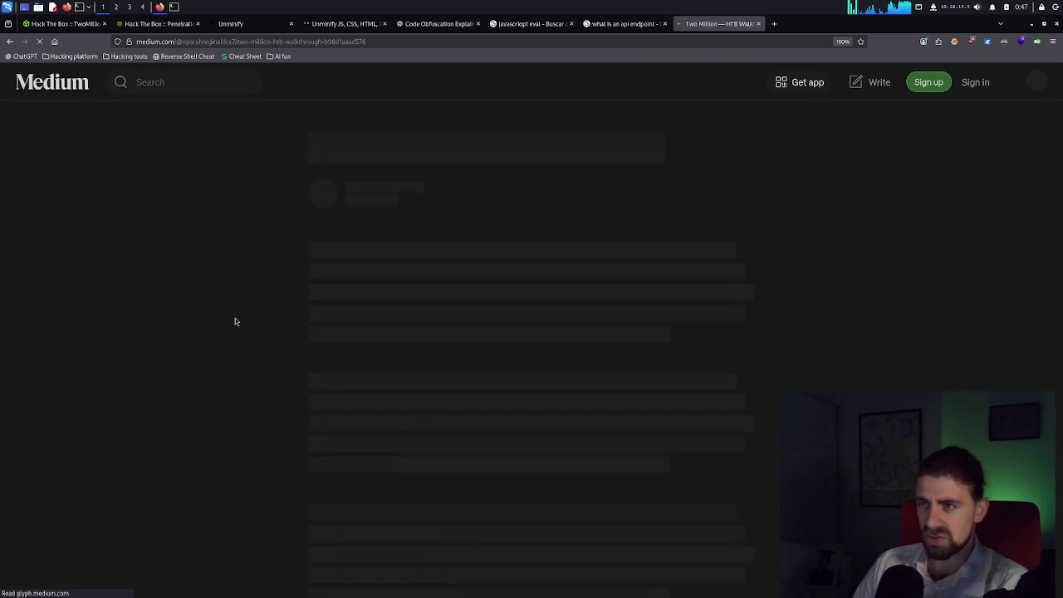
pyautogui.hotkey('alt', 'Left')
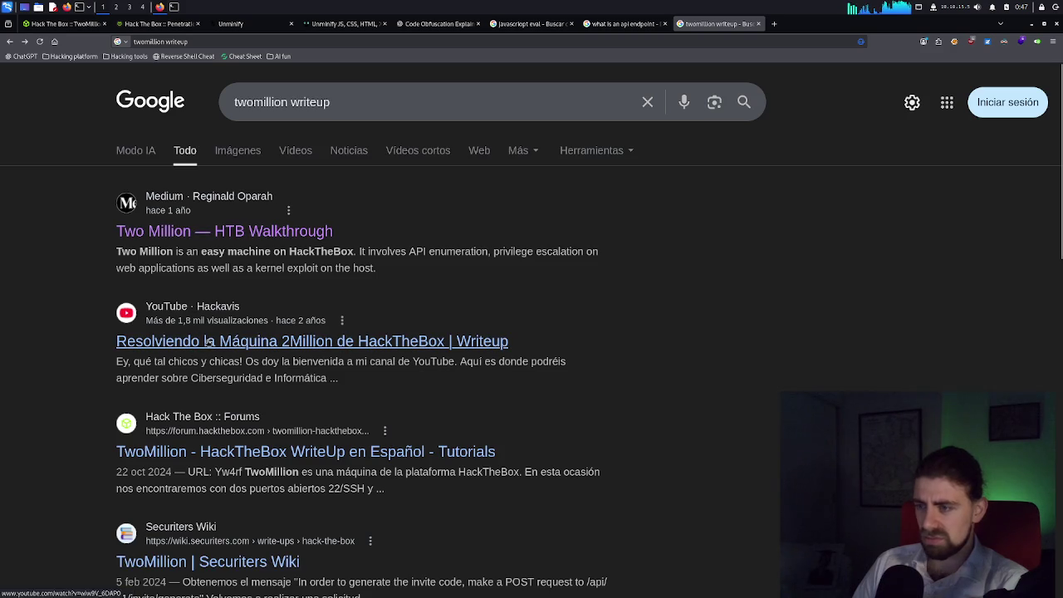
pyautogui.middleClick(208, 341)
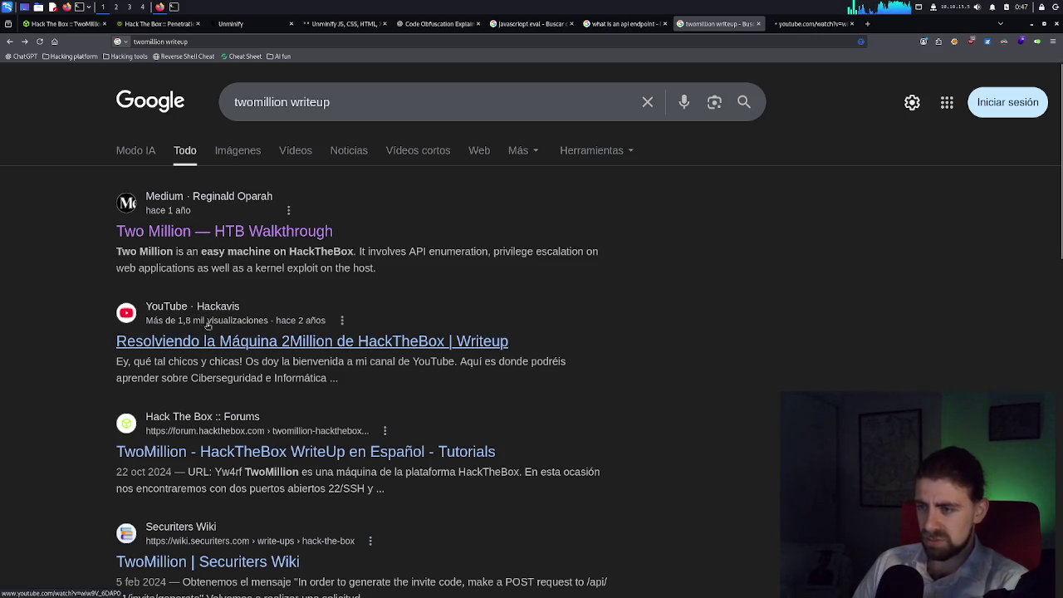
# Open the Medium Two Million HTB walkthrough, then expand the YouTube video's full description.
pyautogui.click(285, 234)
pyautogui.click(787, 25)
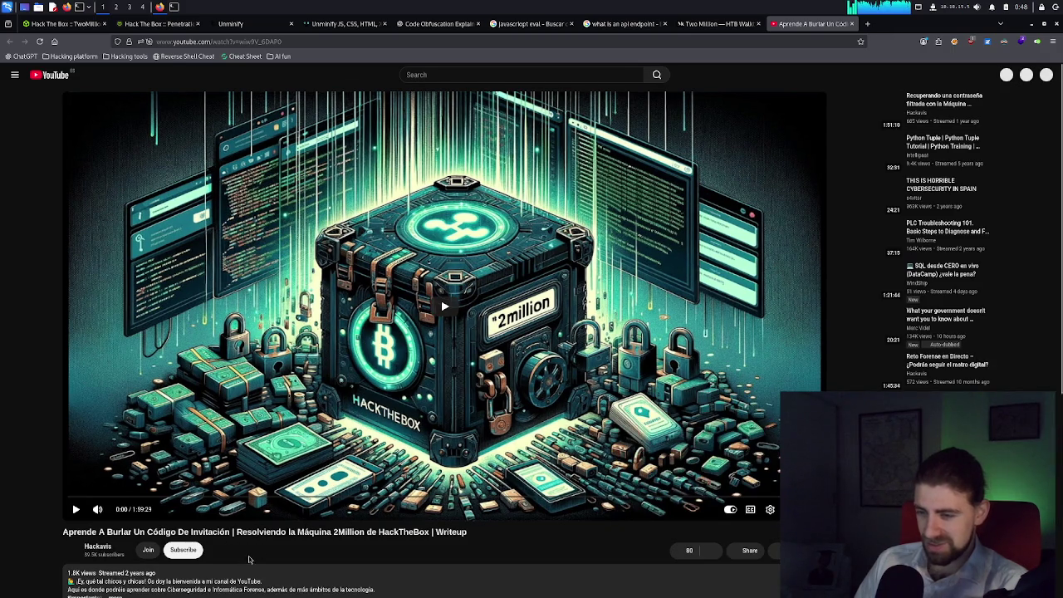
pyautogui.scroll(-1, 248, 559)
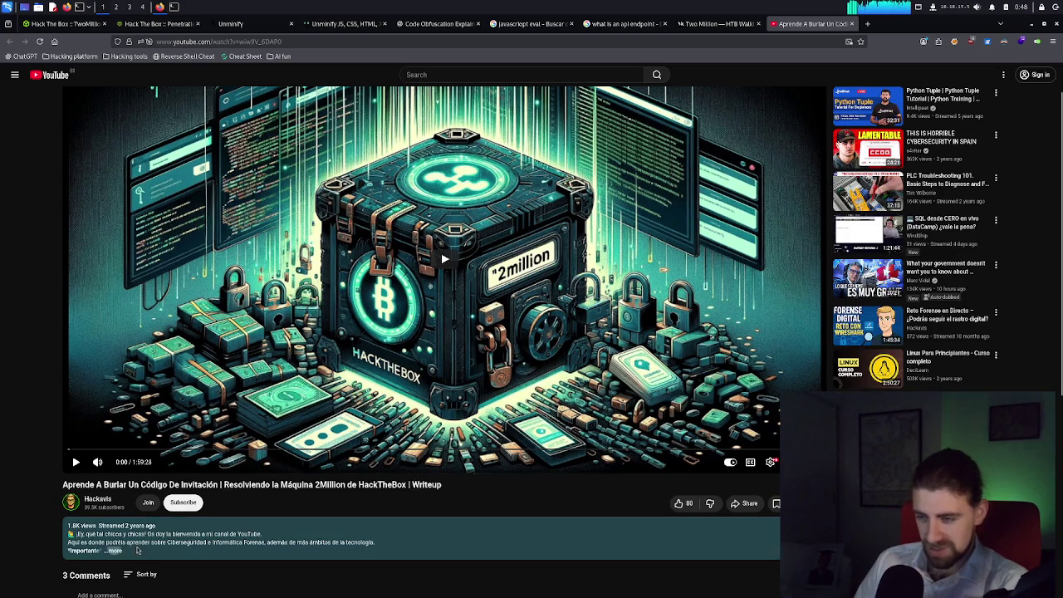
pyautogui.click(116, 552)
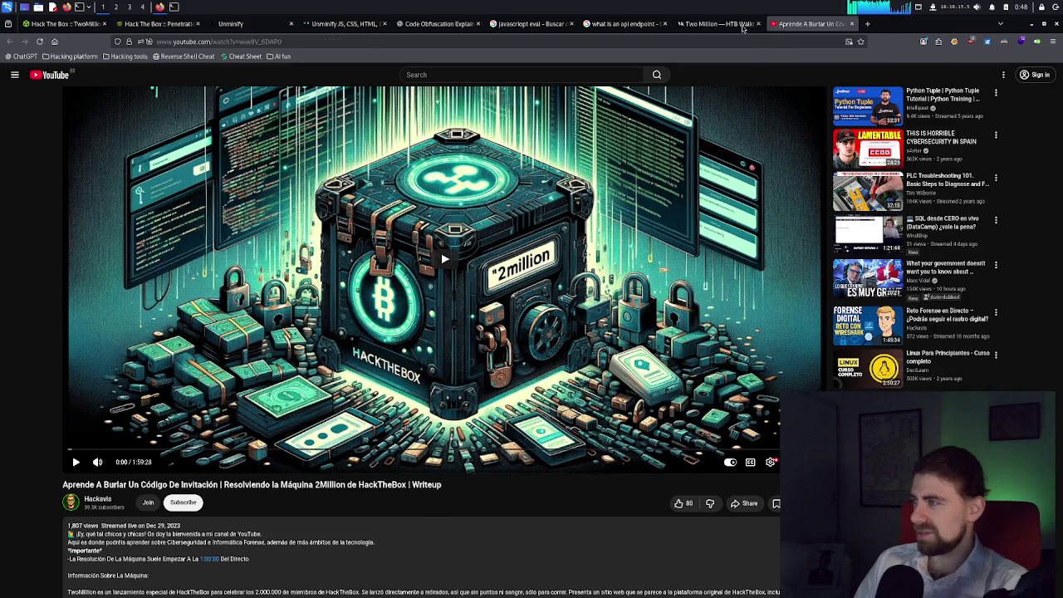
# Close the YouTube video and start scrolling the Medium walkthrough, dismissing its signup prompt.
pyautogui.click(852, 24)
pyautogui.scroll(-4, 506, 370)
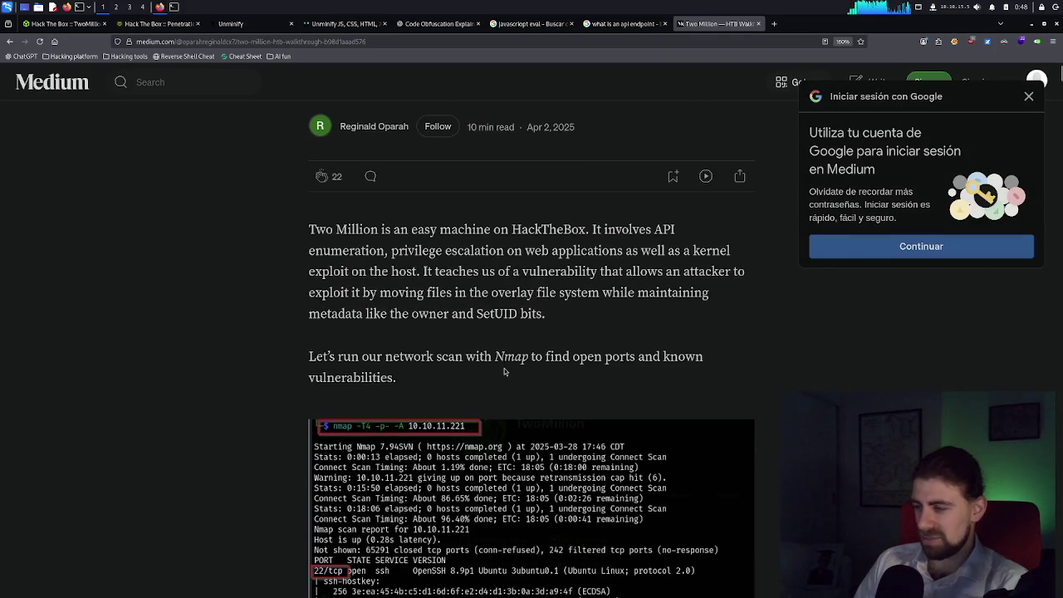
pyautogui.scroll(-1, 483, 380)
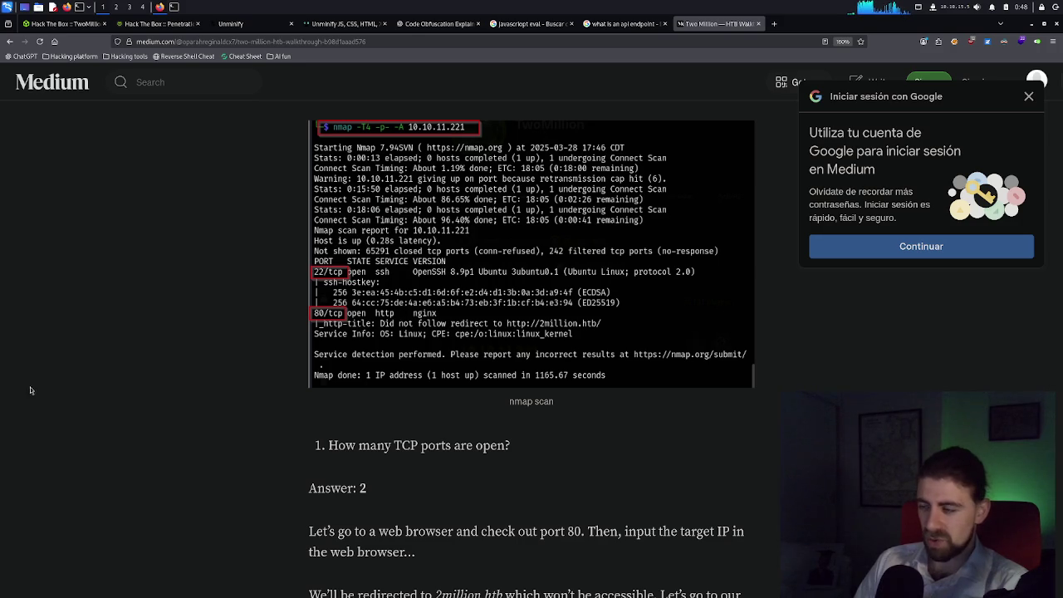
pyautogui.scroll(-2, 354, 451)
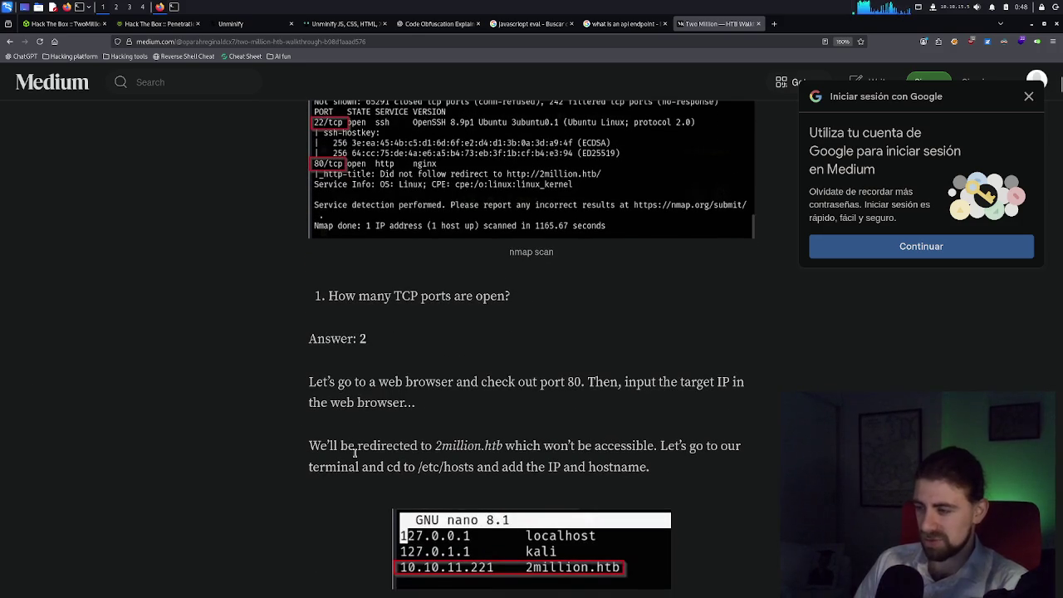
pyautogui.scroll(-5, 351, 449)
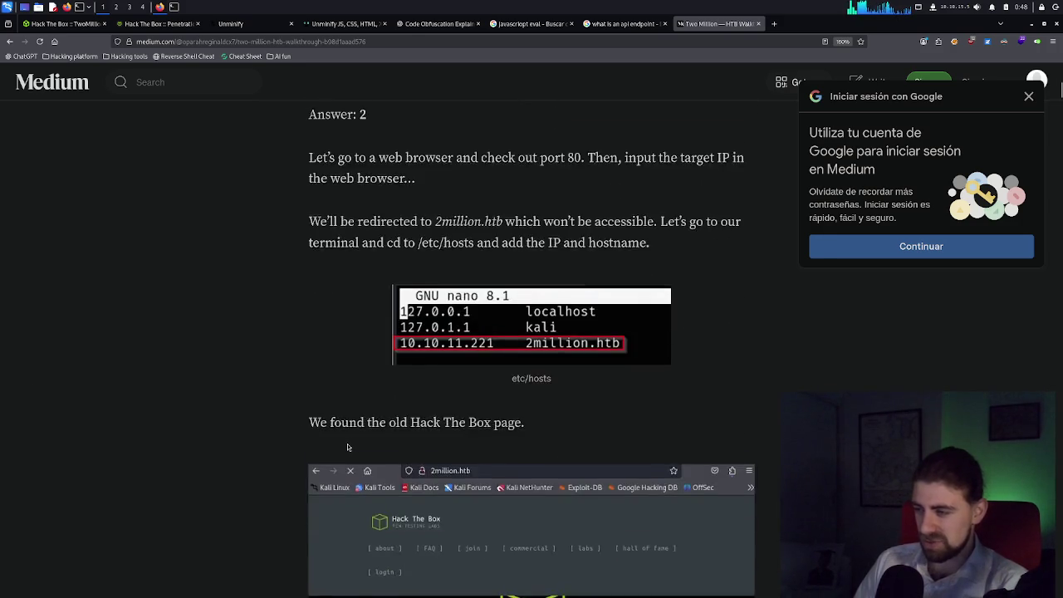
pyautogui.scroll(-8, 350, 447)
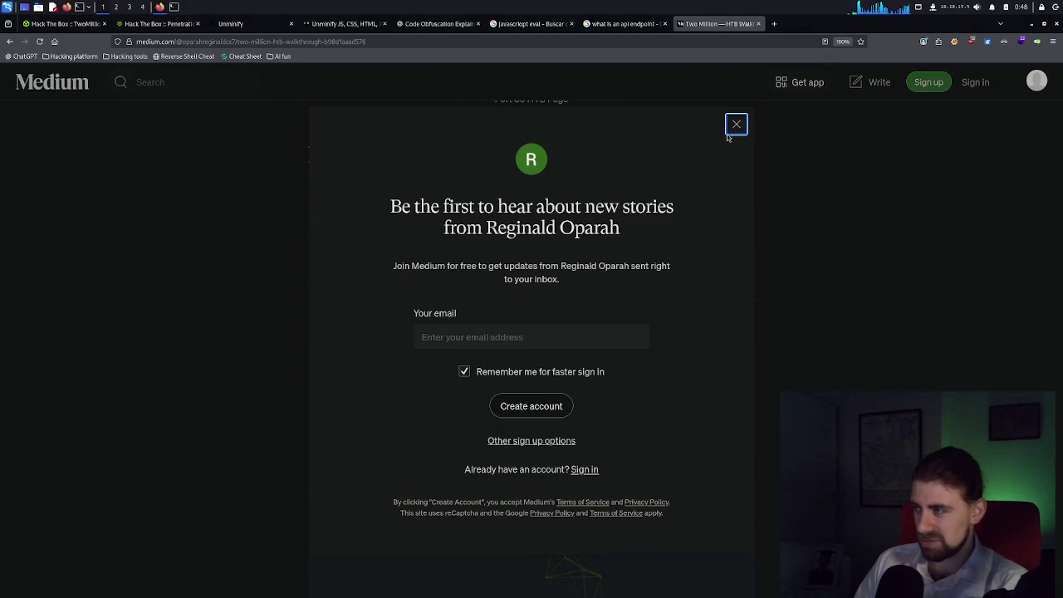
pyautogui.click(729, 133)
pyautogui.scroll(-6, 712, 269)
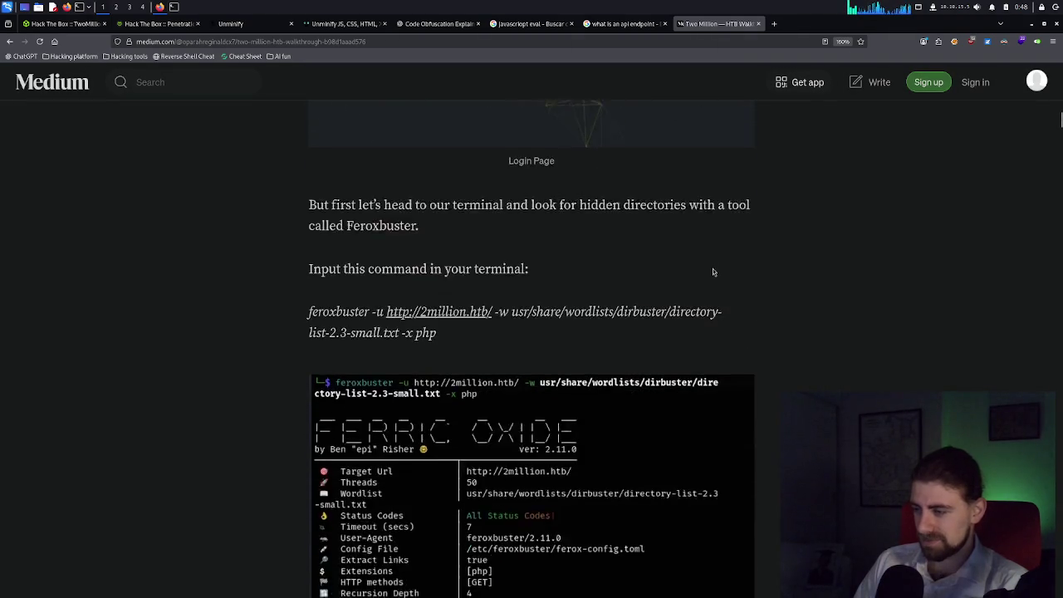
pyautogui.scroll(-2, 713, 269)
pyautogui.scroll(2, 715, 272)
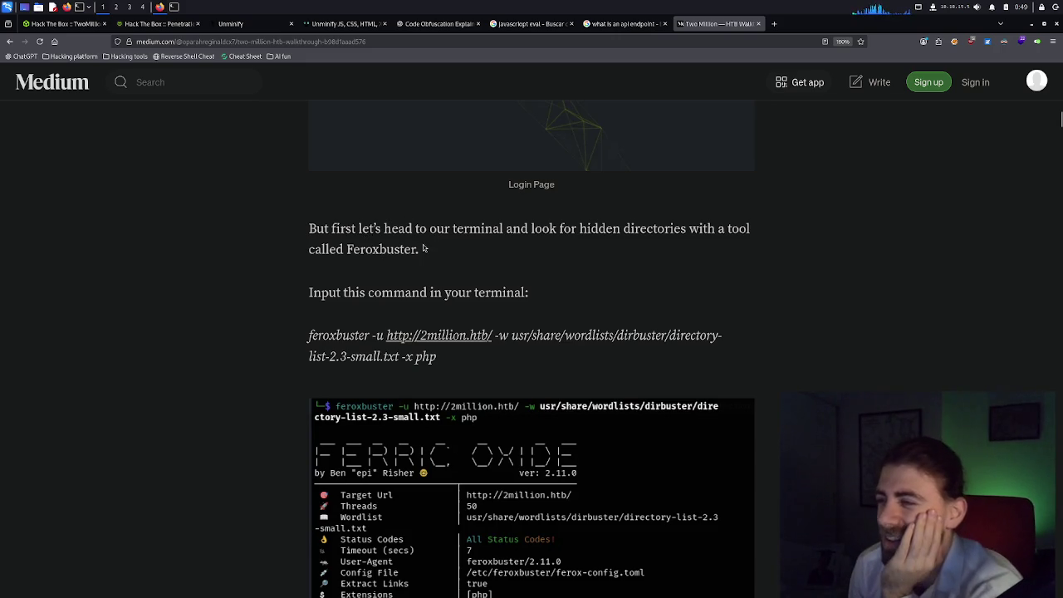
# Scroll past the Network and Debugger screenshots to the de4js deobfuscator image.
pyautogui.scroll(-2, 531, 245)
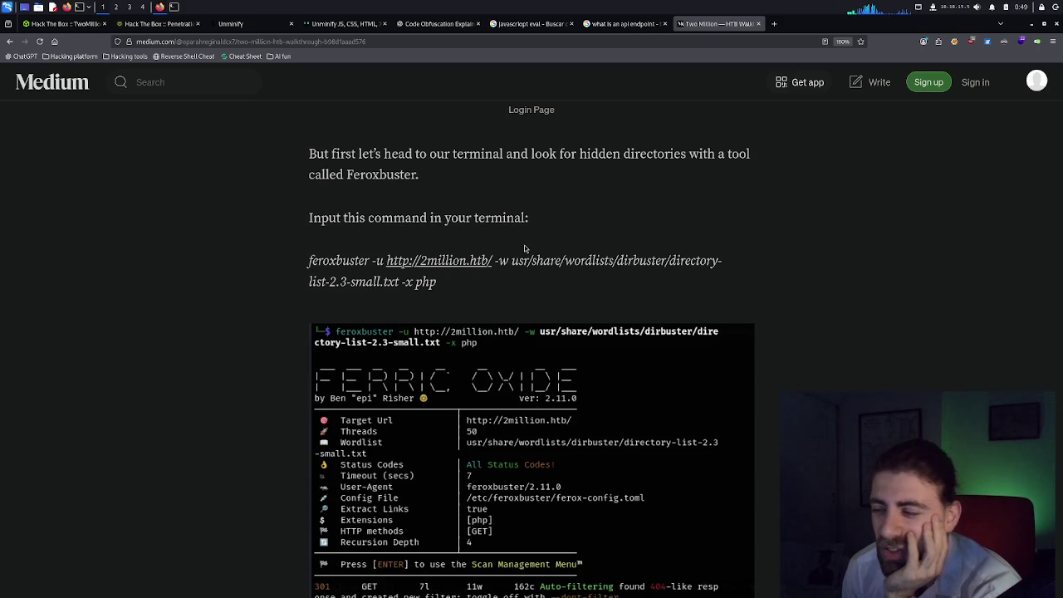
pyautogui.scroll(-5, 444, 315)
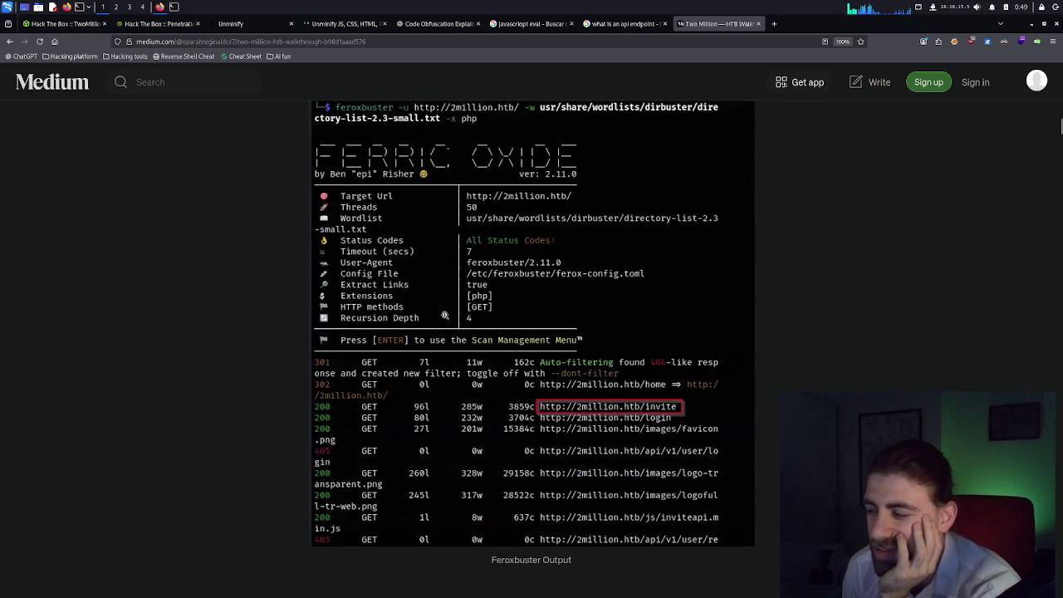
pyautogui.scroll(-6, 445, 316)
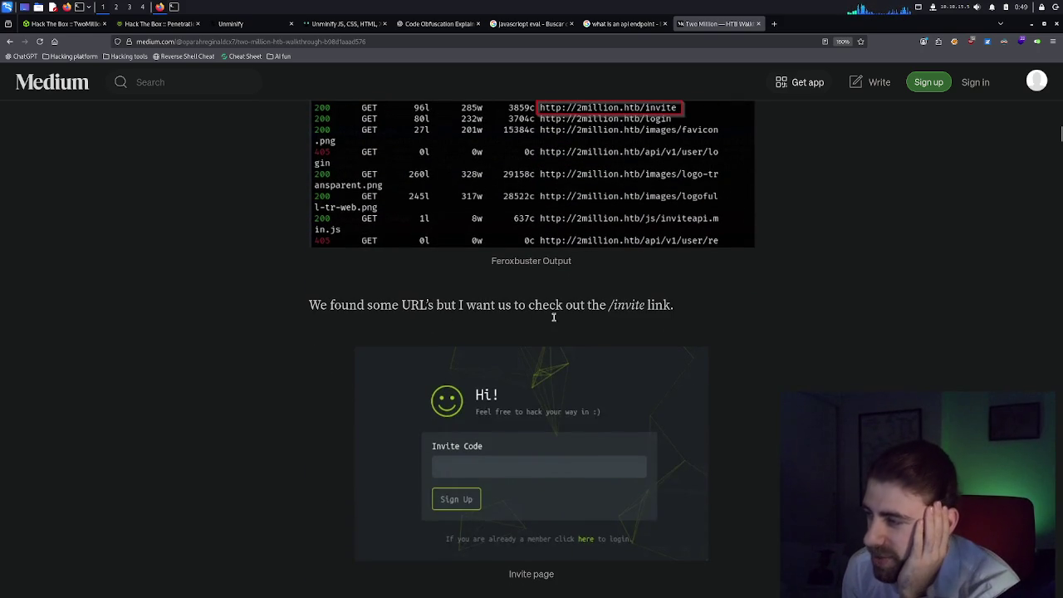
pyautogui.scroll(-6, 642, 308)
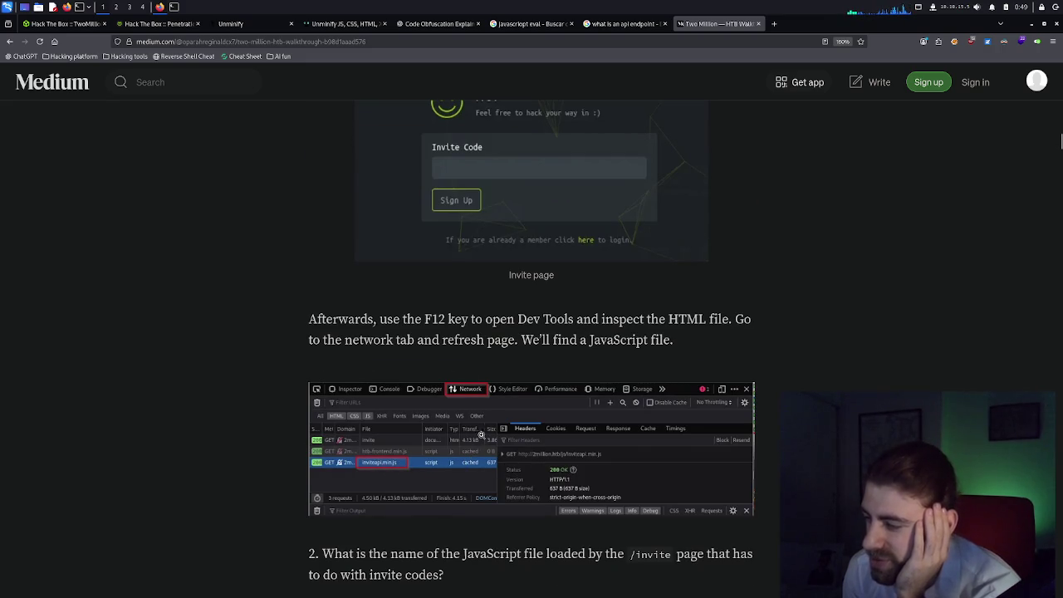
pyautogui.scroll(-2, 482, 429)
pyautogui.scroll(-4, 483, 429)
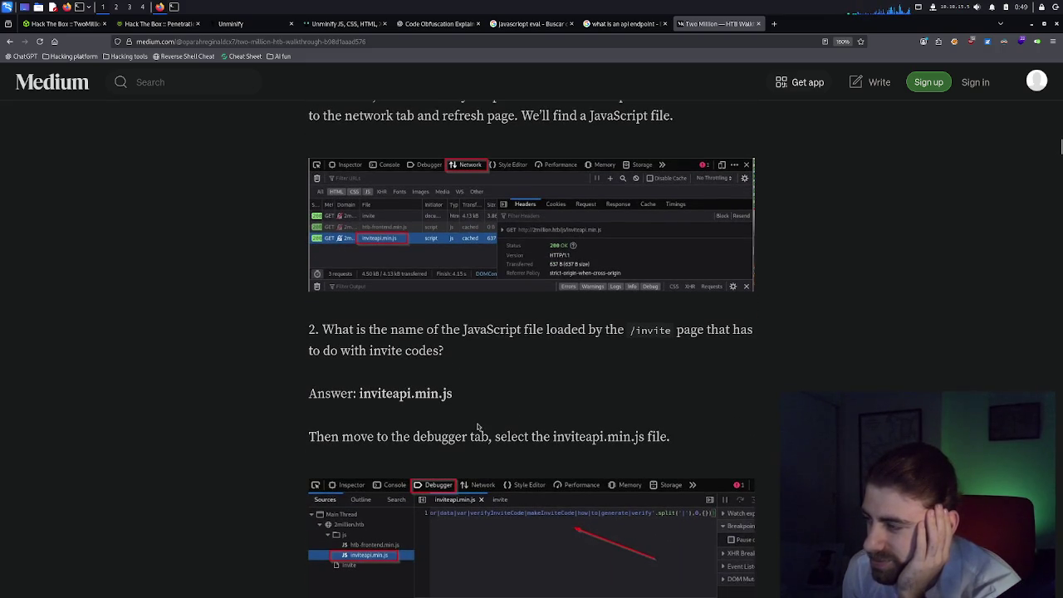
pyautogui.scroll(-3, 440, 362)
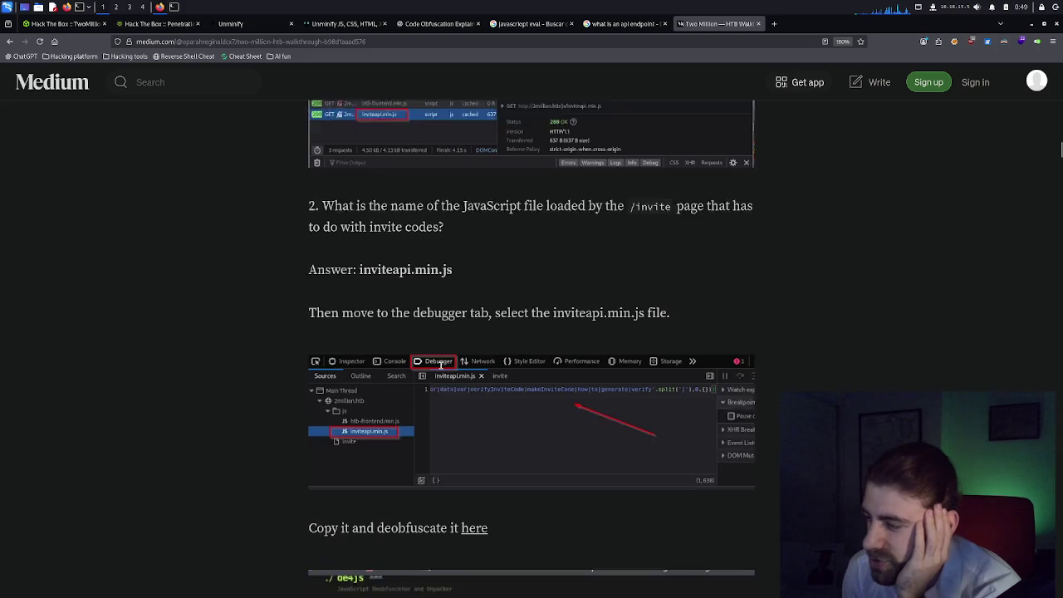
pyautogui.scroll(-2, 486, 367)
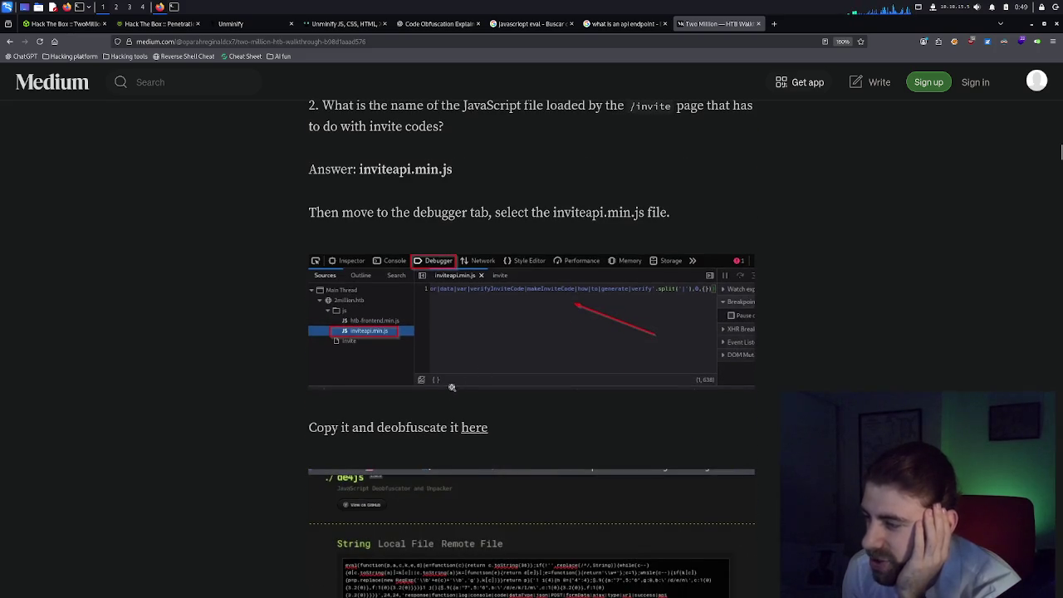
pyautogui.scroll(-2, 486, 366)
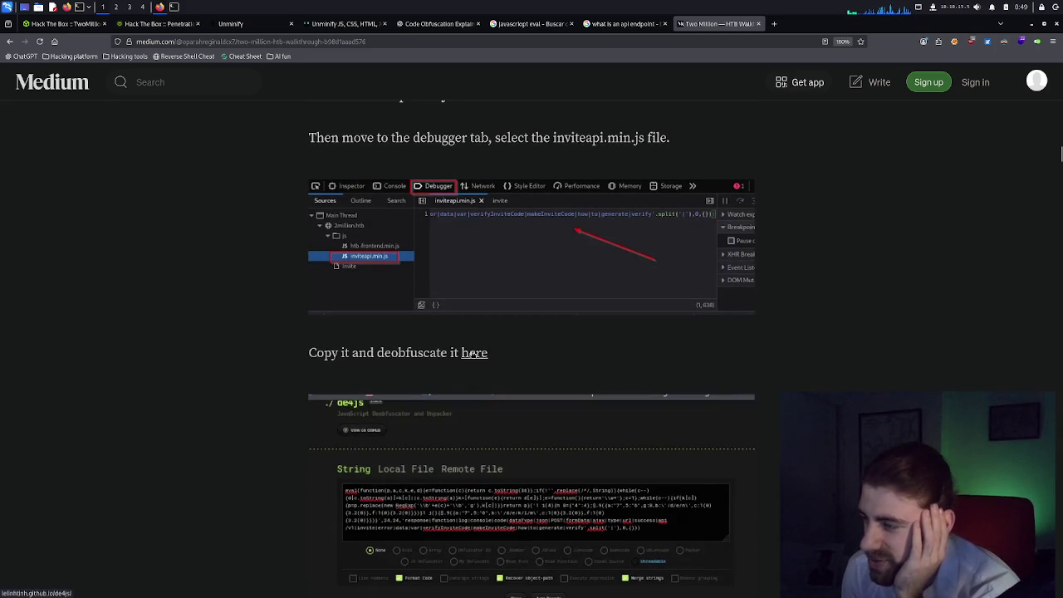
pyautogui.scroll(-5, 474, 353)
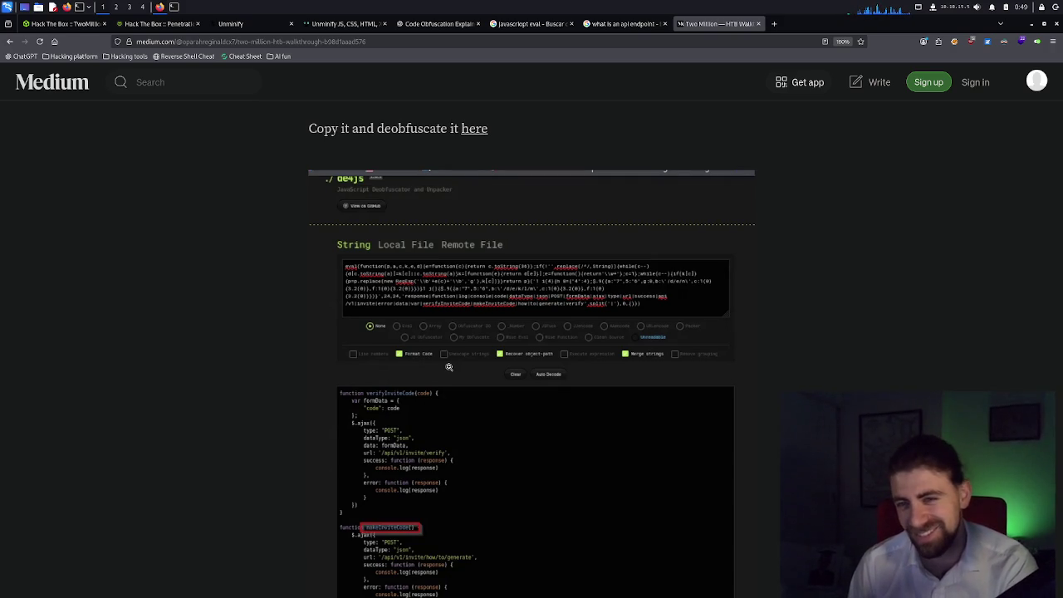
pyautogui.scroll(-2, 449, 366)
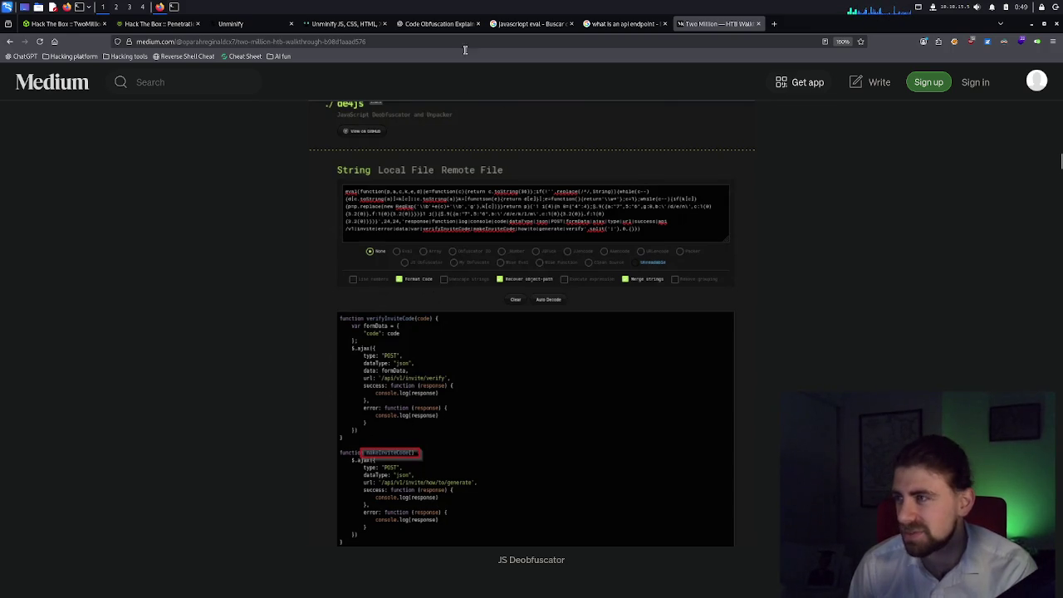
pyautogui.click(343, 25)
pyautogui.scroll(-5, 413, 380)
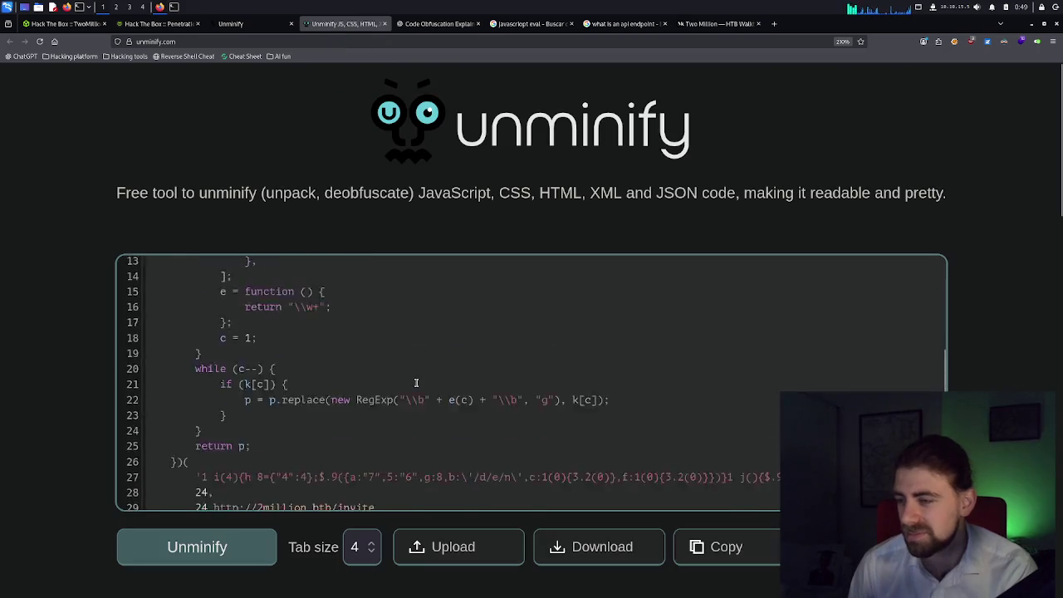
pyautogui.scroll(5, 415, 383)
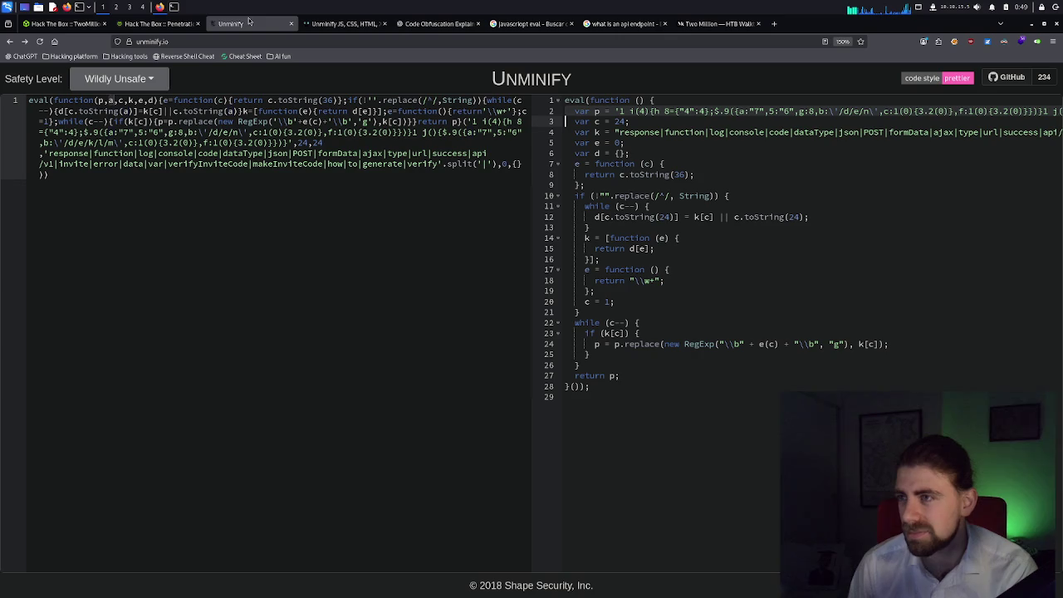
pyautogui.click(250, 23)
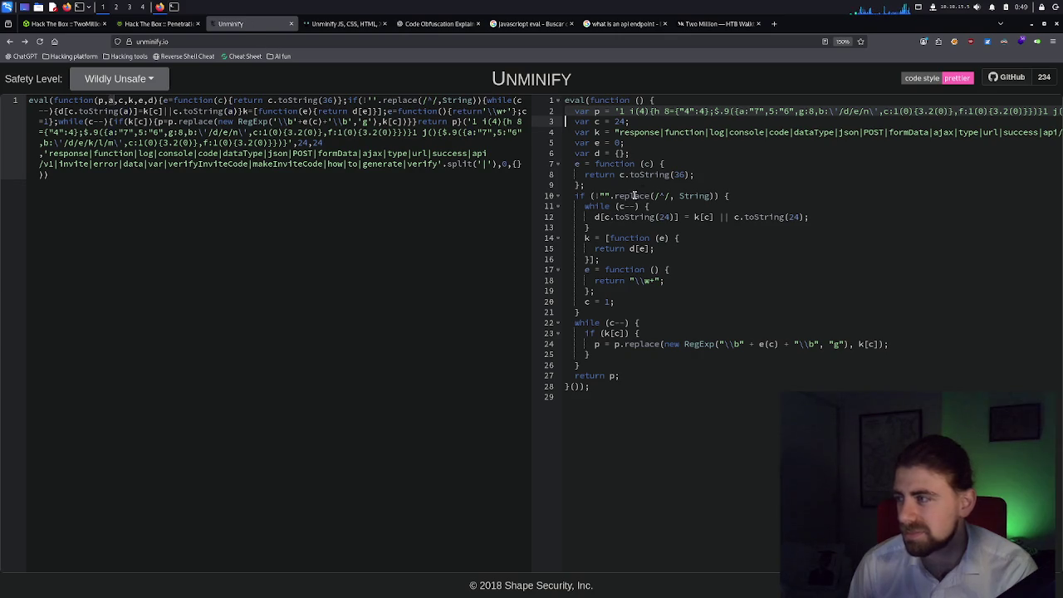
pyautogui.click(125, 79)
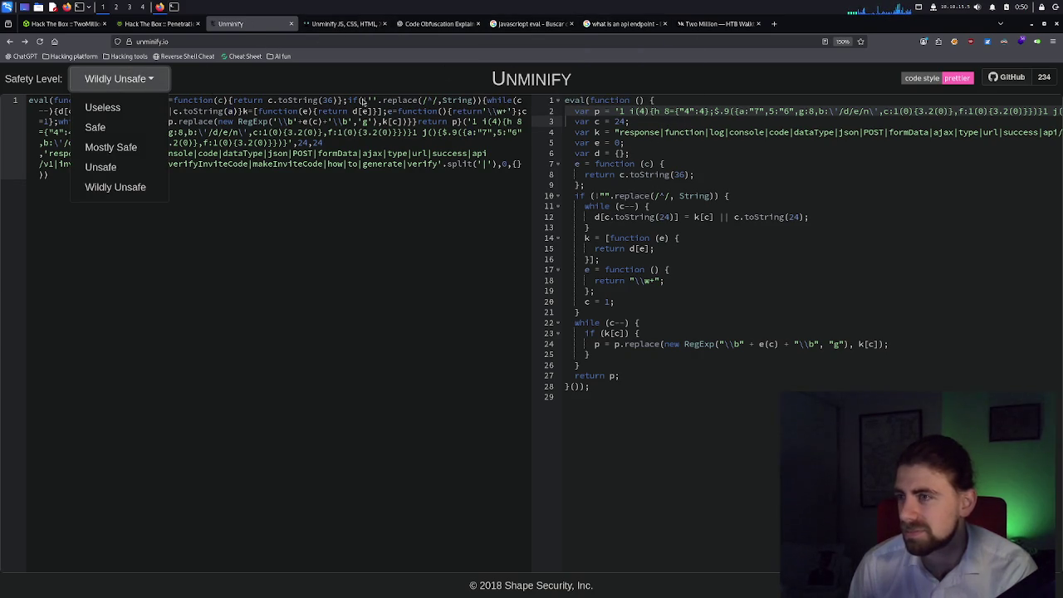
pyautogui.click(337, 123)
pyautogui.hotkey('ctrl', 'a')
pyautogui.hotkey('ctrl', 'c')
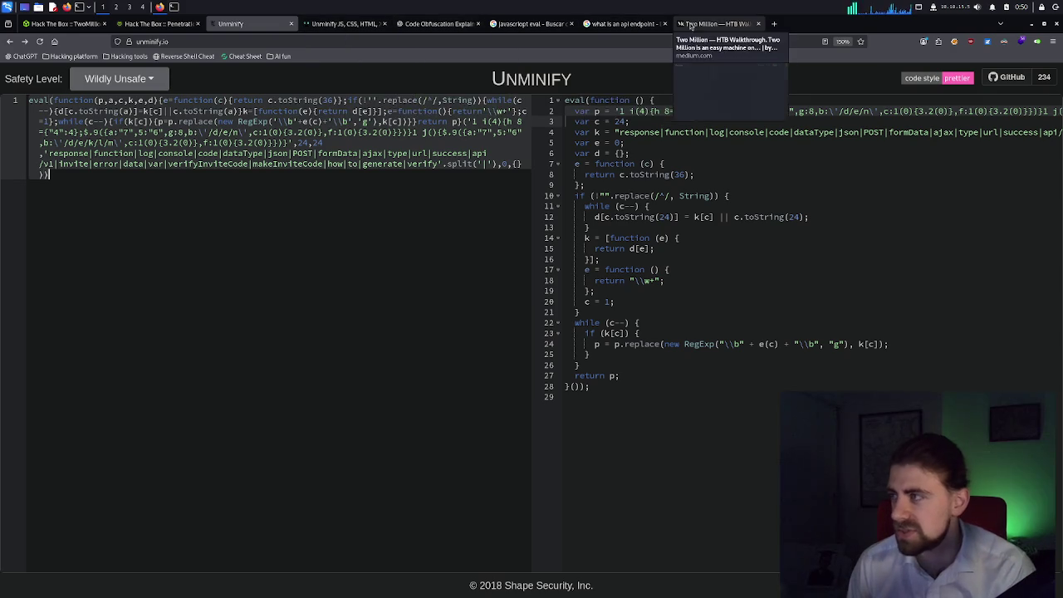
pyautogui.click(716, 23)
pyautogui.scroll(5, 520, 294)
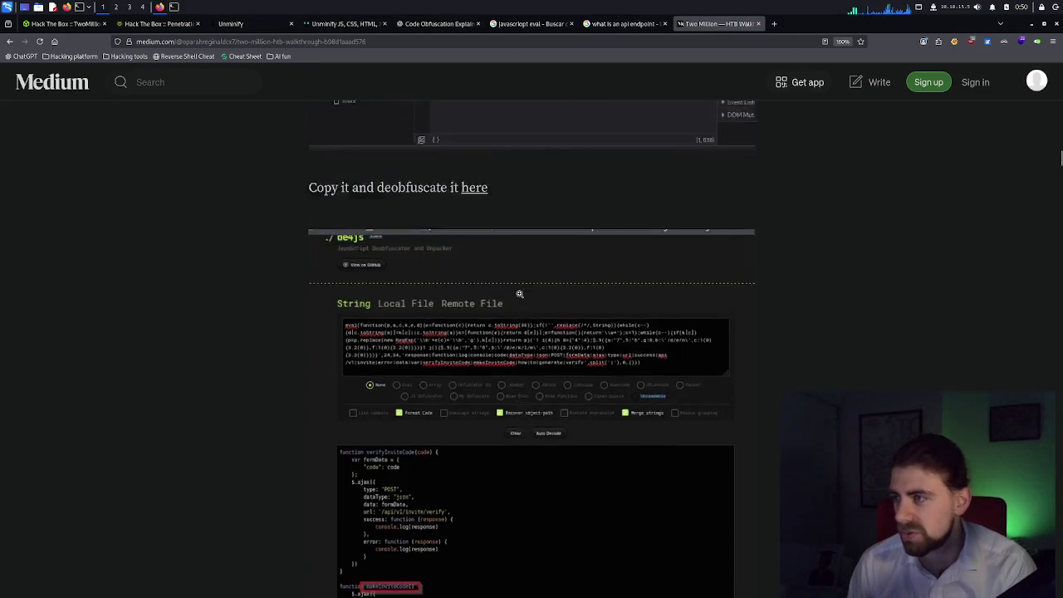
# Paste the packed invite script into de4js and Auto Decode it.
pyautogui.middleClick(476, 427)
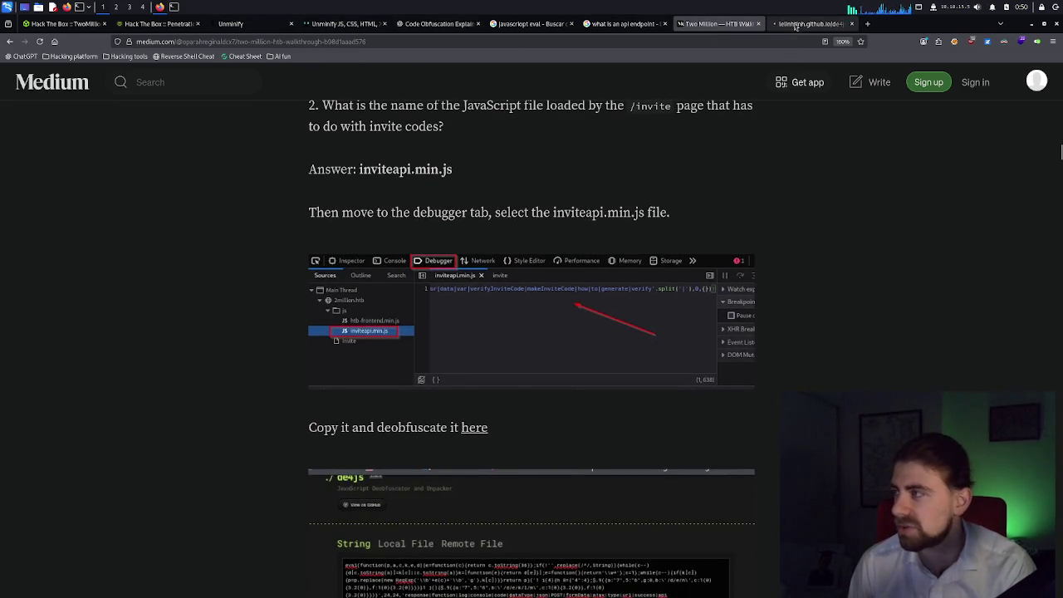
pyautogui.click(799, 24)
pyautogui.click(372, 203)
pyautogui.hotkey('ctrl', 'v')
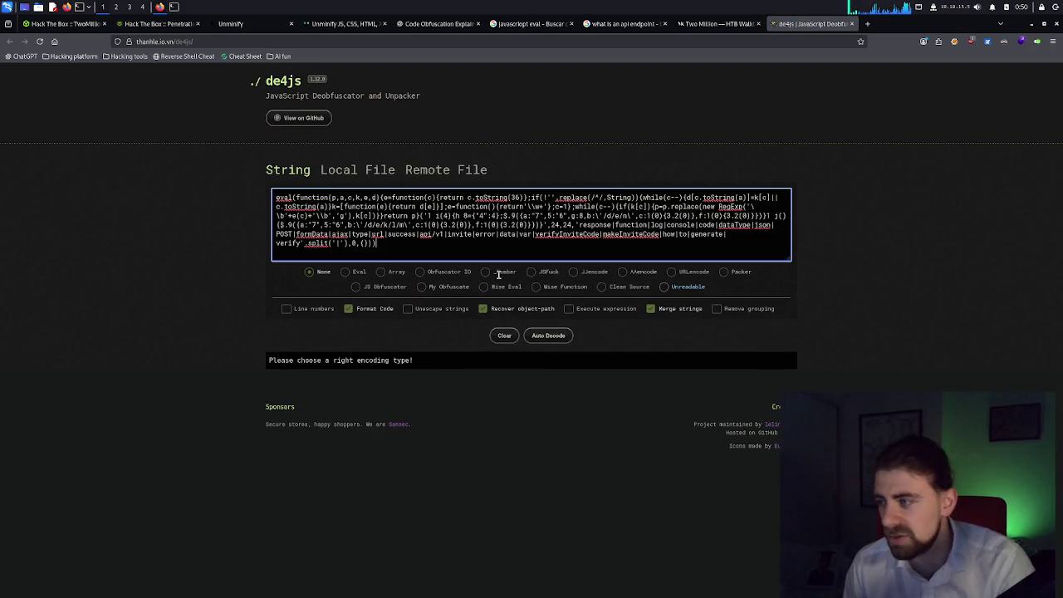
pyautogui.click(542, 339)
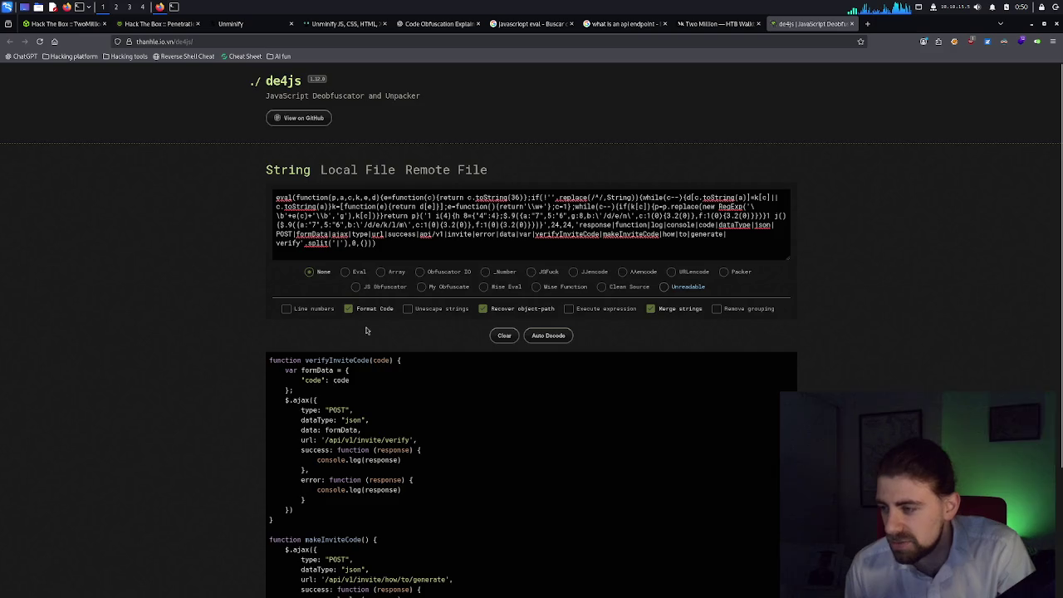
# Zoom the decoded verifyInviteCode and makeInviteCode output to 130% and read it.
pyautogui.scroll(-2, 364, 330)
pyautogui.scroll(-1, 364, 330)
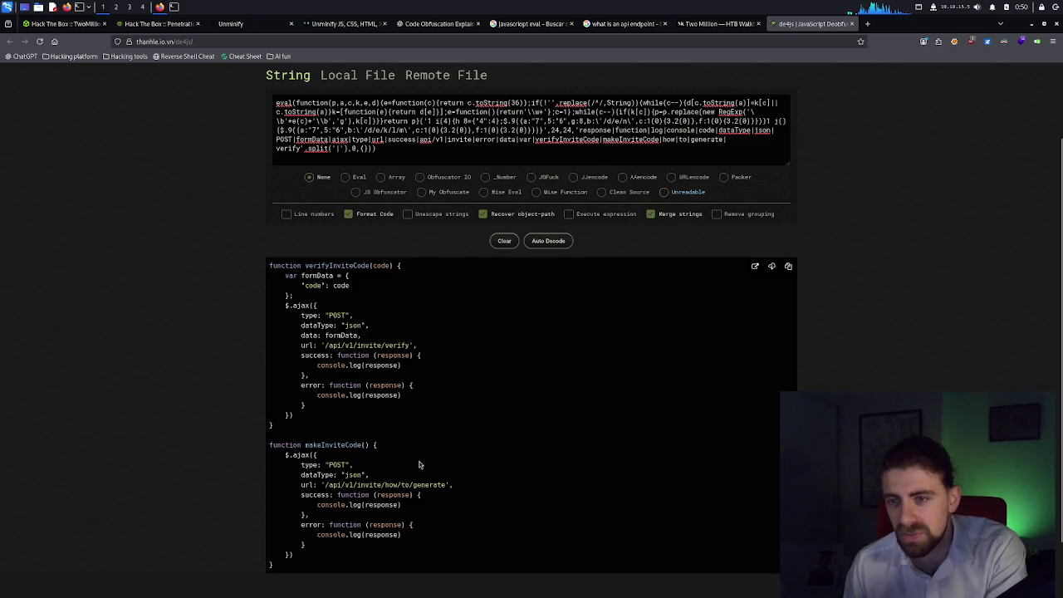
pyautogui.hotkey('ctrl', '+')
pyautogui.hotkey('ctrl', '+')
pyautogui.hotkey('ctrl', '+')
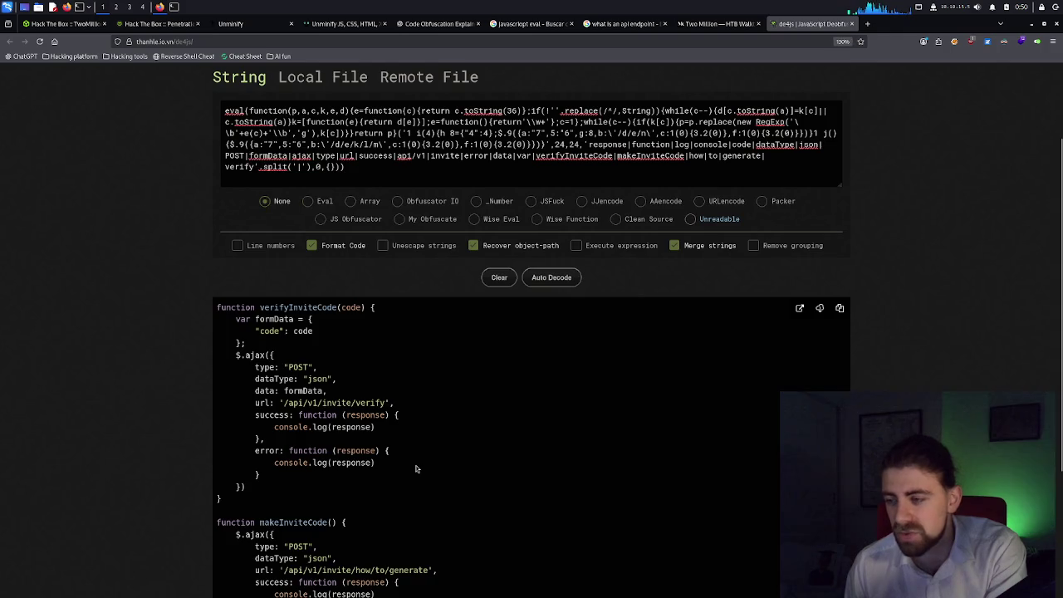
pyautogui.scroll(-2, 417, 469)
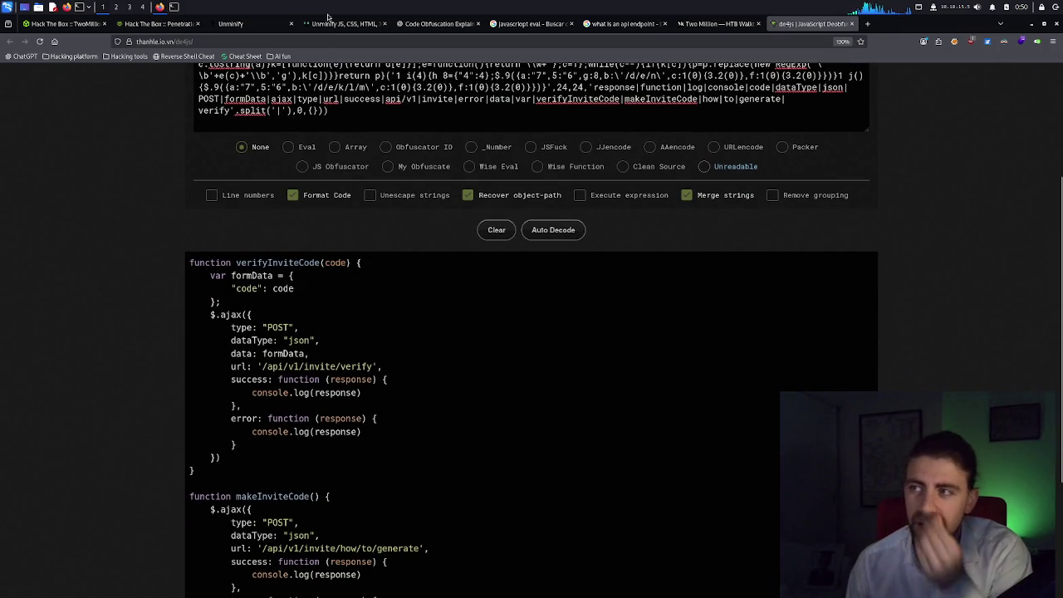
pyautogui.click(328, 24)
pyautogui.click(233, 24)
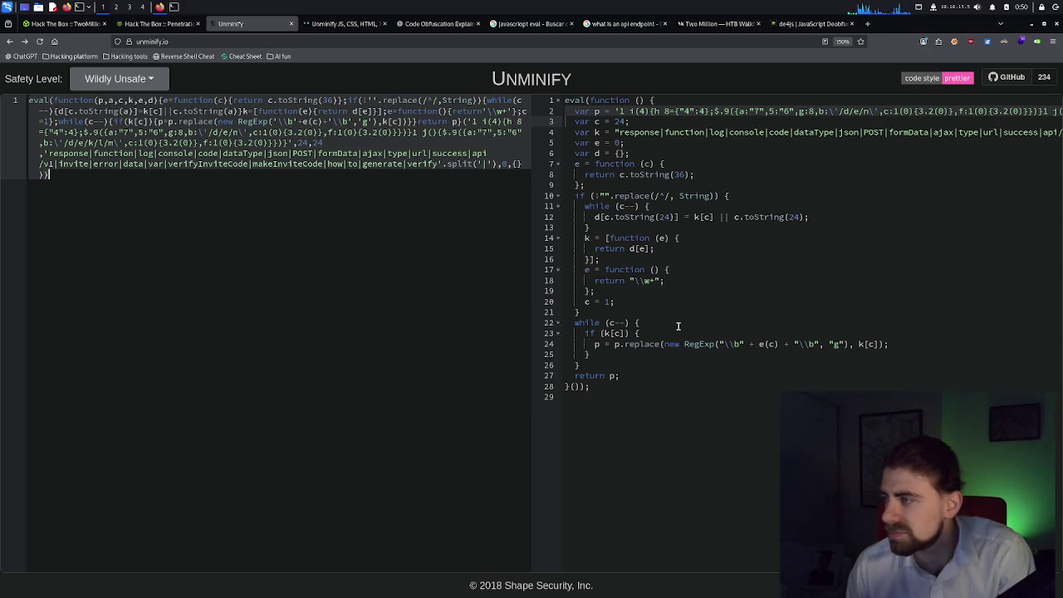
# Compare the unminify.com and unminify.io outputs against the de4js decoded result.
pyautogui.click(340, 23)
pyautogui.scroll(-5, 400, 306)
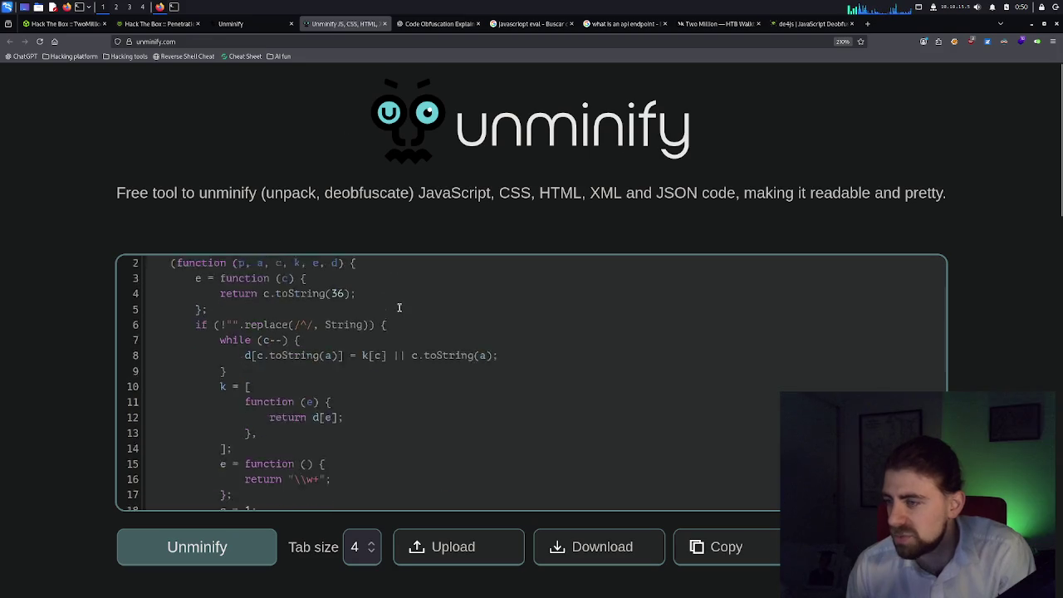
pyautogui.scroll(-1, 399, 306)
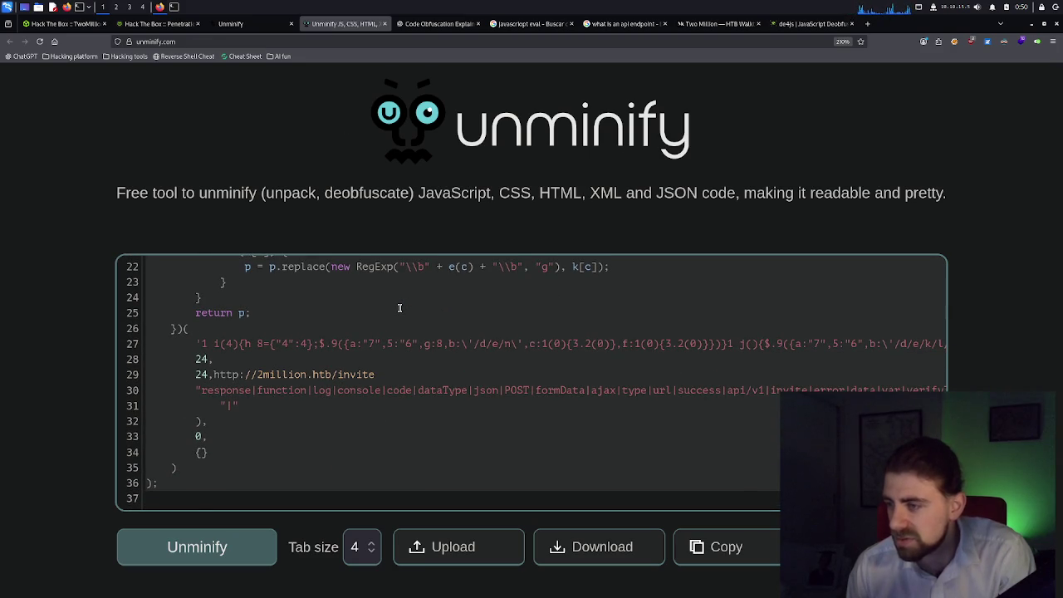
pyautogui.scroll(5, 400, 307)
pyautogui.click(261, 25)
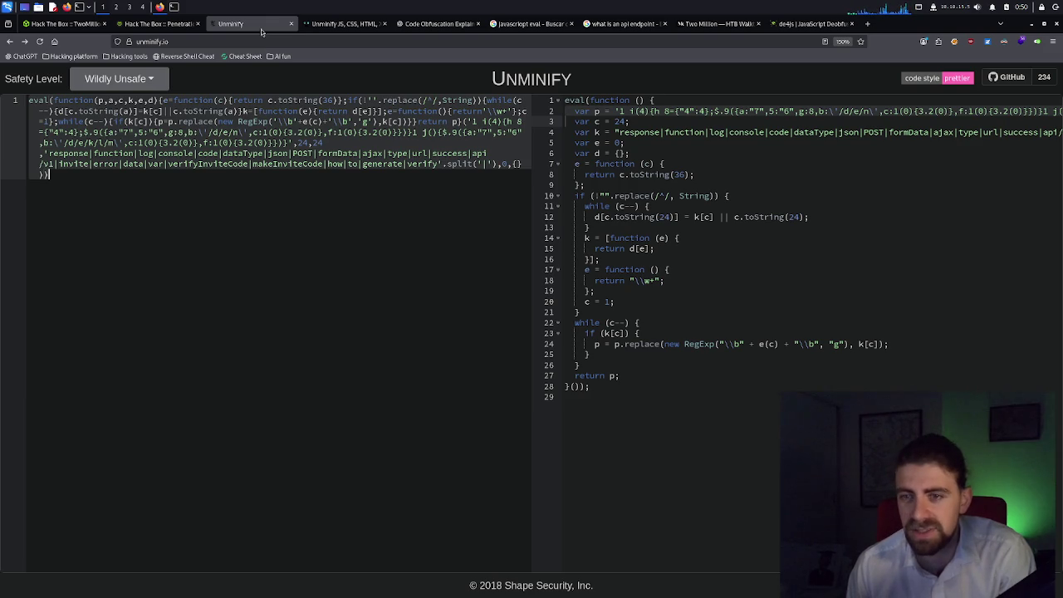
pyautogui.click(807, 23)
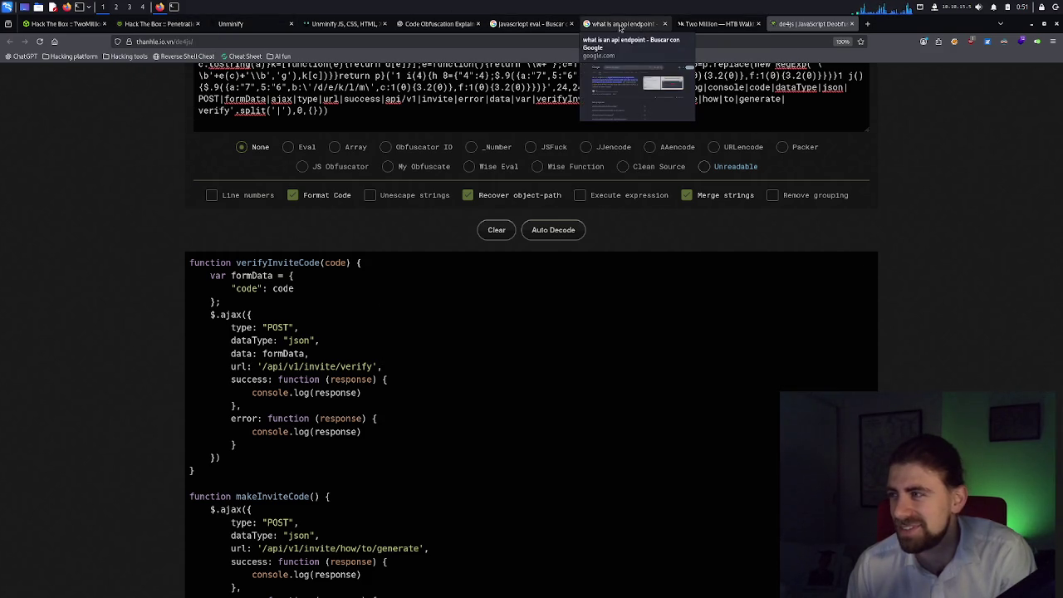
pyautogui.scroll(20, 428, 245)
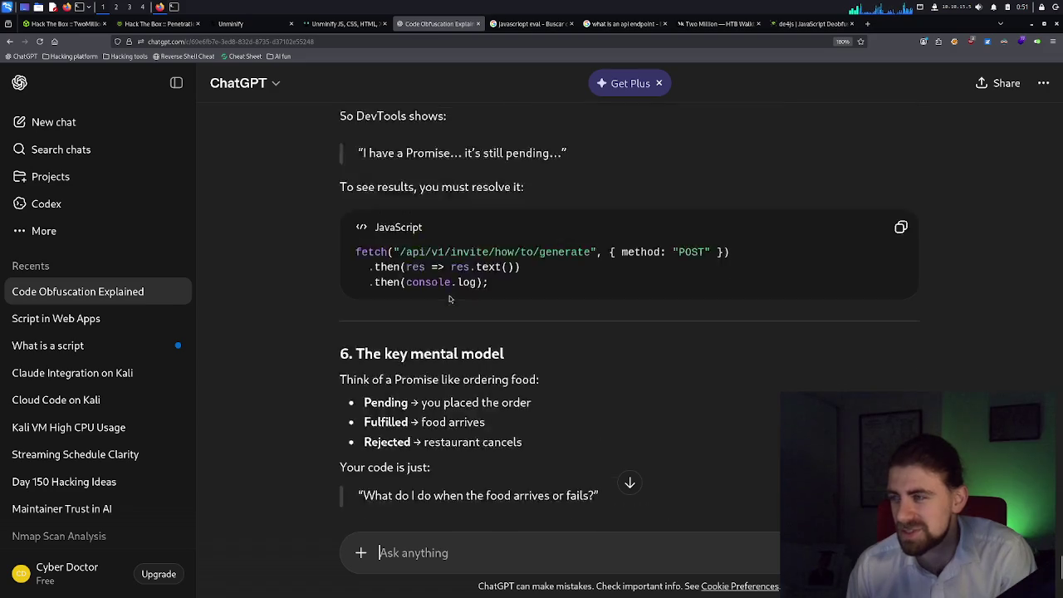
pyautogui.scroll(5, 447, 299)
pyautogui.scroll(-20, 446, 300)
pyautogui.scroll(10, 445, 299)
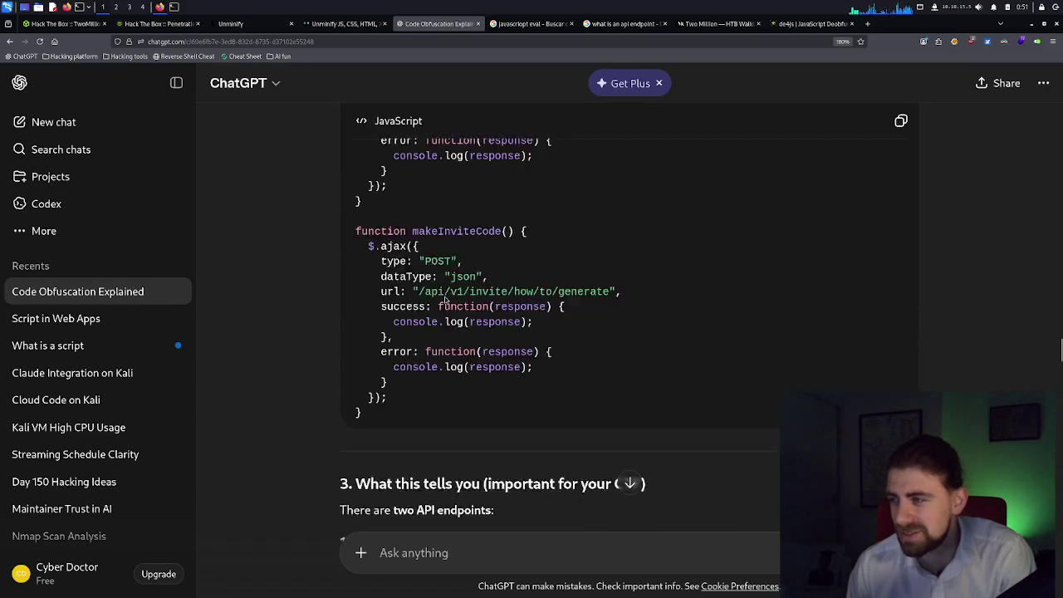
pyautogui.scroll(-5, 447, 302)
pyautogui.scroll(-2, 447, 301)
pyautogui.scroll(2, 448, 301)
pyautogui.scroll(5, 447, 302)
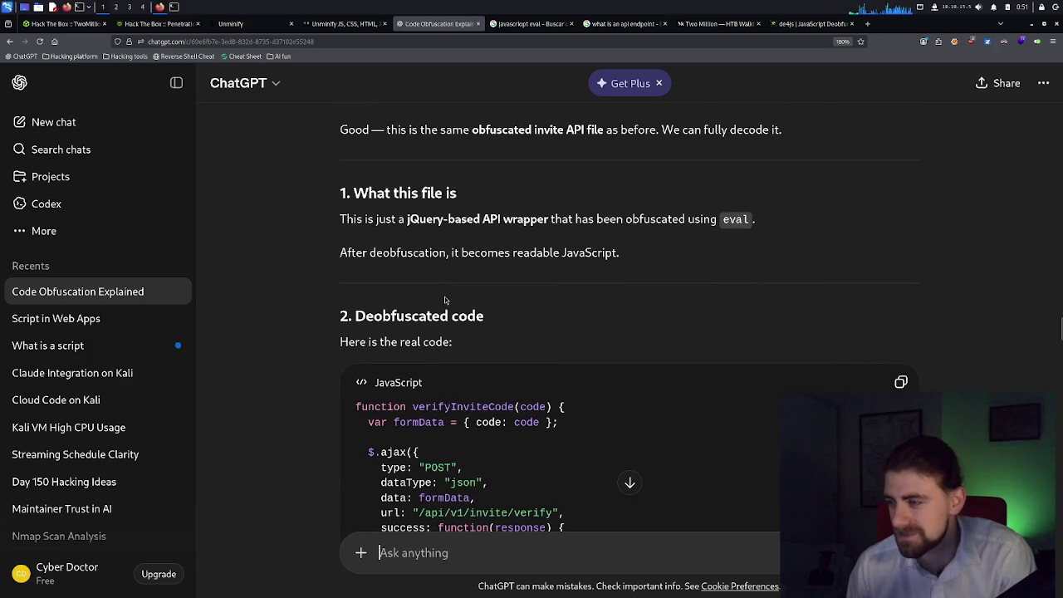
pyautogui.scroll(-3, 445, 300)
pyautogui.scroll(-1, 447, 301)
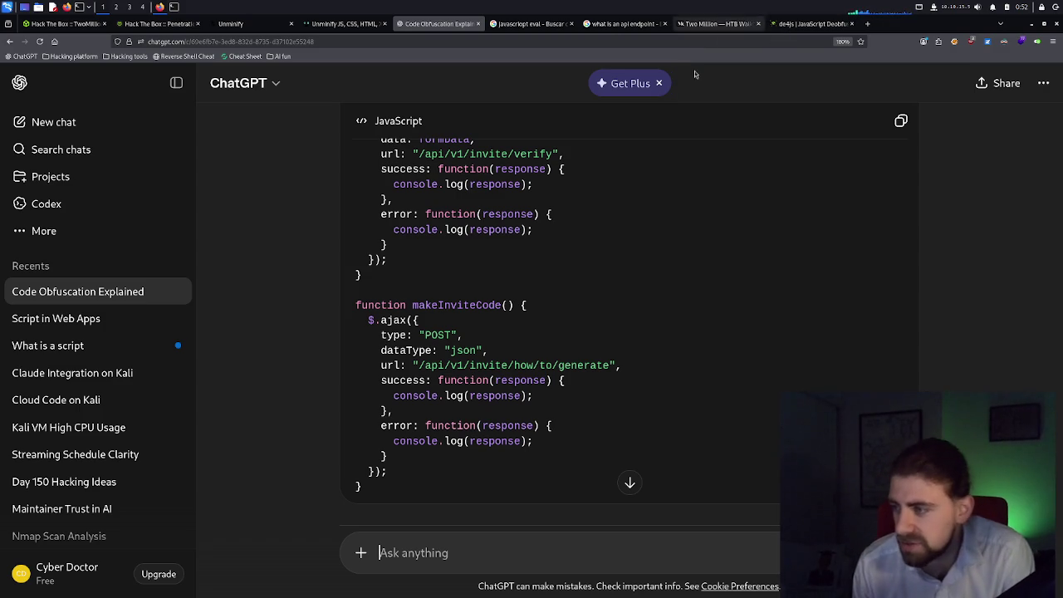
pyautogui.moveTo(423, 308)
pyautogui.mouseDown()
pyautogui.moveTo(515, 367)
pyautogui.moveTo(509, 445)
pyautogui.moveTo(494, 473)
pyautogui.mouseUp()
pyautogui.click(429, 359)
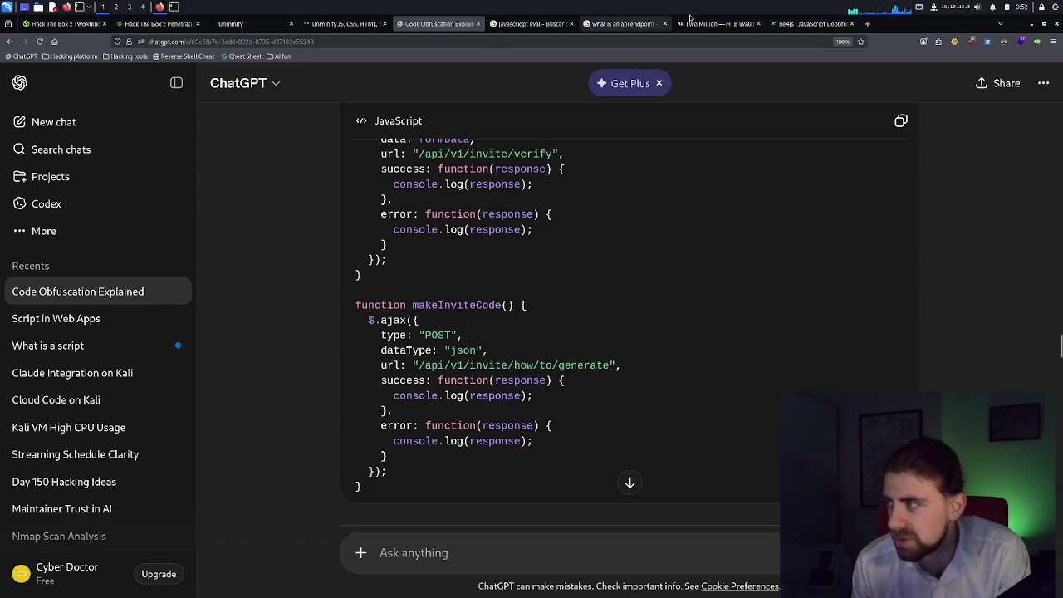
pyautogui.click(806, 25)
# Copy the makeInviteCode function name from the Medium walkthrough's answers to questions 3–4.
pyautogui.scroll(-3, 349, 395)
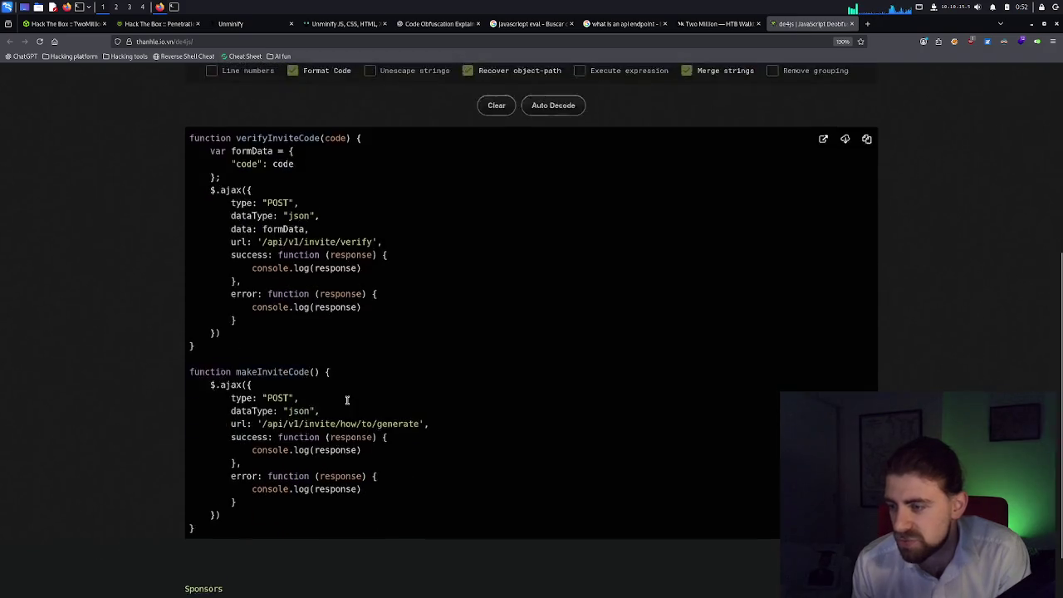
pyautogui.scroll(5, 349, 396)
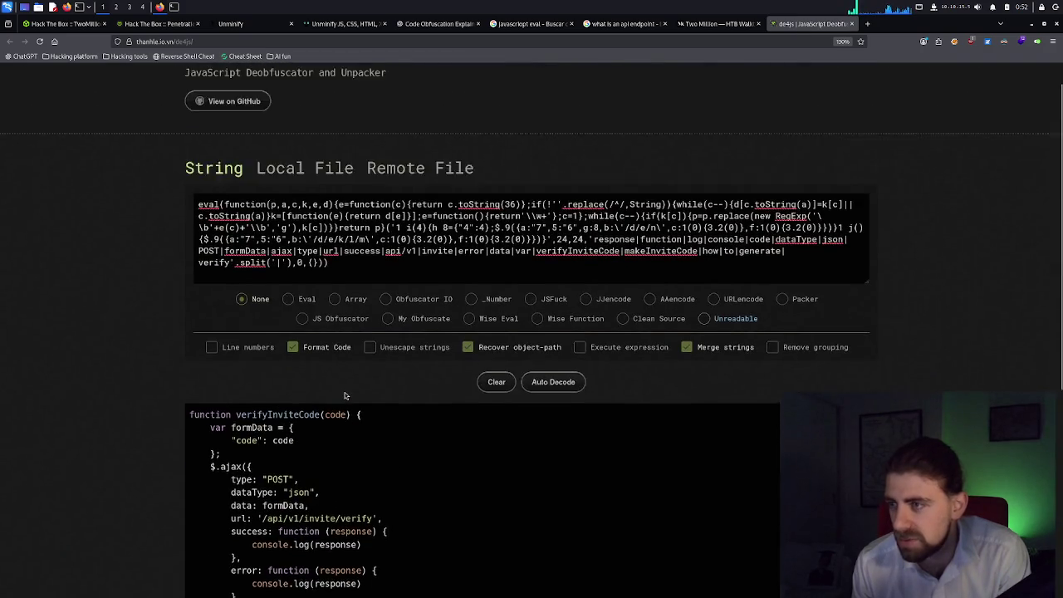
pyautogui.click(692, 24)
pyautogui.scroll(-3, 416, 360)
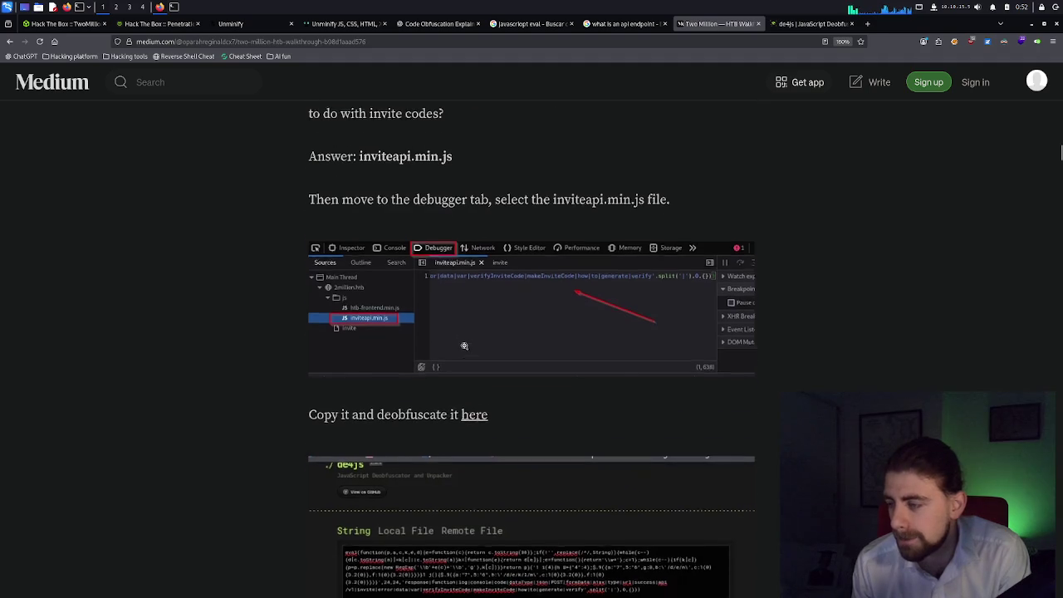
pyautogui.scroll(-6, 416, 360)
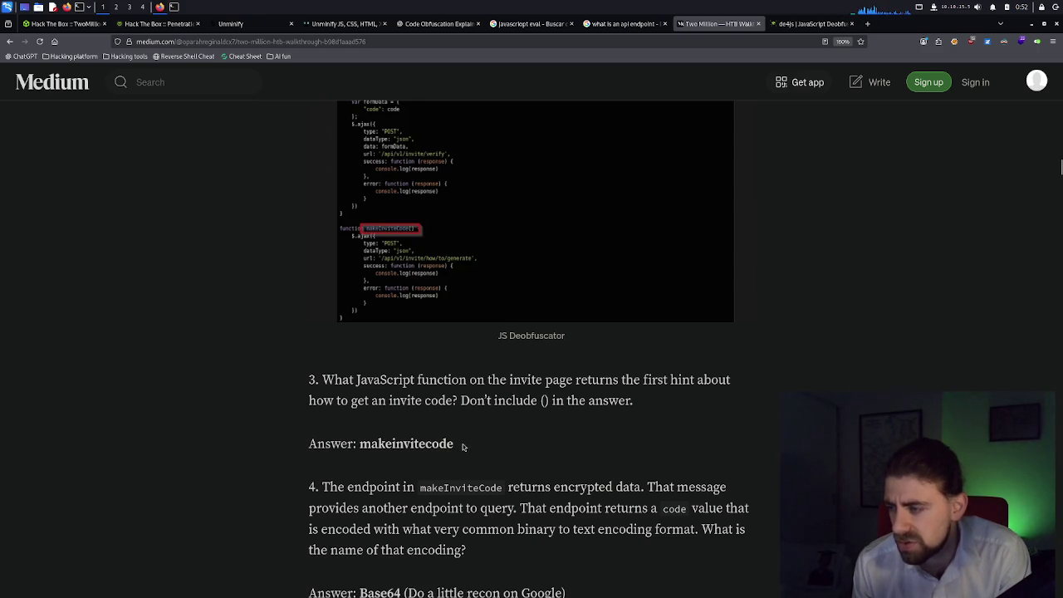
pyautogui.rightClick(489, 490)
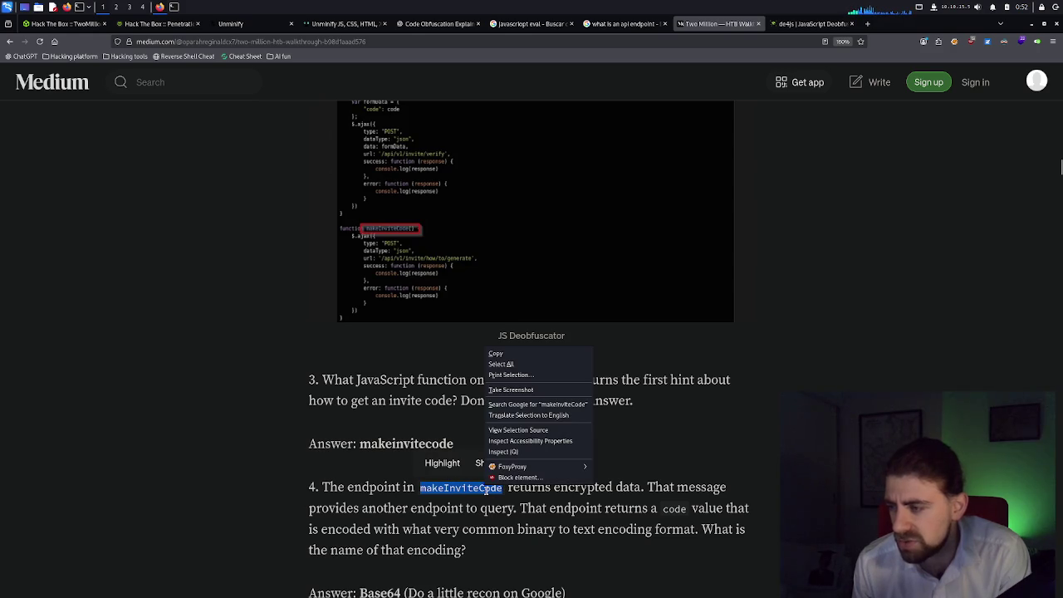
pyautogui.click(498, 353)
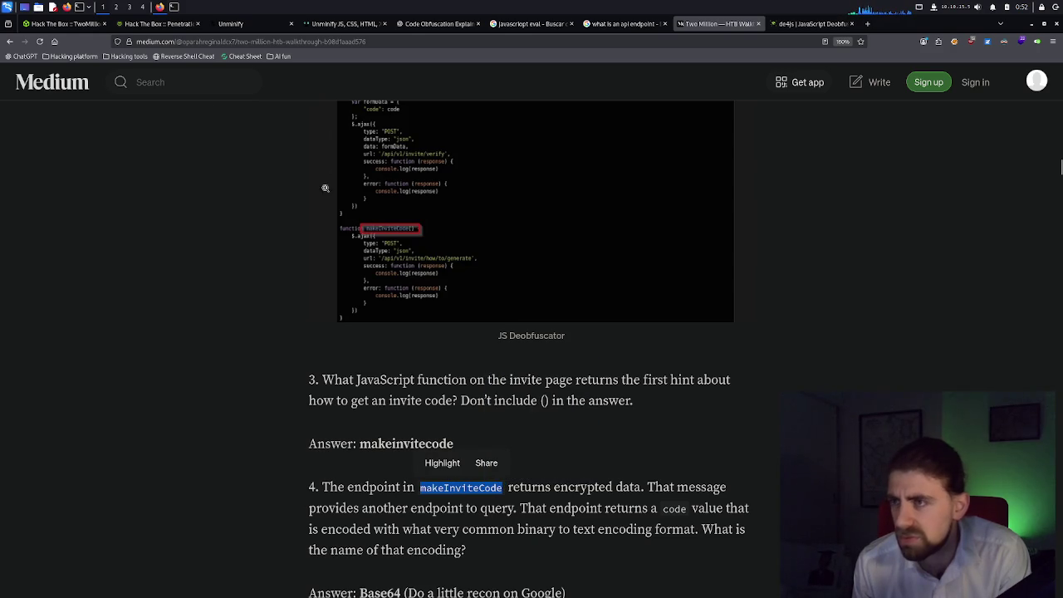
# Pass through the Unminify and HTB machine tabs back to the 2million invite page.
pyautogui.click(226, 28)
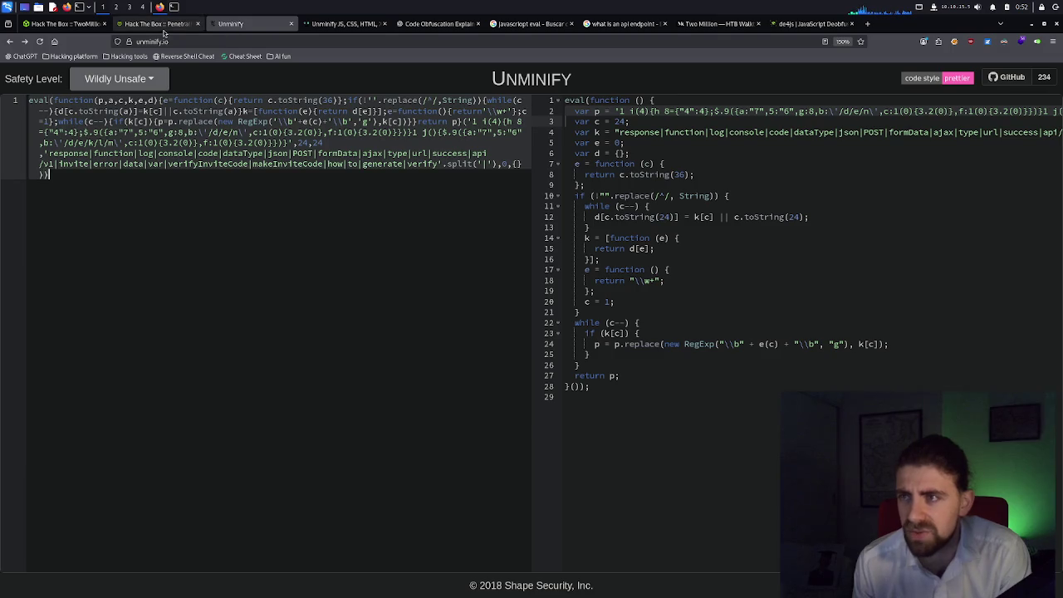
pyautogui.click(157, 23)
pyautogui.click(75, 23)
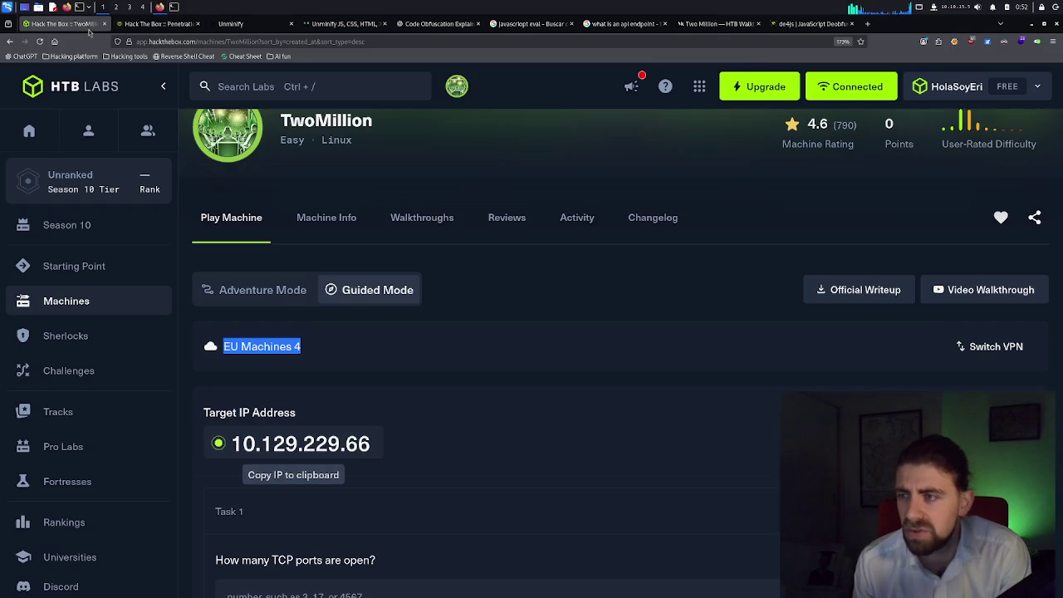
pyautogui.click(158, 23)
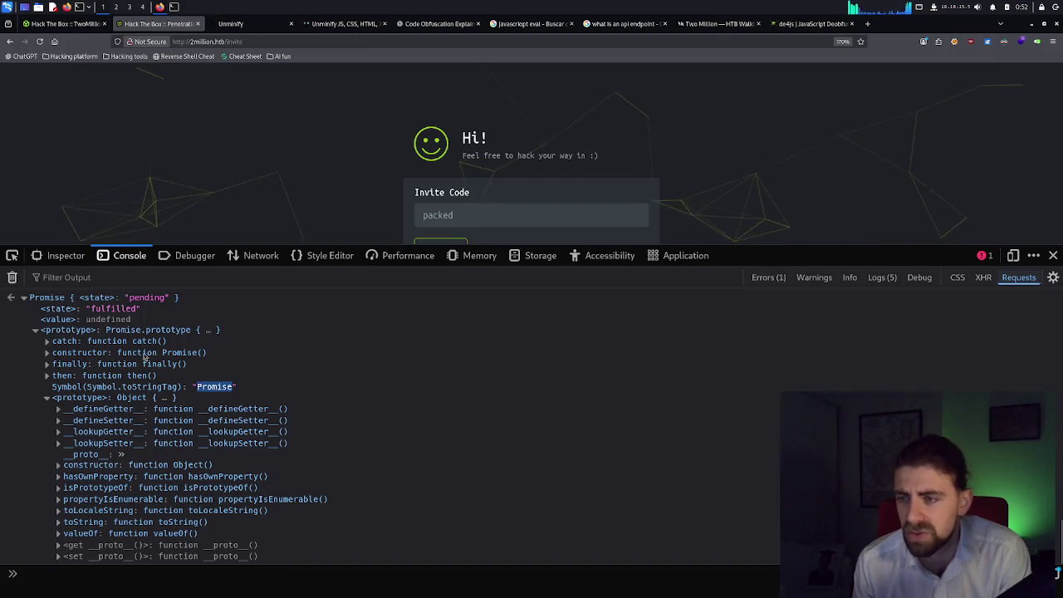
# Evaluate makeInviteCode in the console to print the function object.
pyautogui.click(62, 585)
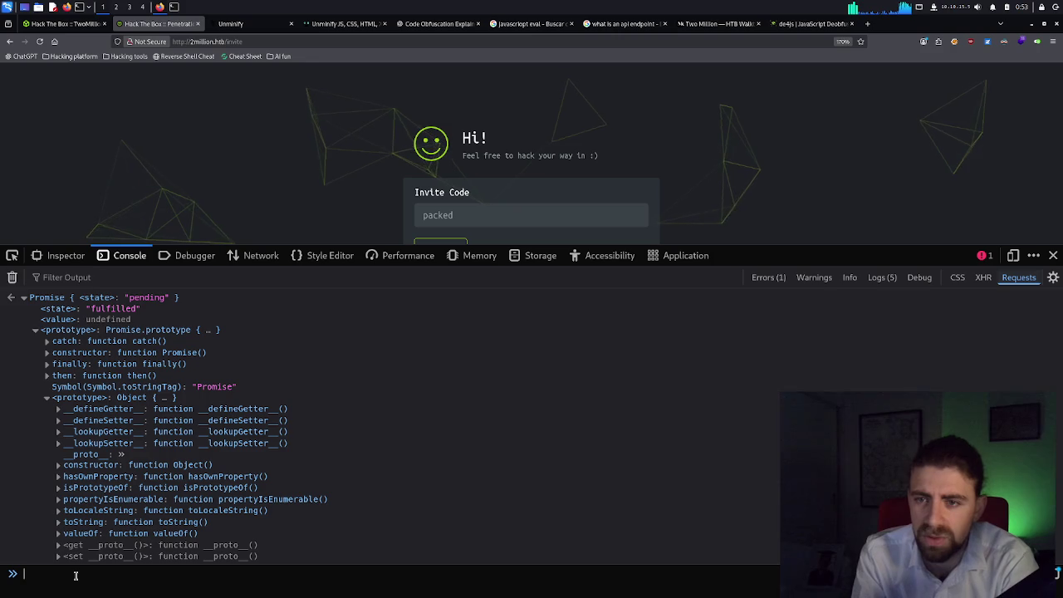
pyautogui.write('makeInviteCode')
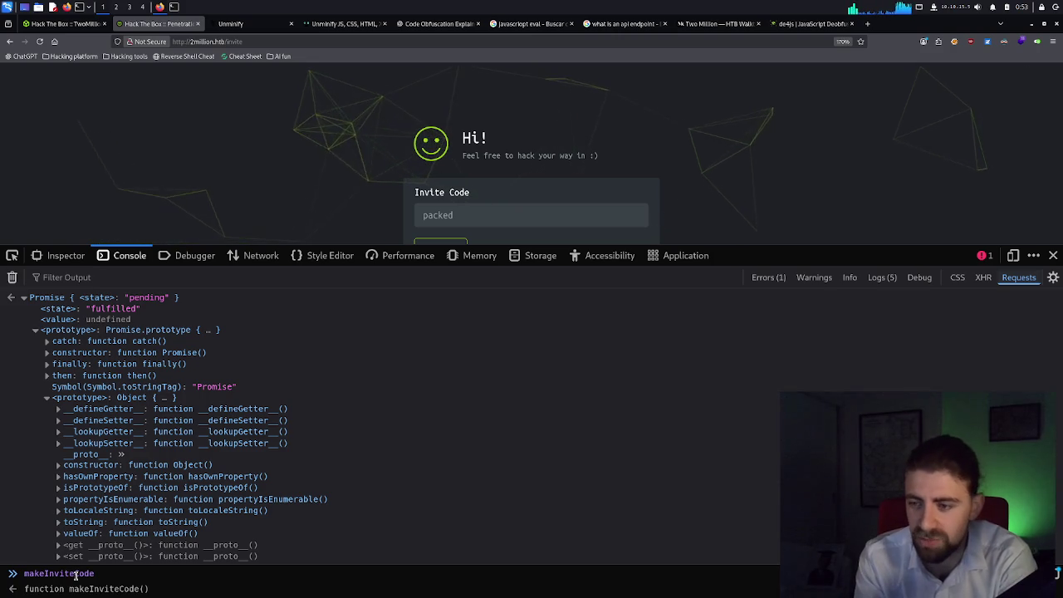
pyautogui.press('Return')
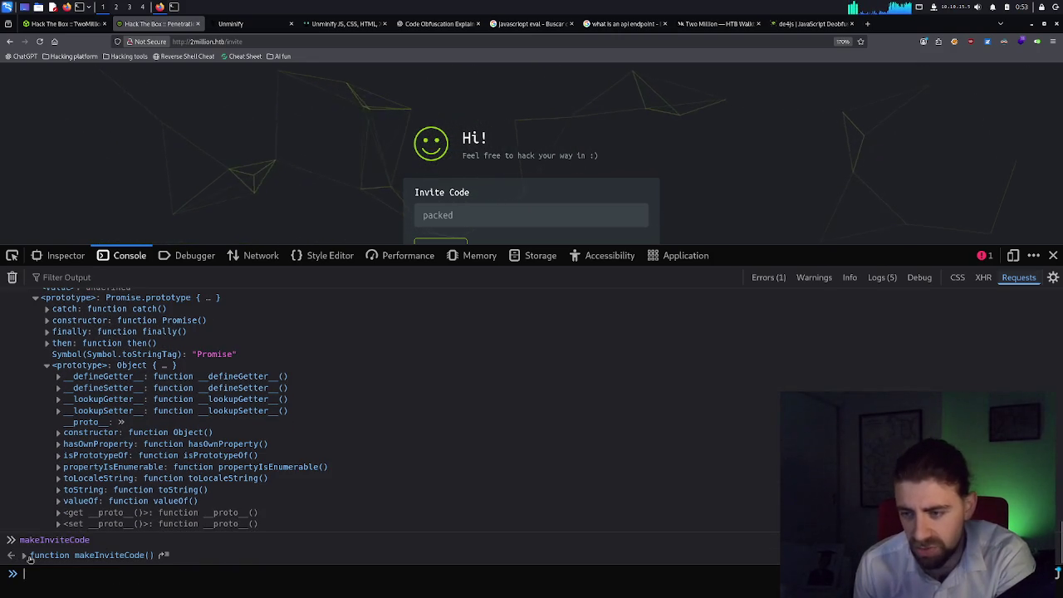
# Expand the function's nested prototype and constructor chain down to the inherited Object members.
pyautogui.click(92, 555)
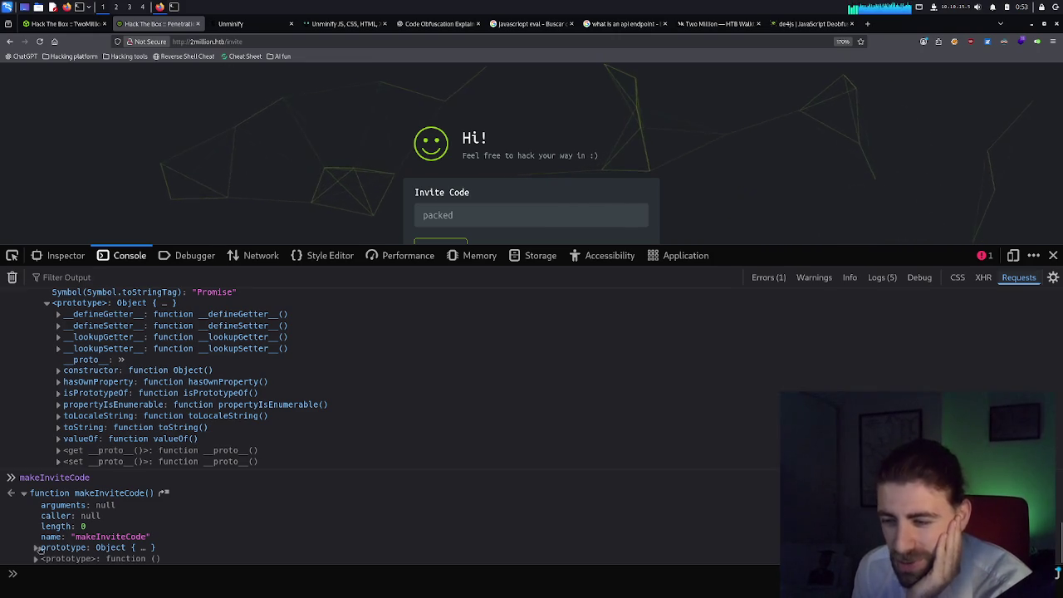
pyautogui.click(37, 549)
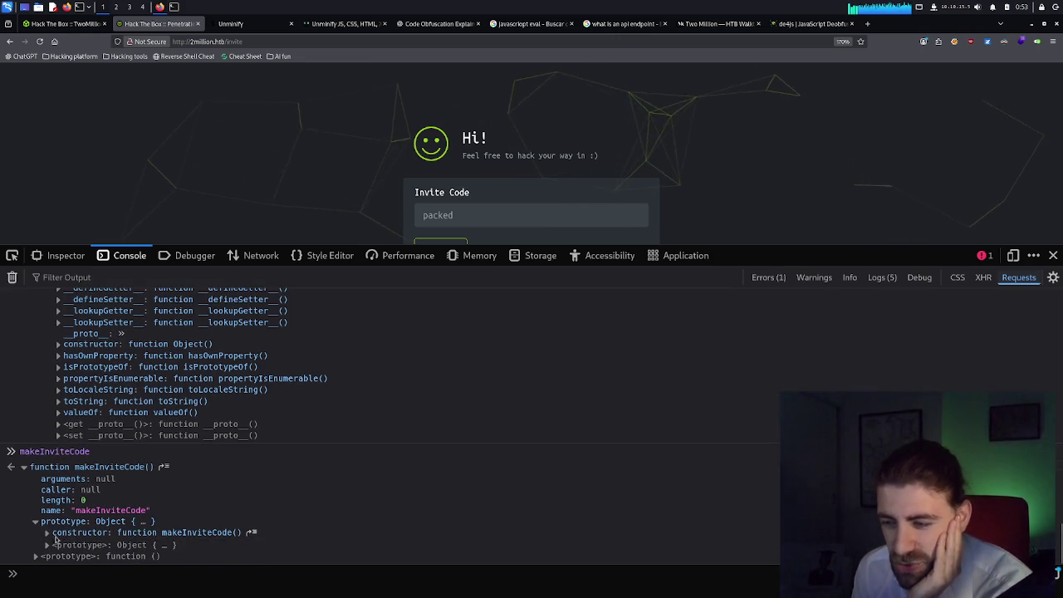
pyautogui.click(93, 535)
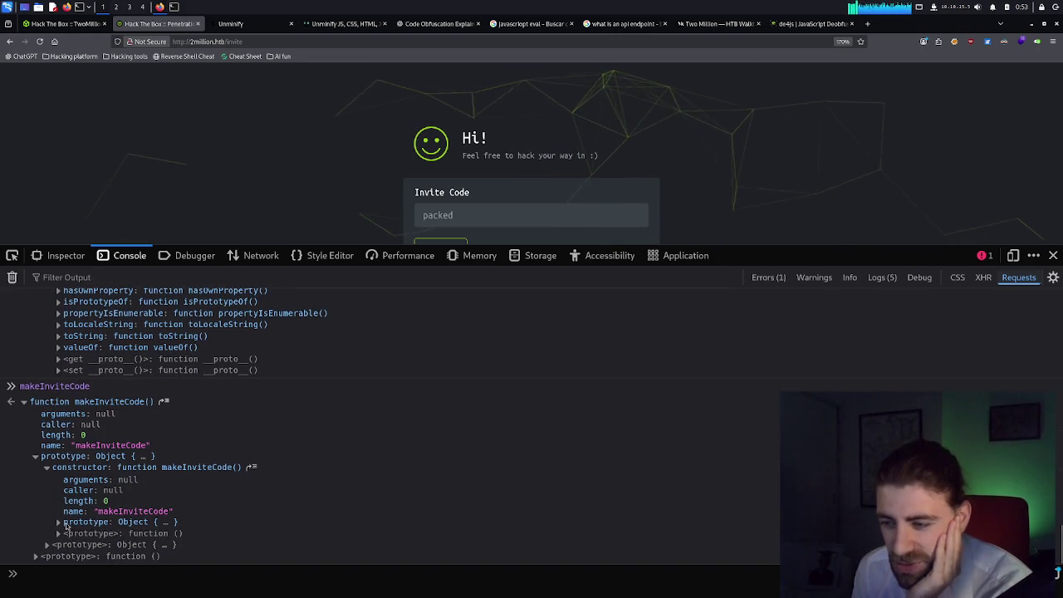
pyautogui.click(65, 524)
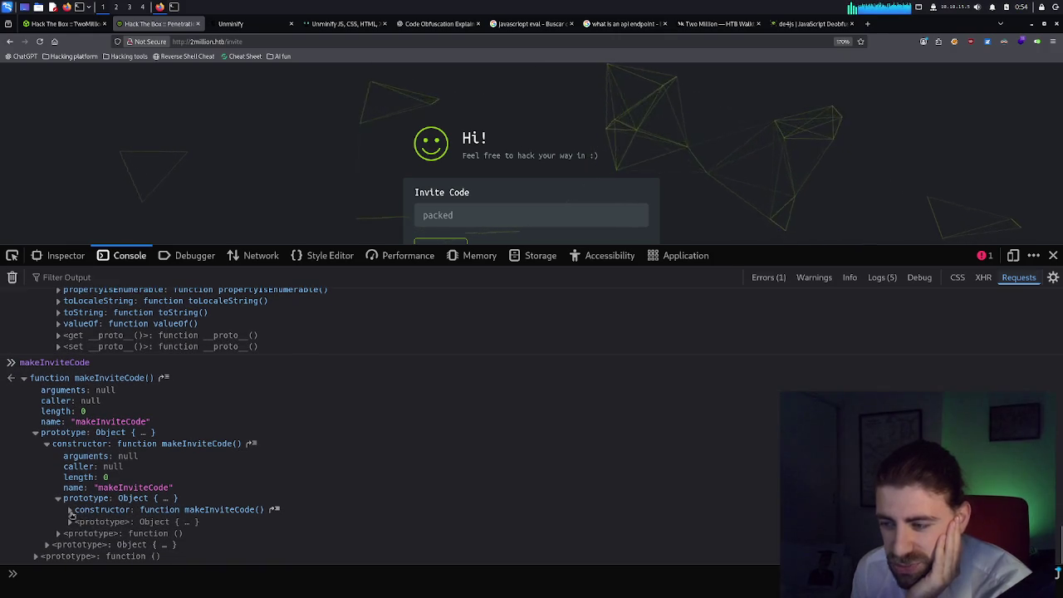
pyautogui.click(70, 510)
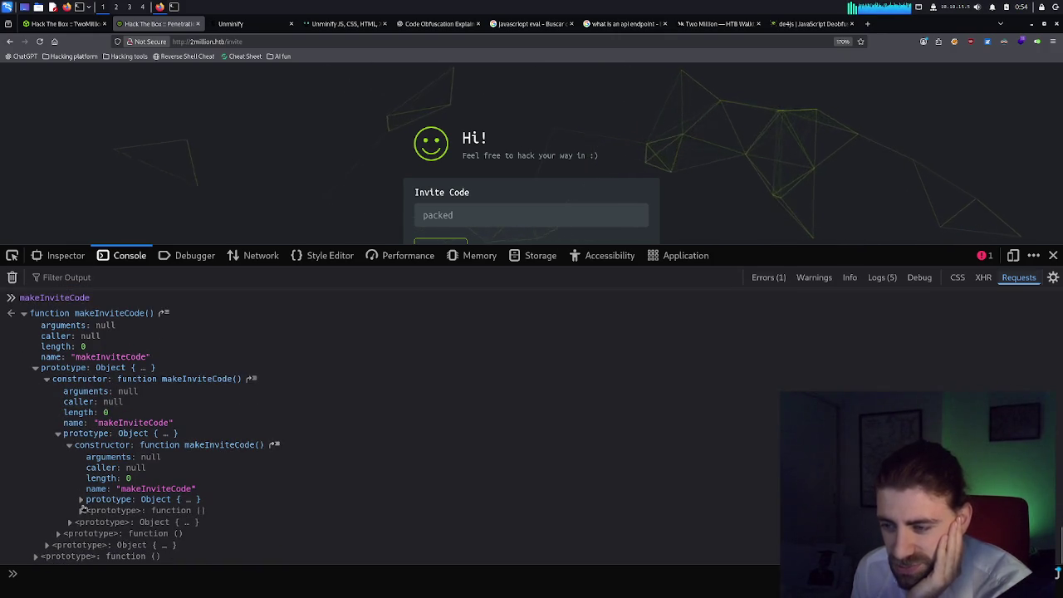
pyautogui.click(81, 500)
pyautogui.click(93, 487)
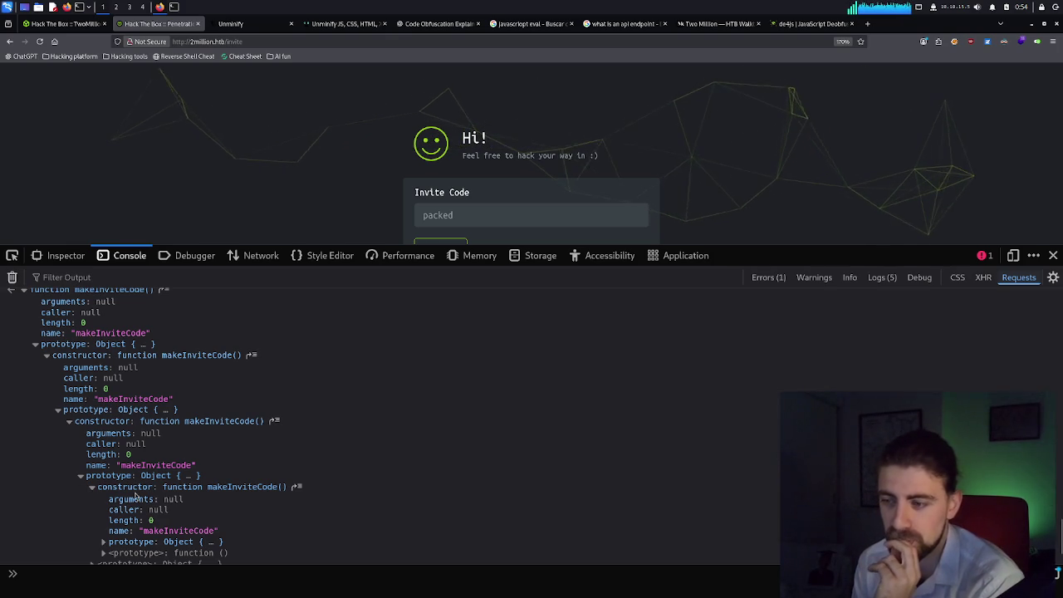
pyautogui.scroll(-2, 133, 496)
pyautogui.click(104, 479)
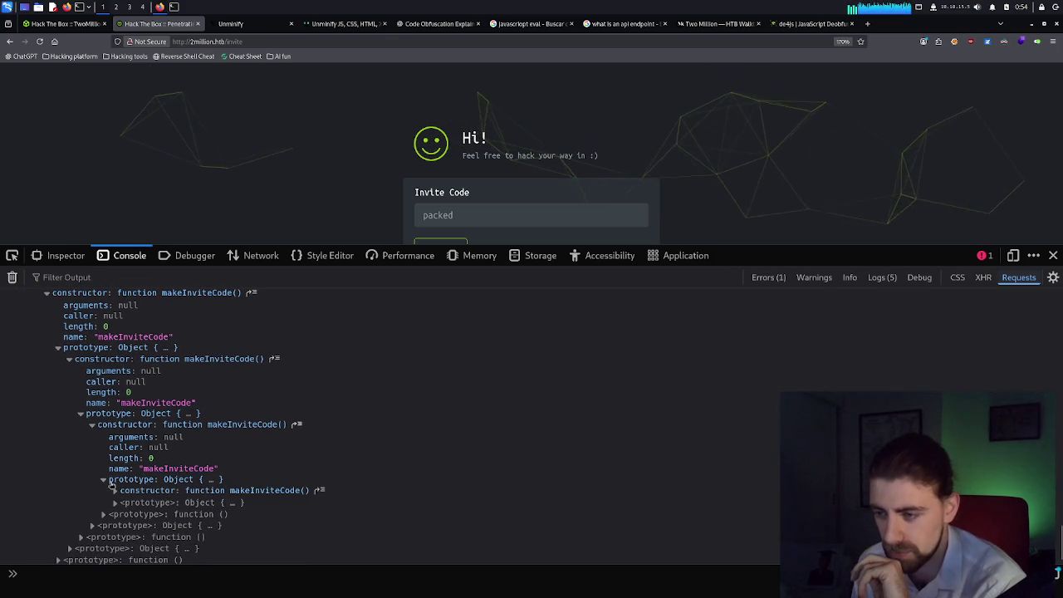
pyautogui.scroll(-1, 113, 484)
pyautogui.click(121, 475)
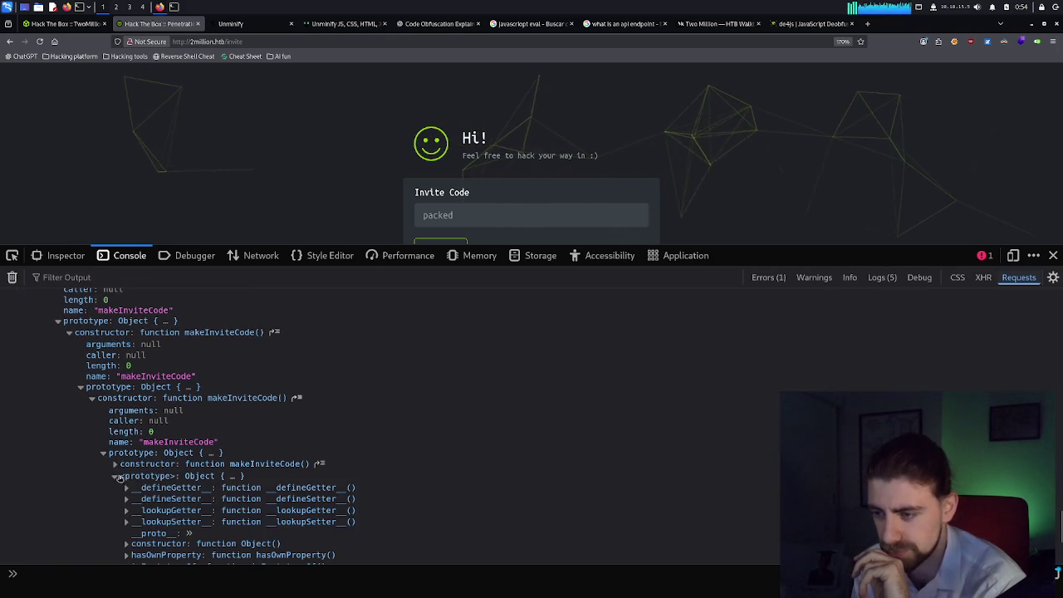
# Drill into the inherited toLocaleString, Symbol.hasInstance, valueOf, get caller and toString entries.
pyautogui.scroll(-4, 123, 474)
pyautogui.click(127, 464)
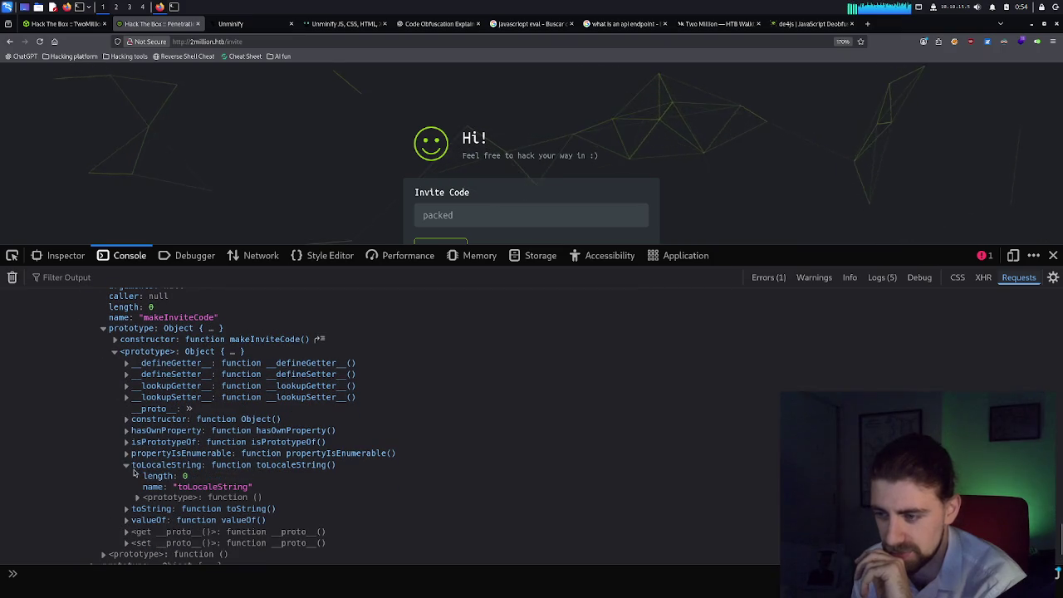
pyautogui.click(139, 496)
pyautogui.scroll(-4, 145, 490)
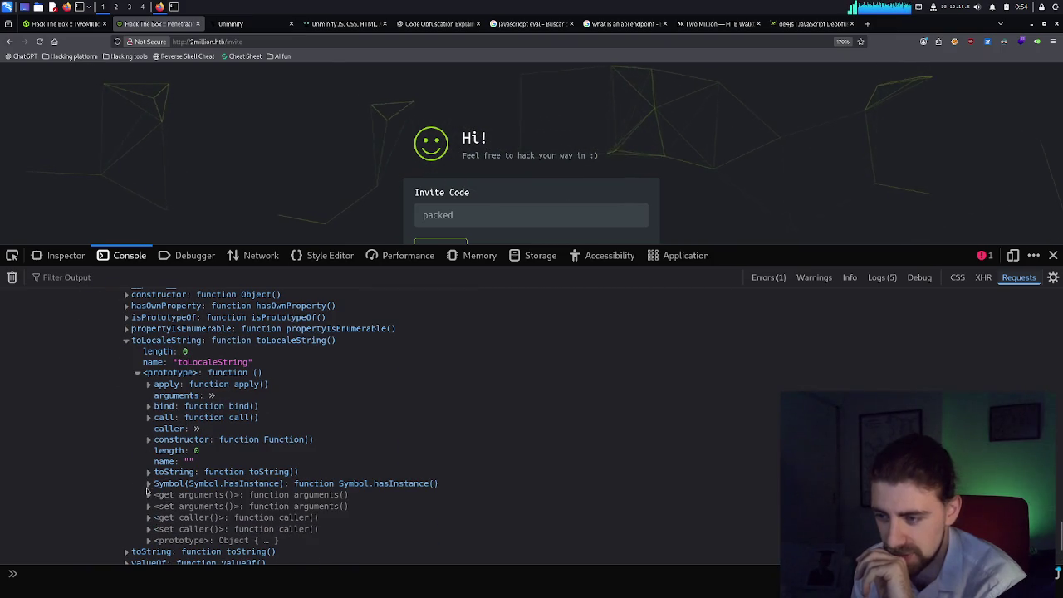
pyautogui.click(149, 483)
pyautogui.scroll(-4, 150, 485)
pyautogui.click(149, 449)
pyautogui.click(149, 448)
pyautogui.click(149, 449)
pyautogui.scroll(-3, 153, 462)
pyautogui.scroll(-2, 153, 463)
pyautogui.click(161, 460)
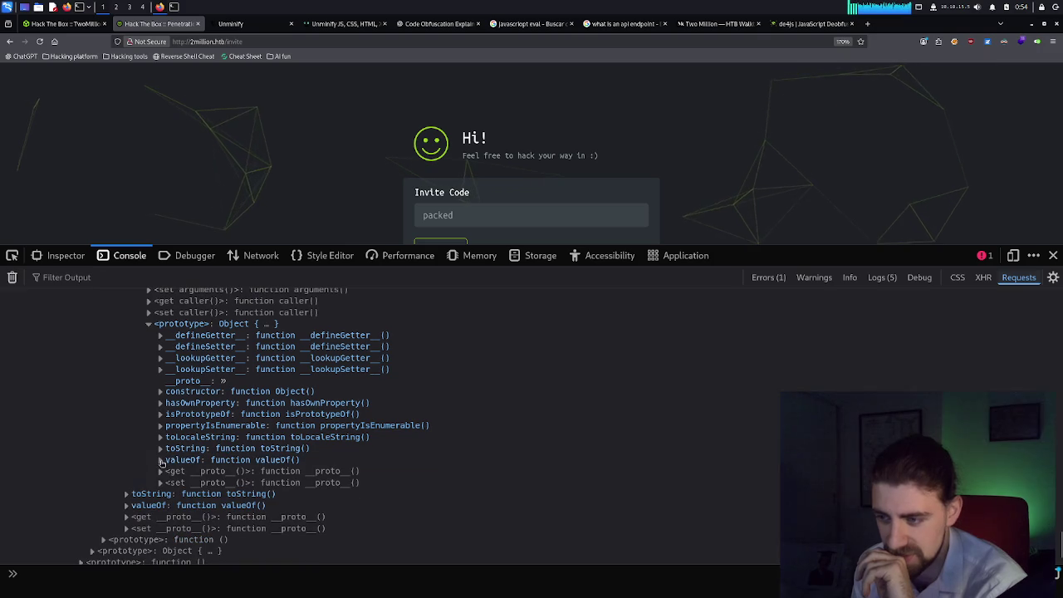
pyautogui.click(169, 471)
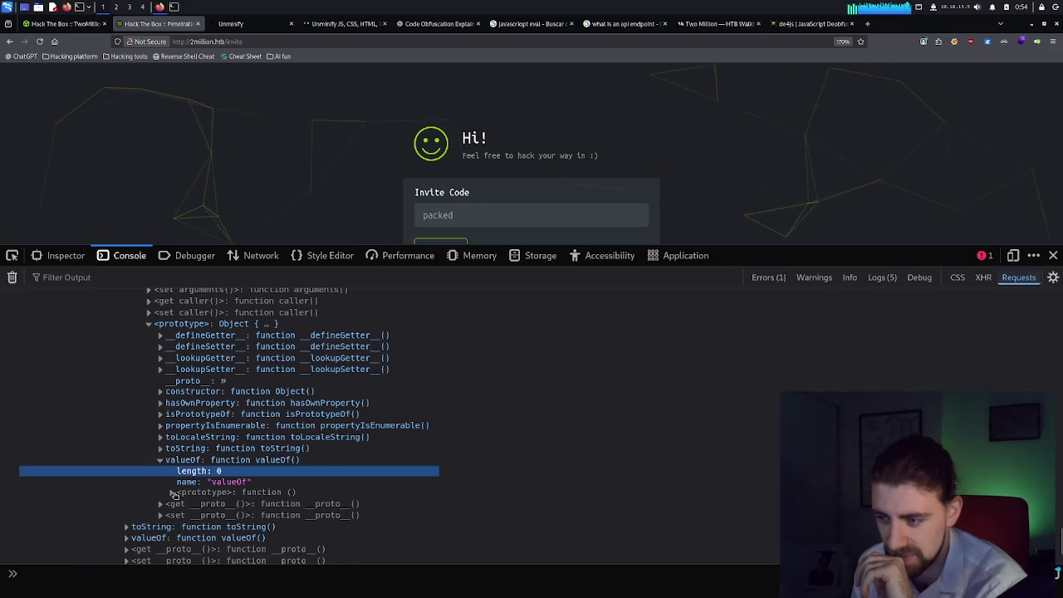
pyautogui.click(172, 493)
pyautogui.scroll(-7, 181, 478)
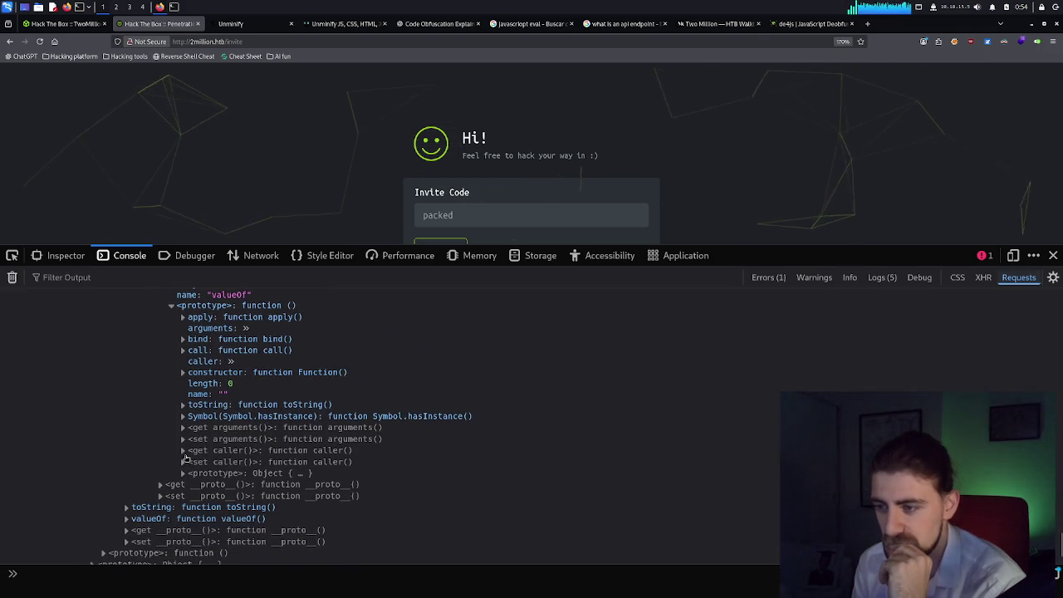
pyautogui.click(183, 452)
pyautogui.click(196, 483)
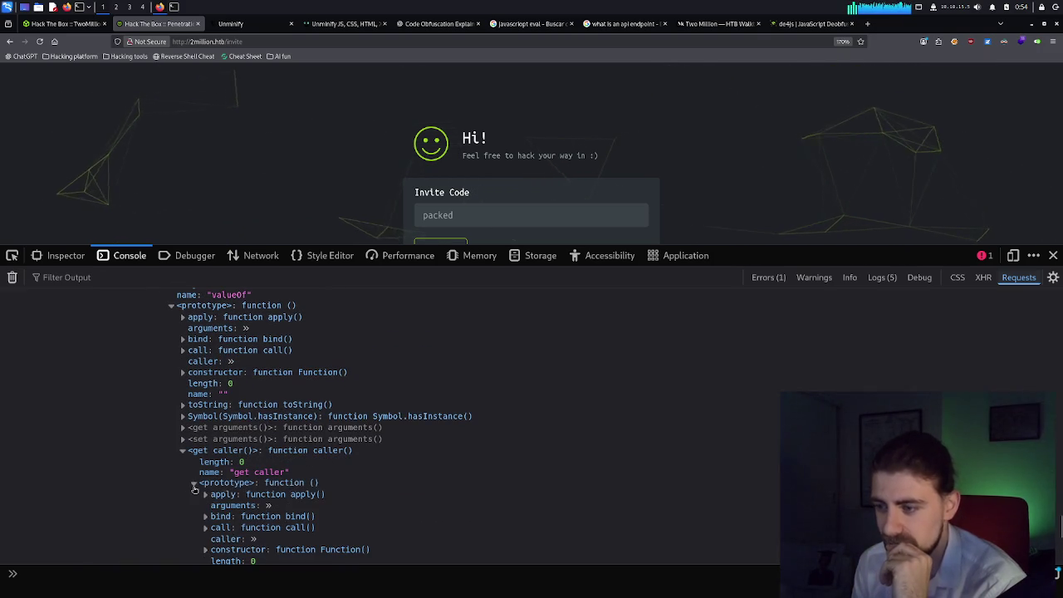
pyautogui.scroll(-5, 207, 481)
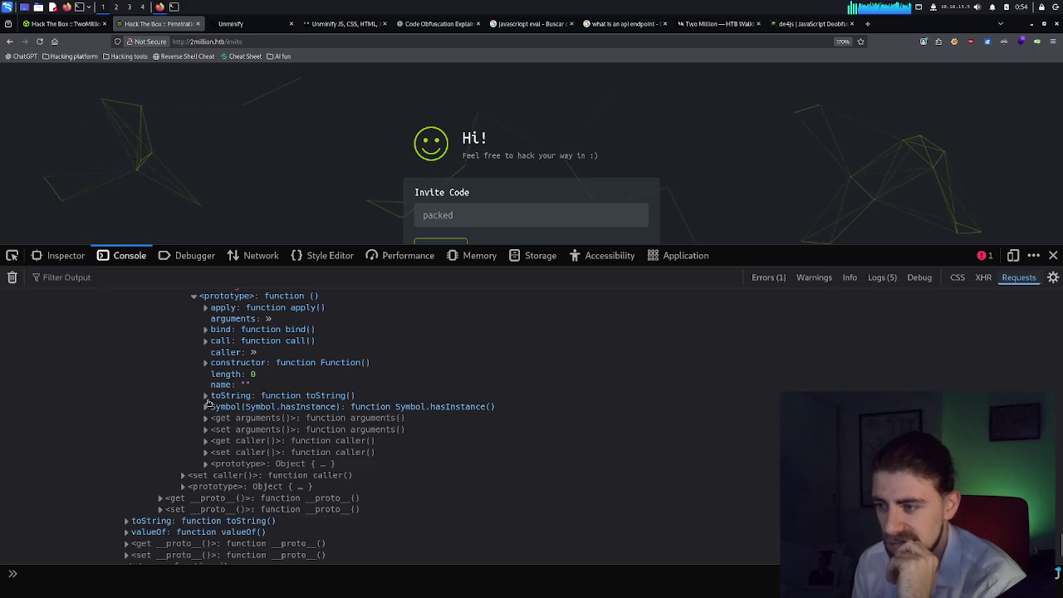
pyautogui.click(205, 396)
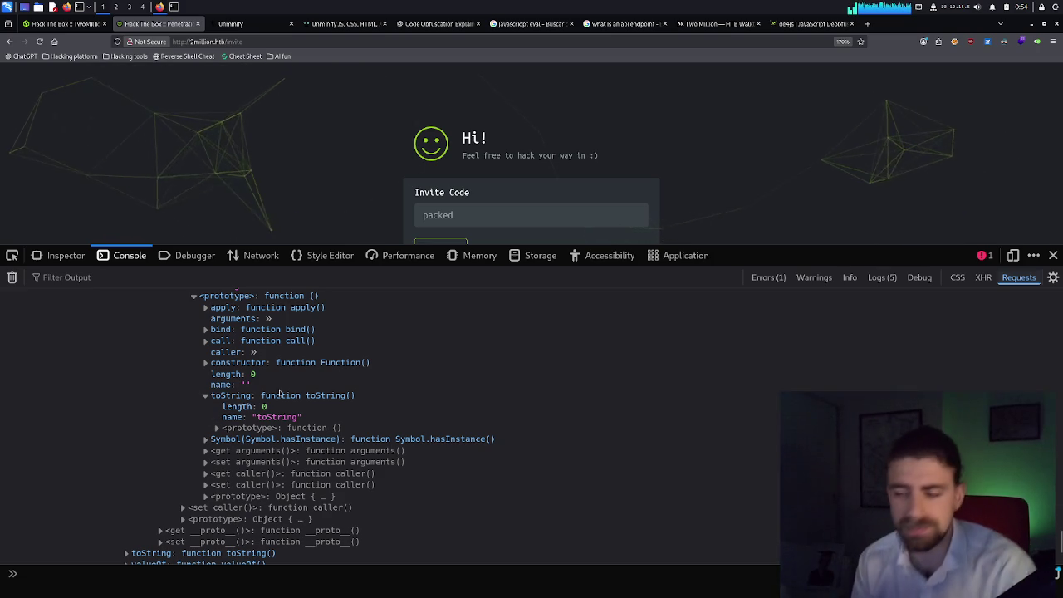
pyautogui.scroll(-3, 336, 384)
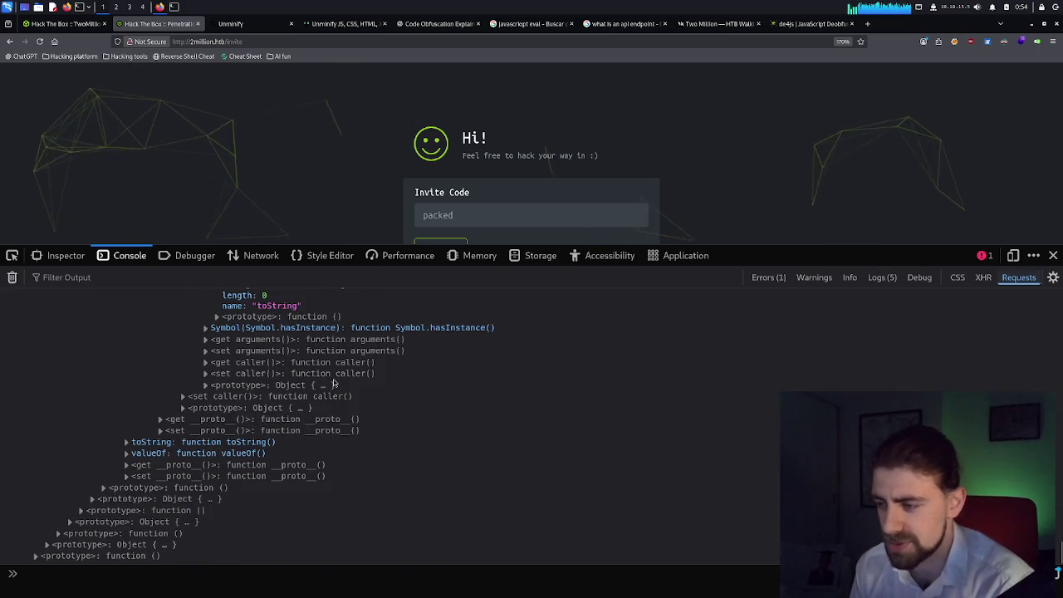
pyautogui.scroll(10, 335, 383)
pyautogui.scroll(15, 336, 382)
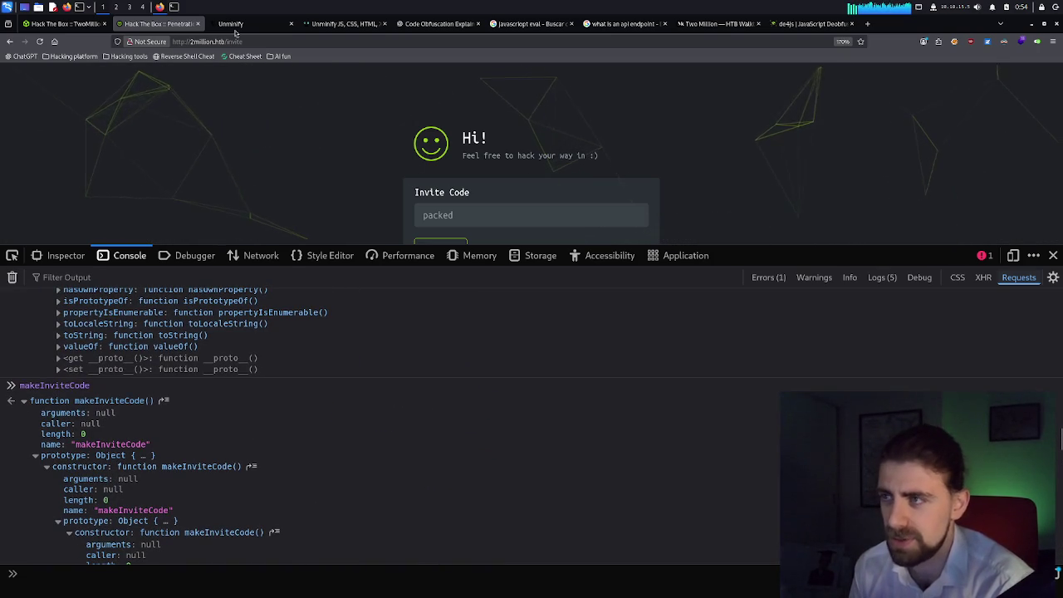
pyautogui.click(80, 31)
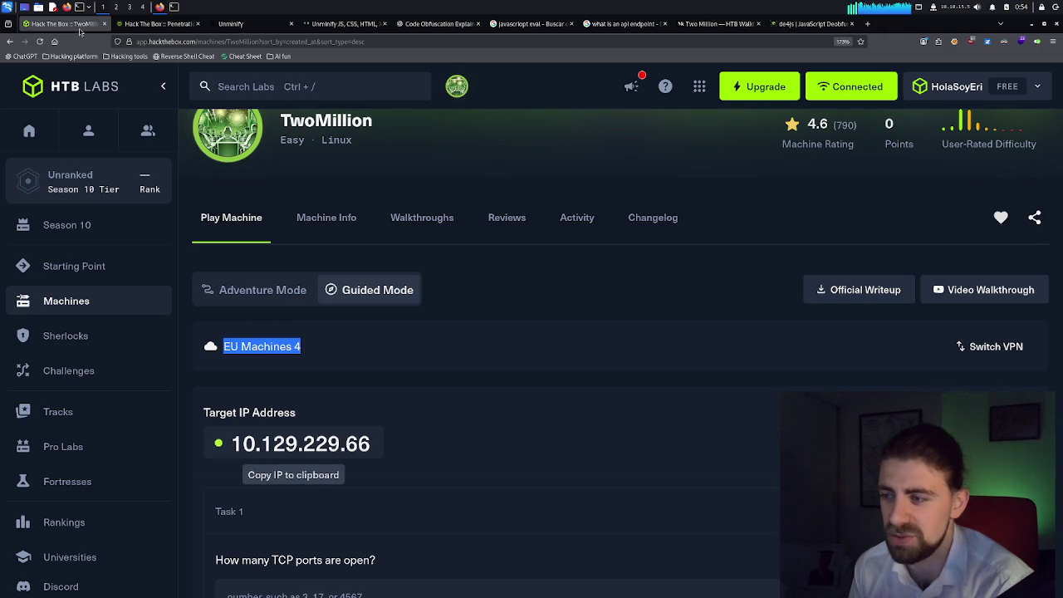
# Glance at the invite page and de4js decoded output, then return to the TwoMillion walkthrough.
pyautogui.click(156, 24)
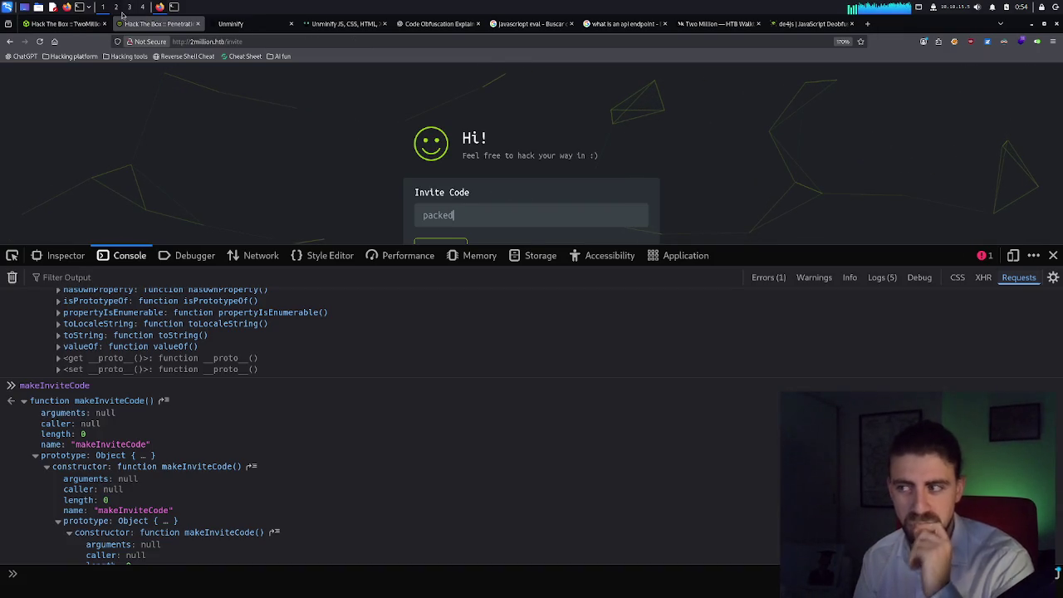
pyautogui.click(810, 23)
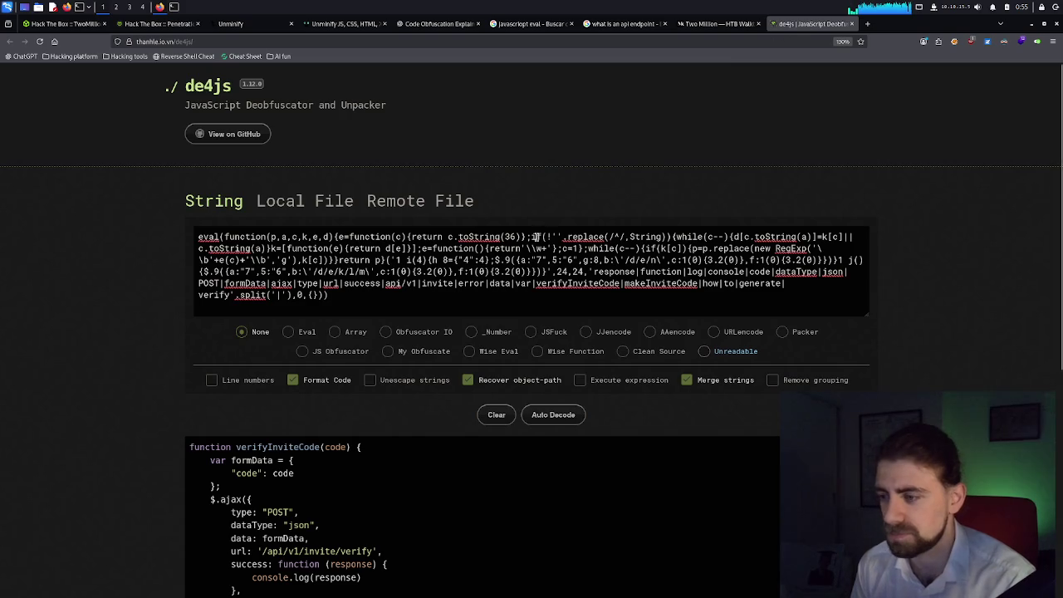
pyautogui.scroll(-3, 532, 235)
pyautogui.scroll(-2, 532, 235)
pyautogui.scroll(4, 532, 230)
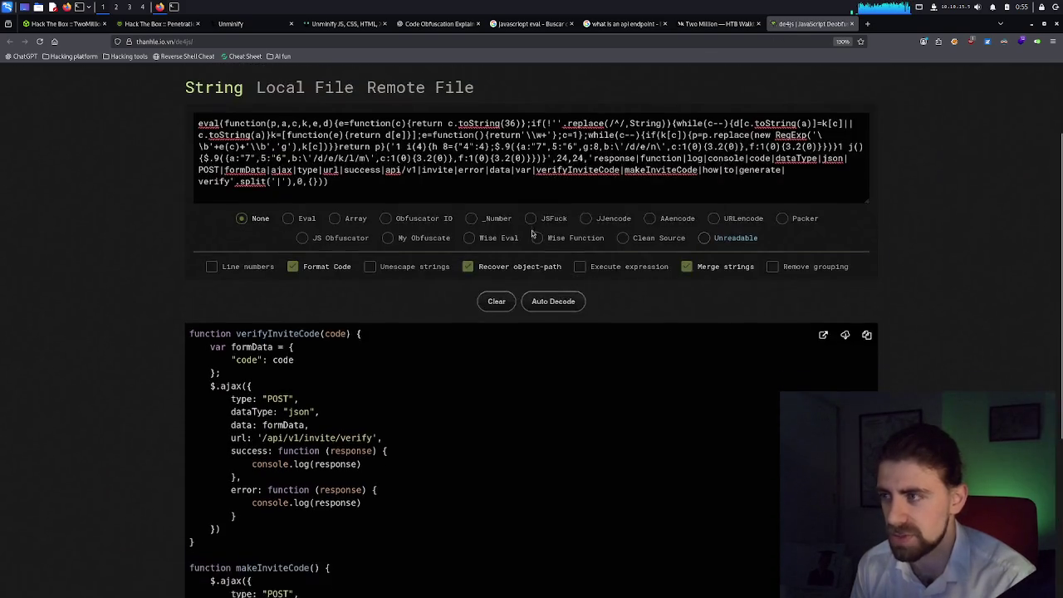
pyautogui.click(715, 23)
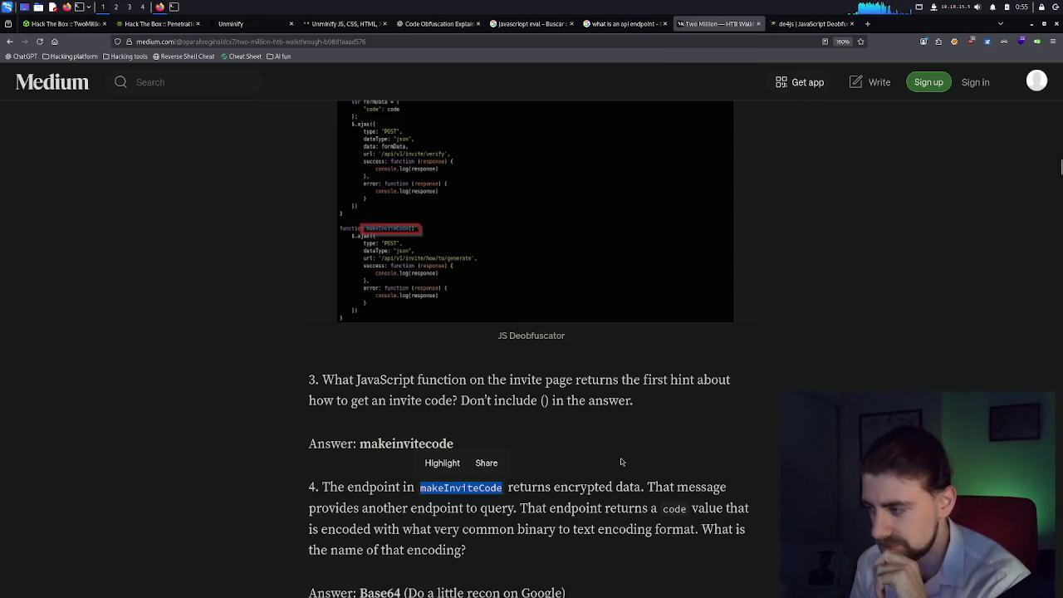
# Clear the makeInviteCode selection in the article and return to the 2million invite page.
pyautogui.scroll(-1, 532, 485)
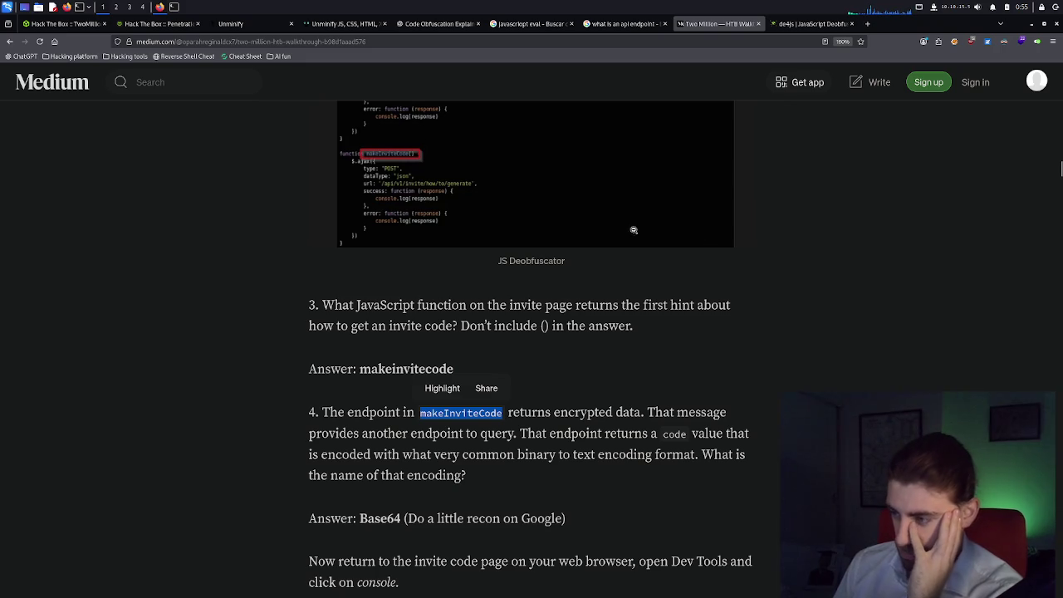
pyautogui.click(520, 371)
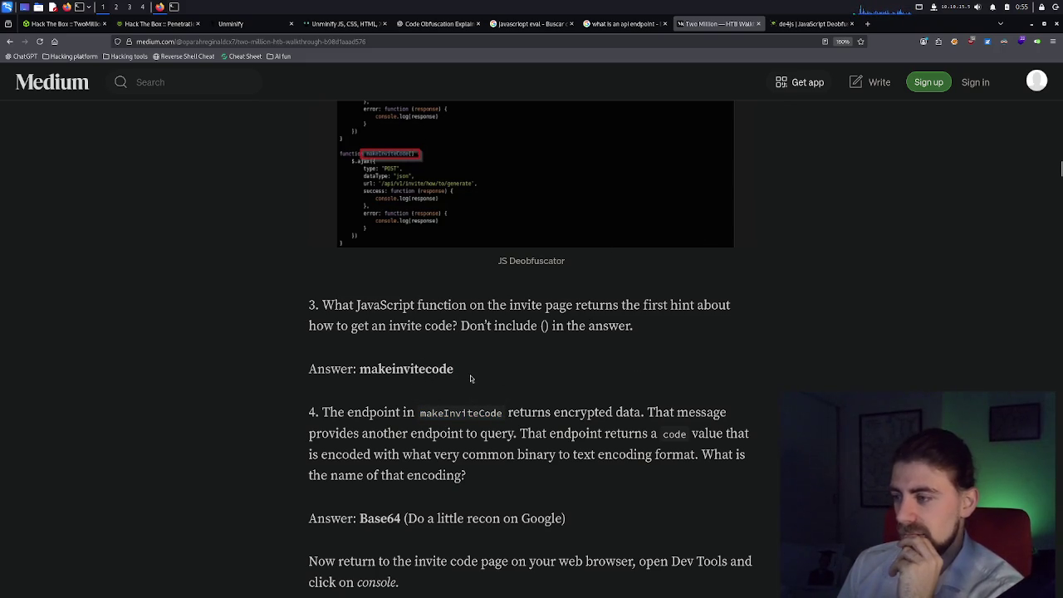
pyautogui.click(158, 23)
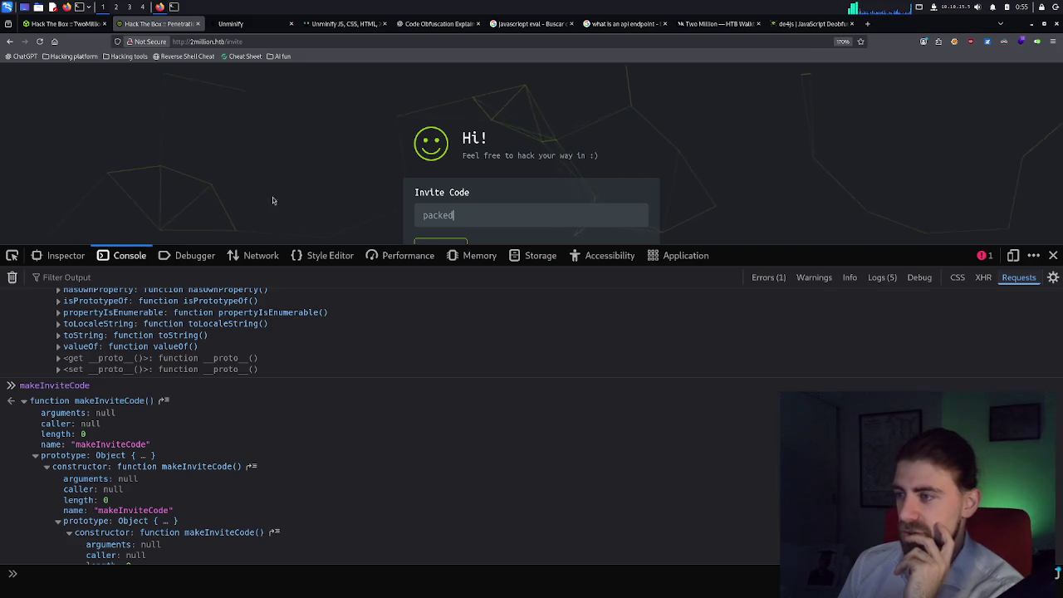
# Back in Guided Mode, answer Task 1 with 2 open TCP ports.
pyautogui.hotkey('ctrl', 'pageup')
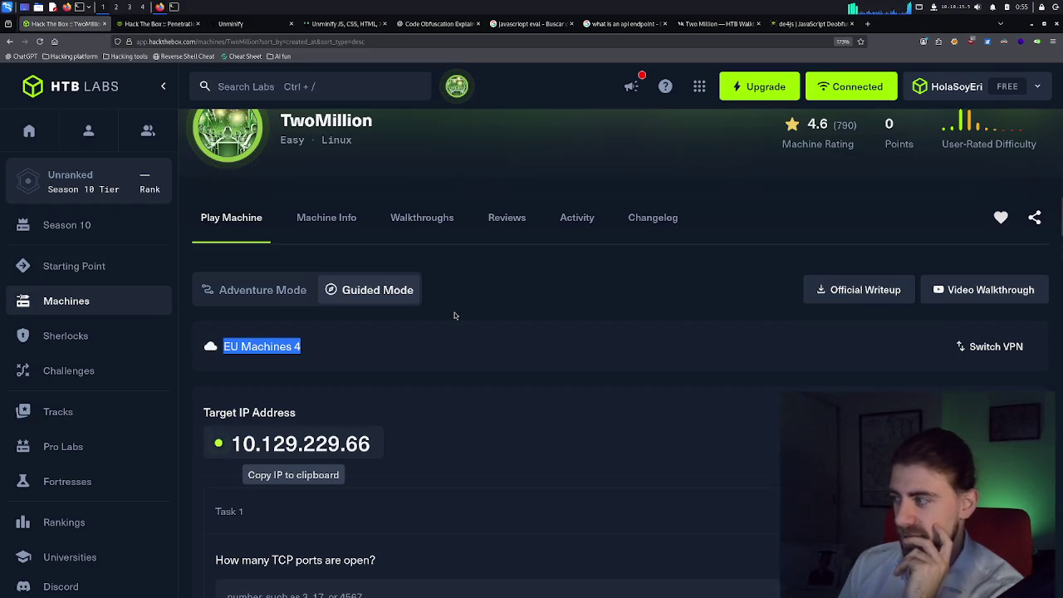
pyautogui.click(286, 289)
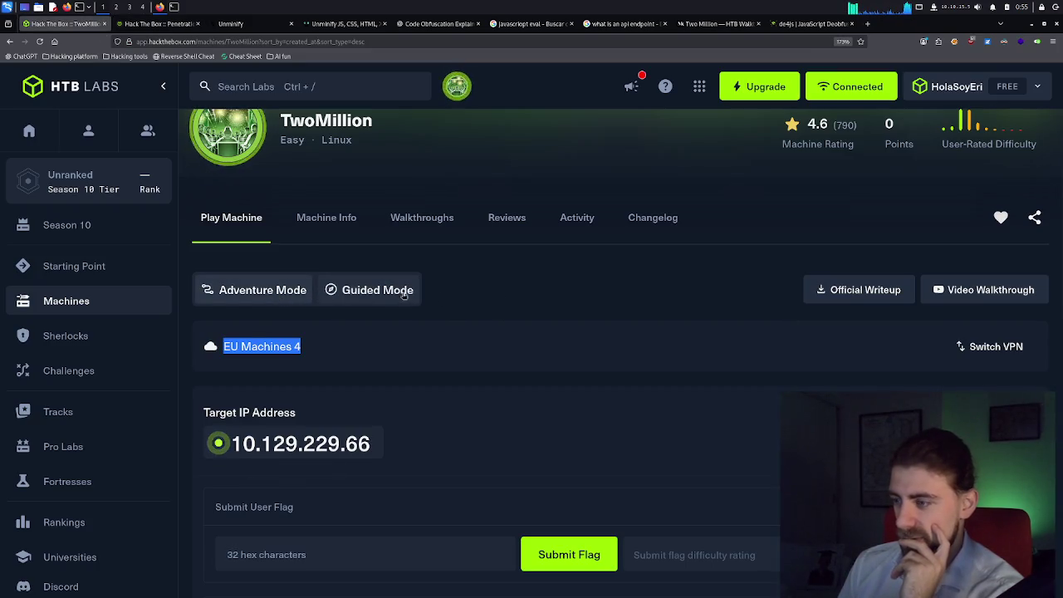
pyautogui.scroll(-3, 407, 297)
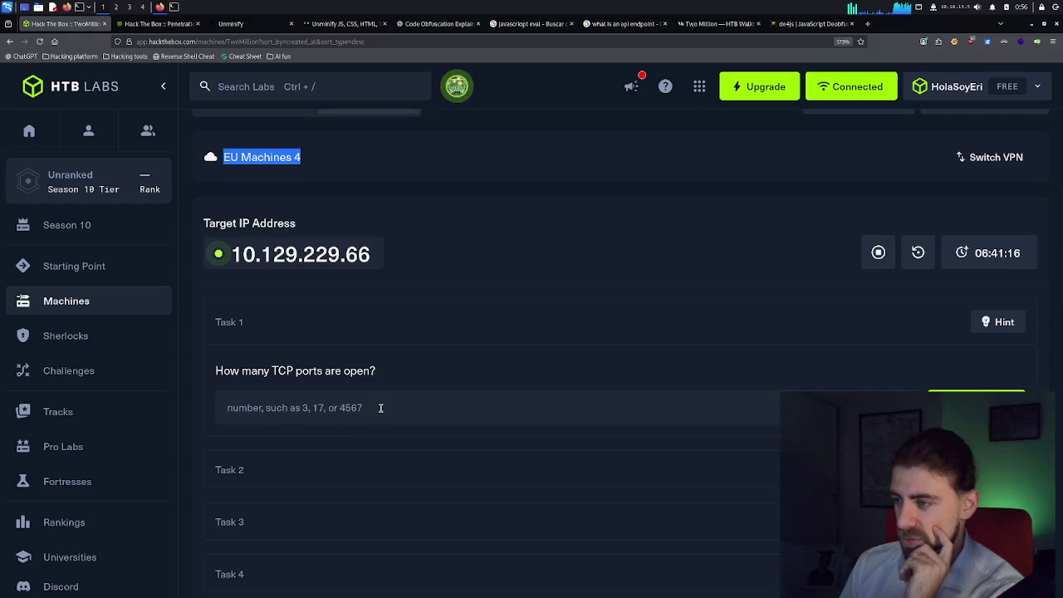
pyautogui.click(380, 404)
pyautogui.write('2')
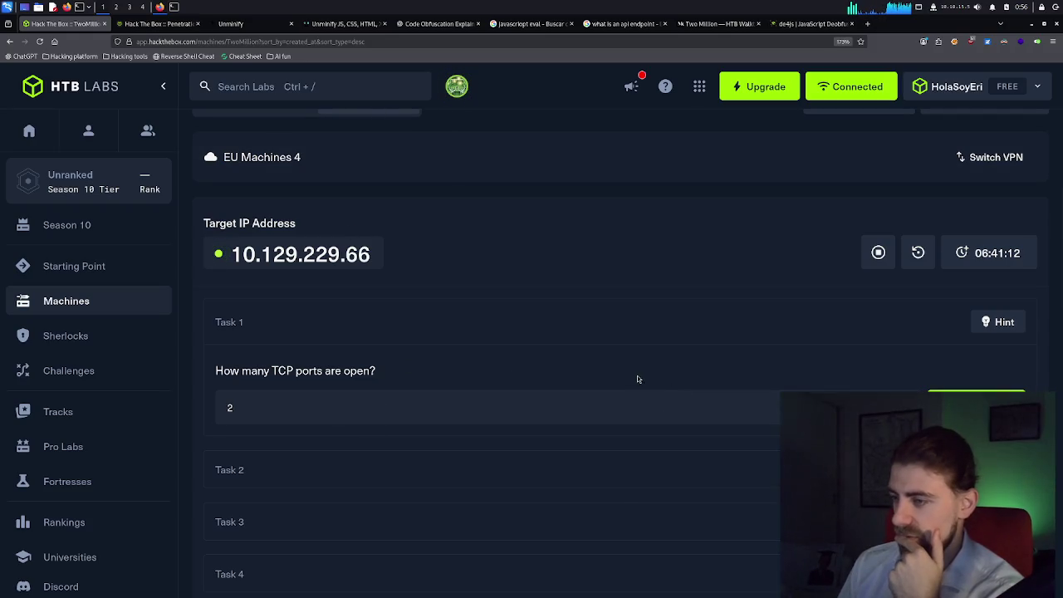
pyautogui.press('Return')
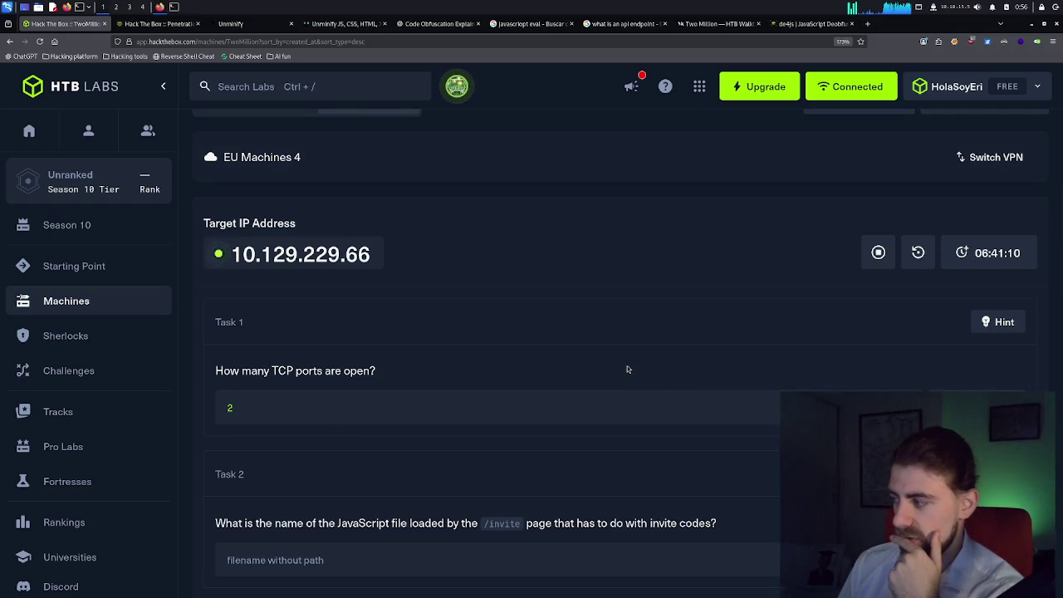
# Review the revealed Task 2 question, then go back to the 2million invite page.
pyautogui.scroll(-2, 627, 368)
pyautogui.scroll(-2, 627, 368)
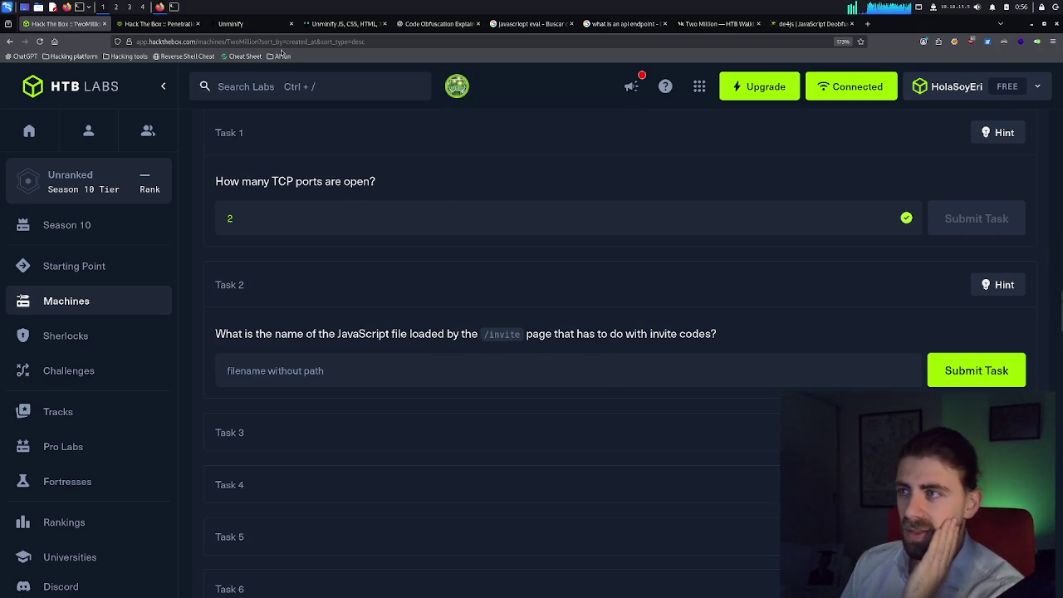
pyautogui.click(228, 25)
pyautogui.click(145, 25)
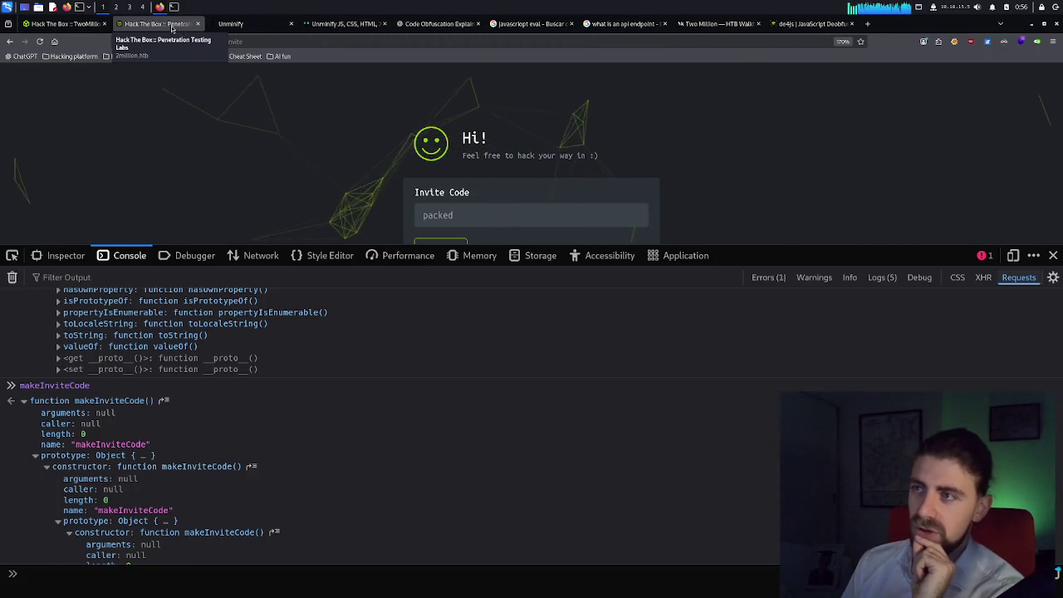
# Cycle through the HTB, search results, ChatGPT and Unminify tabs, ending on the TwoMillion walkthrough.
pyautogui.click(62, 23)
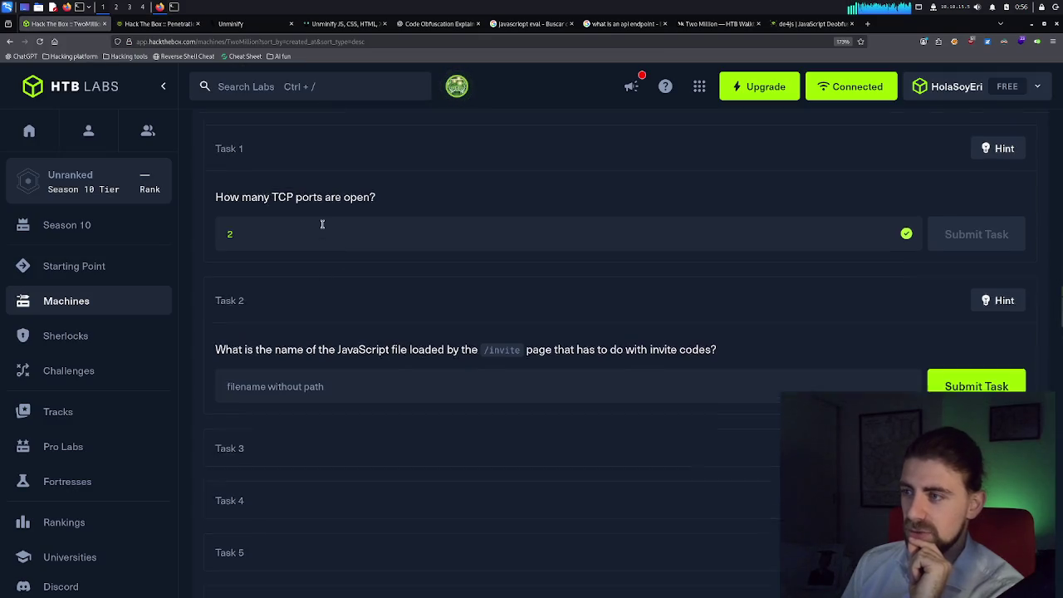
pyautogui.scroll(5, 322, 224)
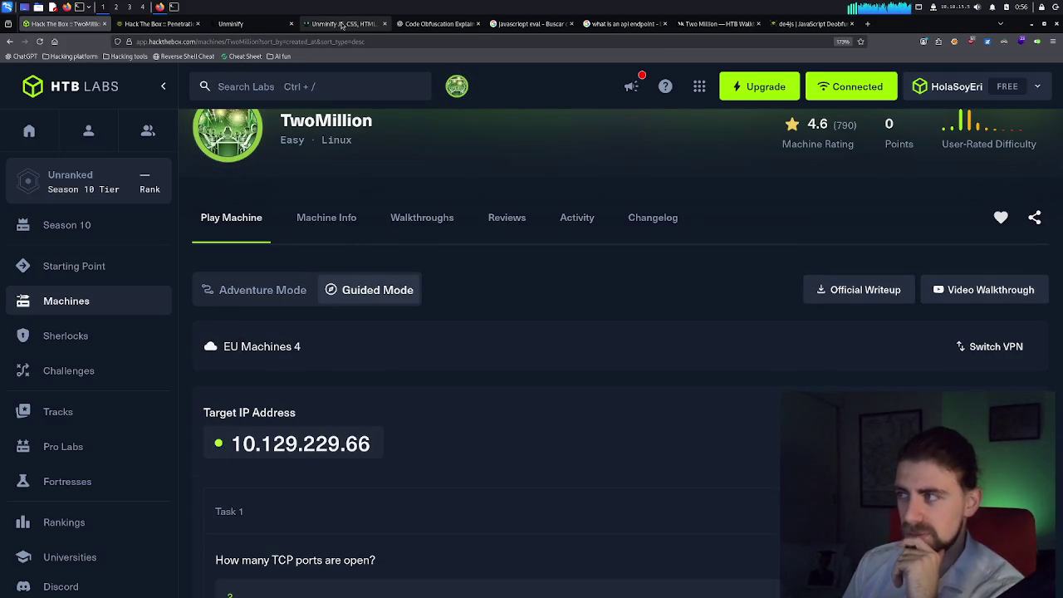
pyautogui.click(718, 23)
pyautogui.click(636, 24)
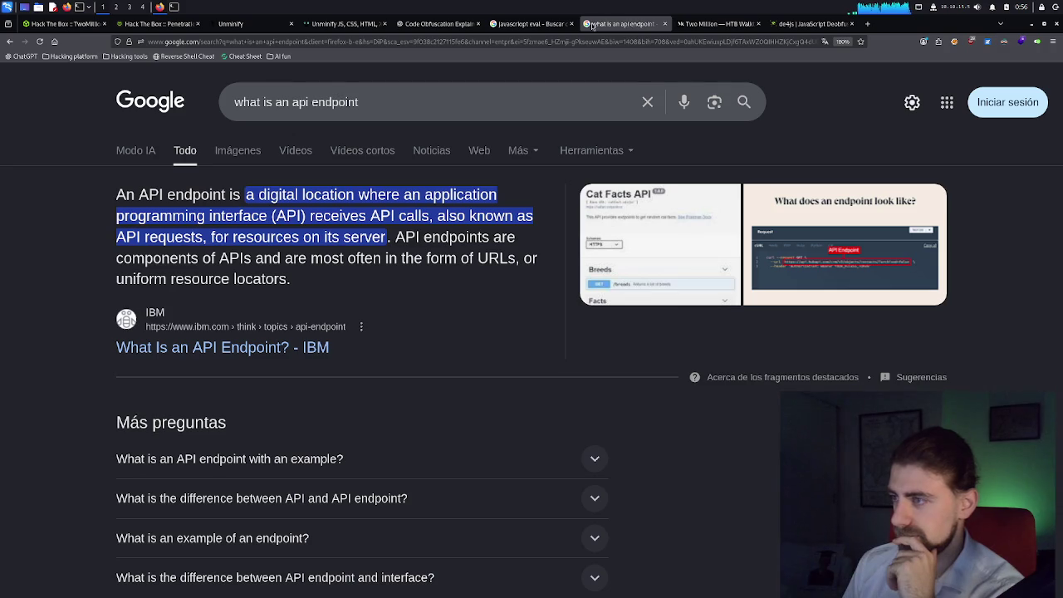
pyautogui.click(562, 25)
pyautogui.click(428, 27)
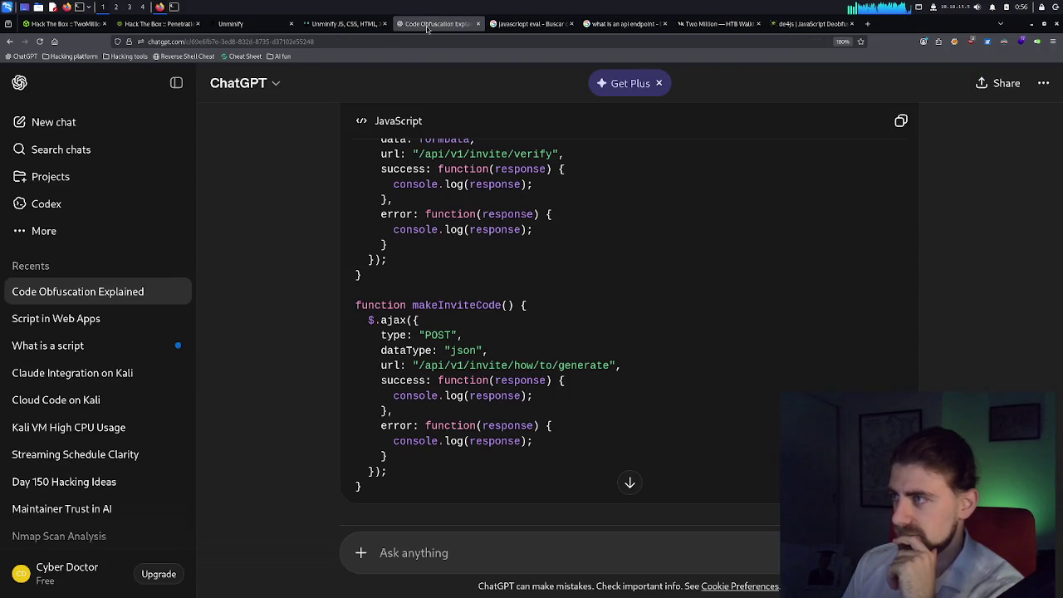
pyautogui.click(344, 23)
pyautogui.click(233, 23)
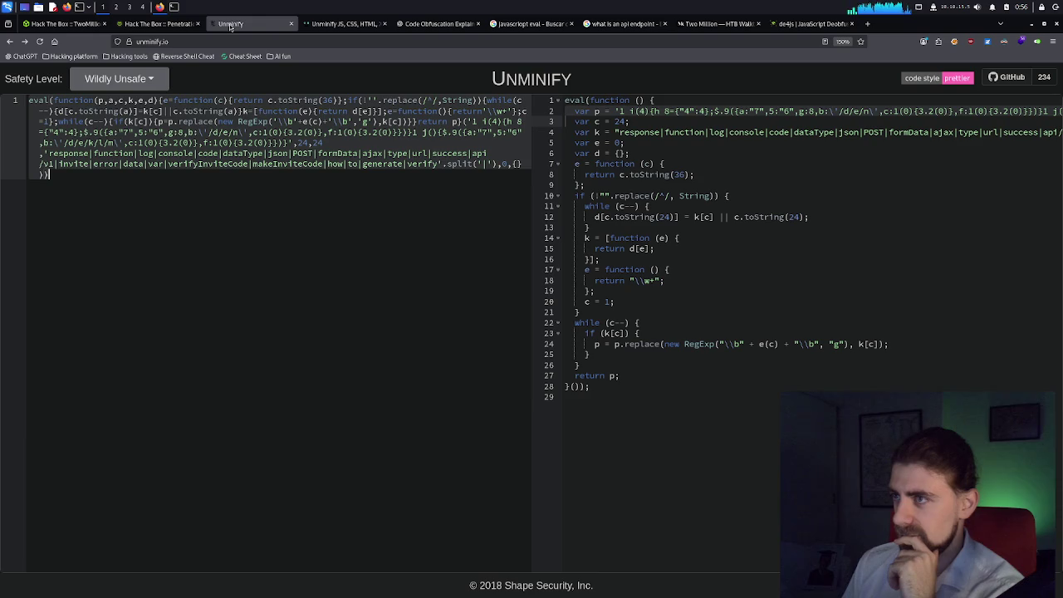
pyautogui.click(723, 24)
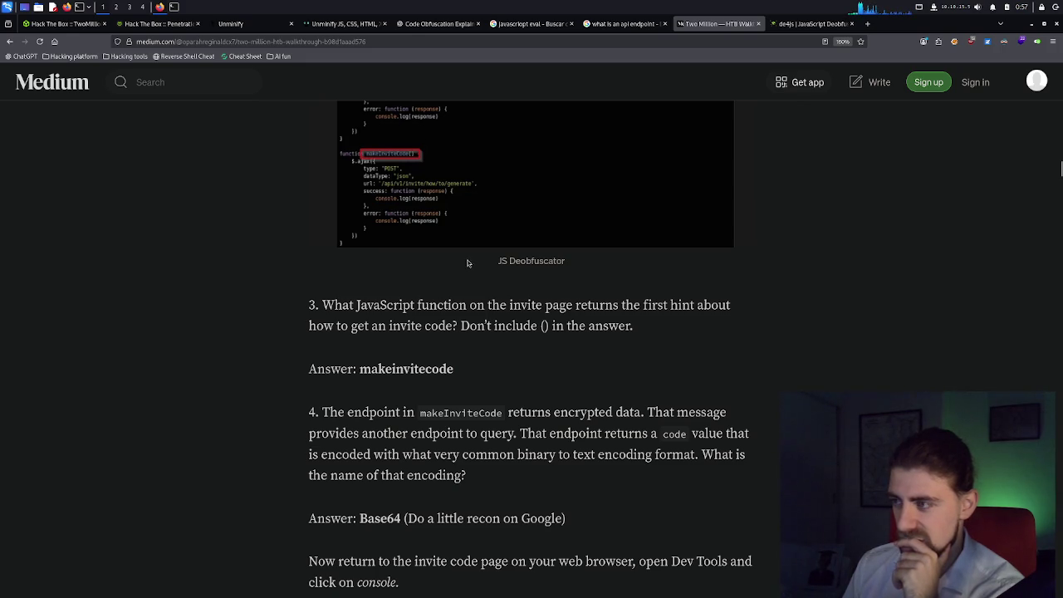
# Scroll the Medium article from question 2 down to the 'Type in makeInviteCode()' step.
pyautogui.scroll(10, 468, 263)
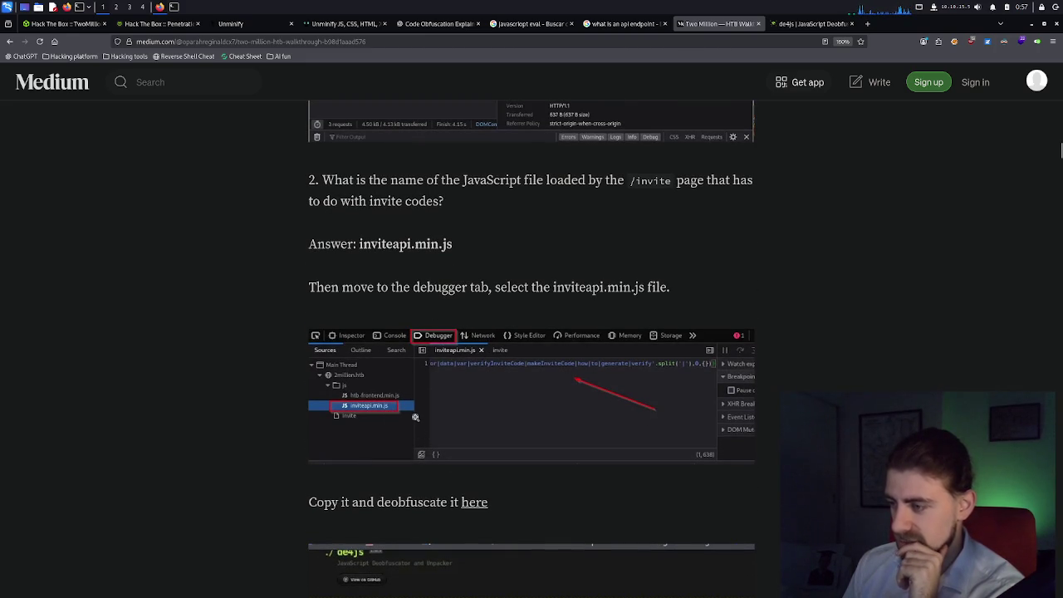
pyautogui.scroll(-2, 415, 417)
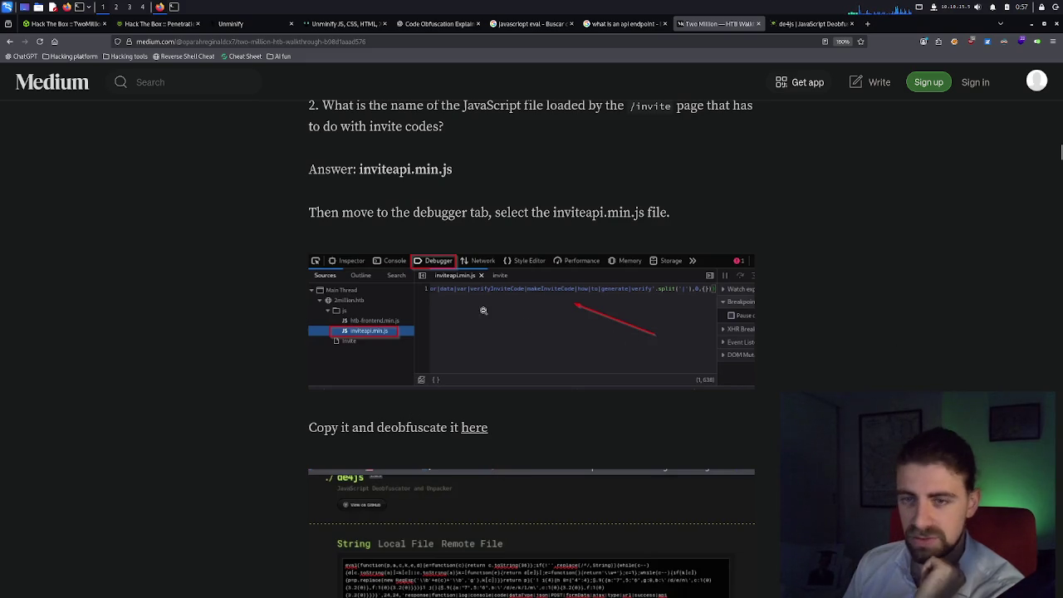
pyautogui.scroll(-10, 579, 328)
pyautogui.scroll(-3, 579, 327)
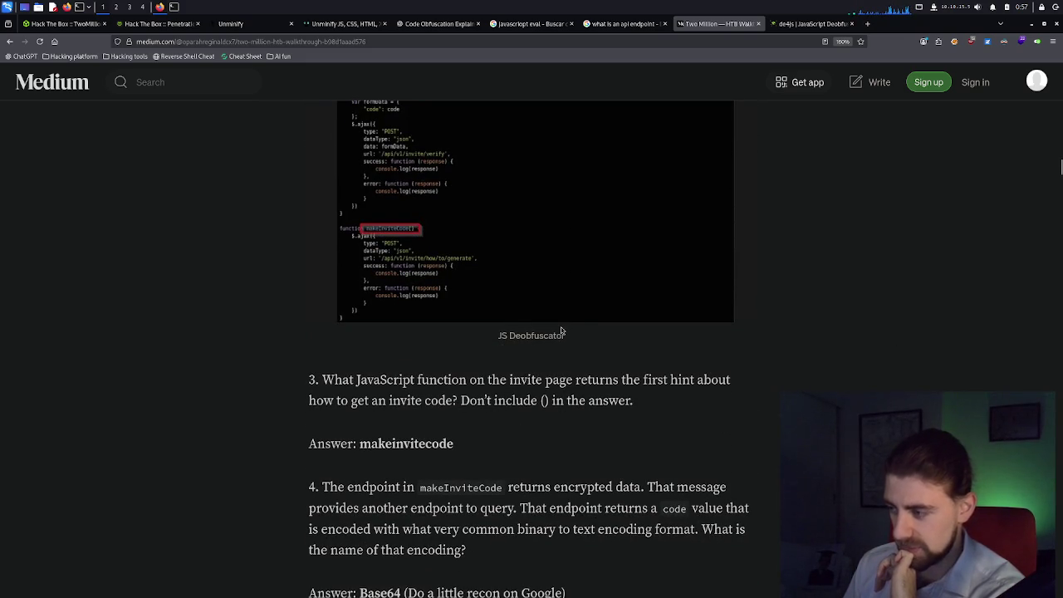
pyautogui.scroll(-3, 561, 331)
pyautogui.scroll(-2, 561, 331)
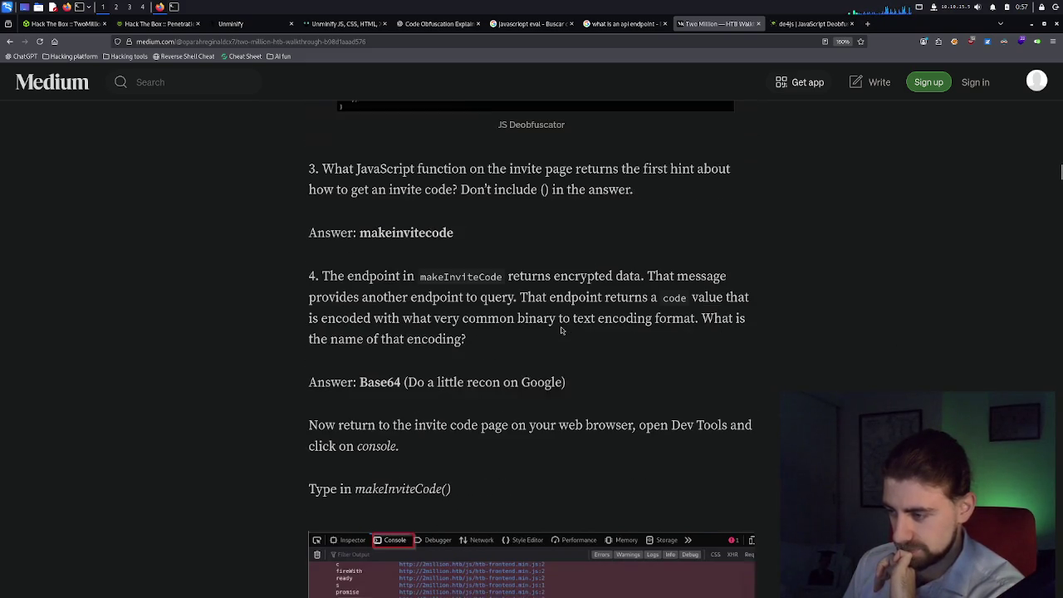
pyautogui.scroll(-2, 558, 331)
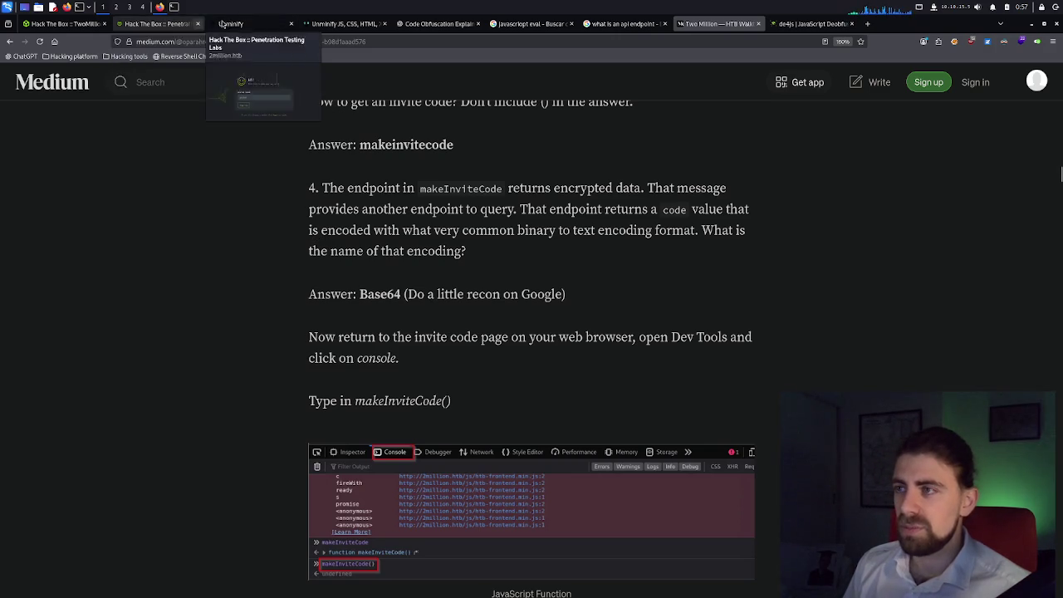
# Call makeInviteCode() in the invite page console, which returns undefined.
pyautogui.click(179, 23)
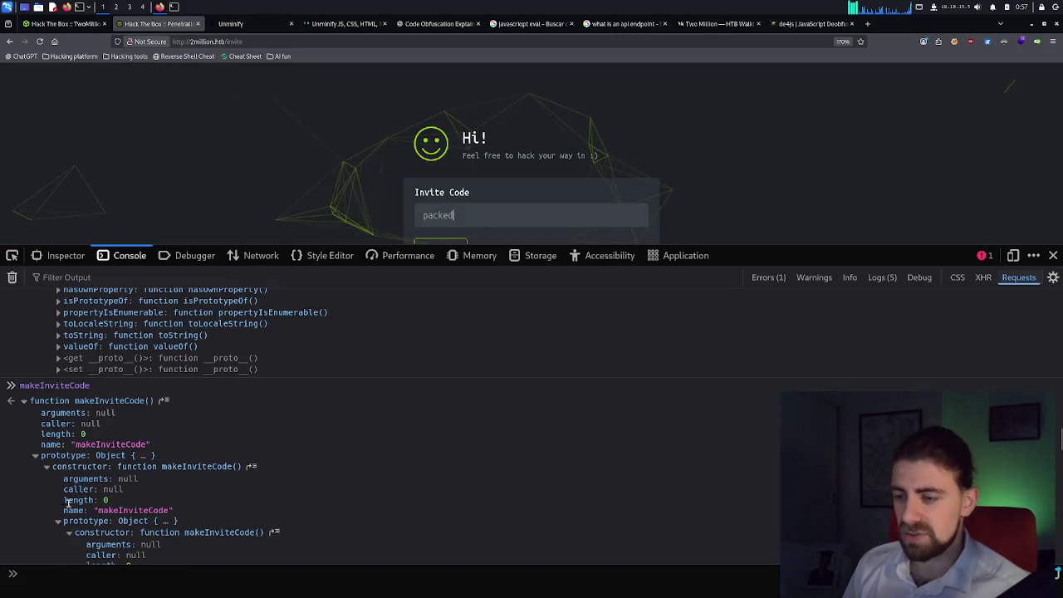
pyautogui.write('makeInviteCode')
pyautogui.press('Return')
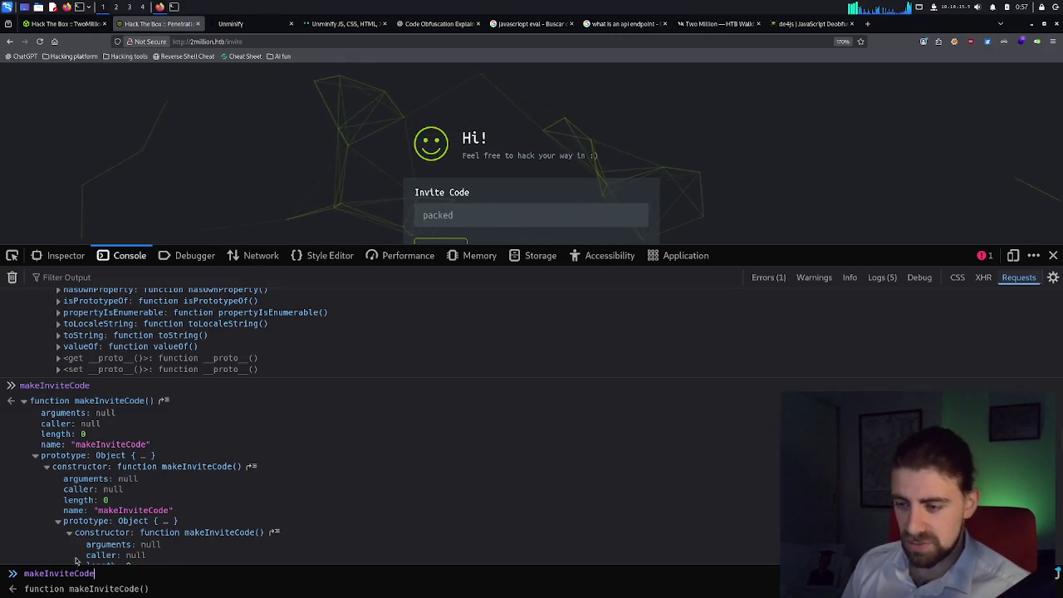
pyautogui.press('Up')
pyautogui.write('()')
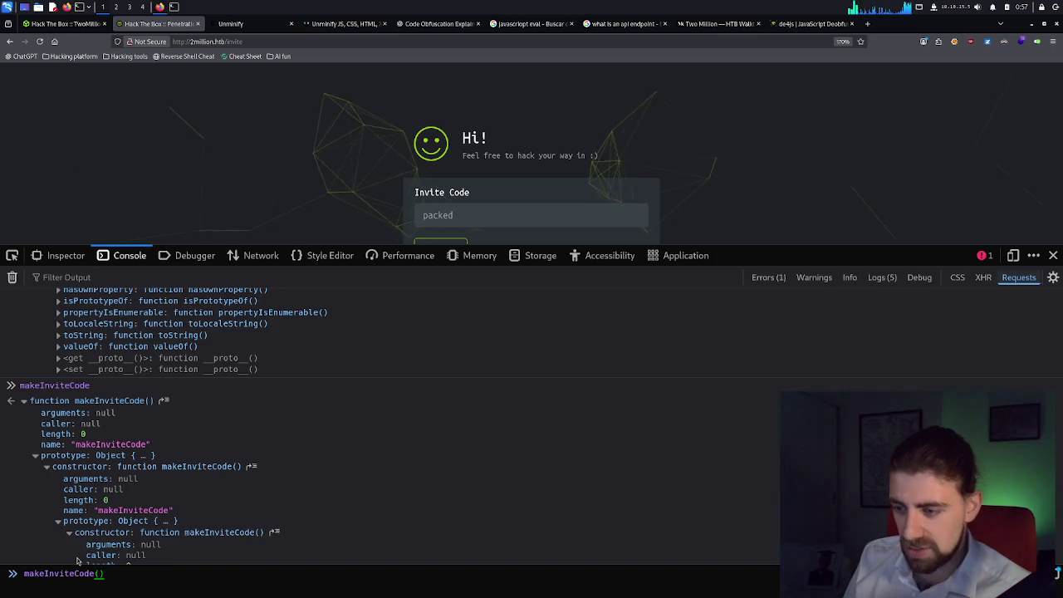
pyautogui.press('Return')
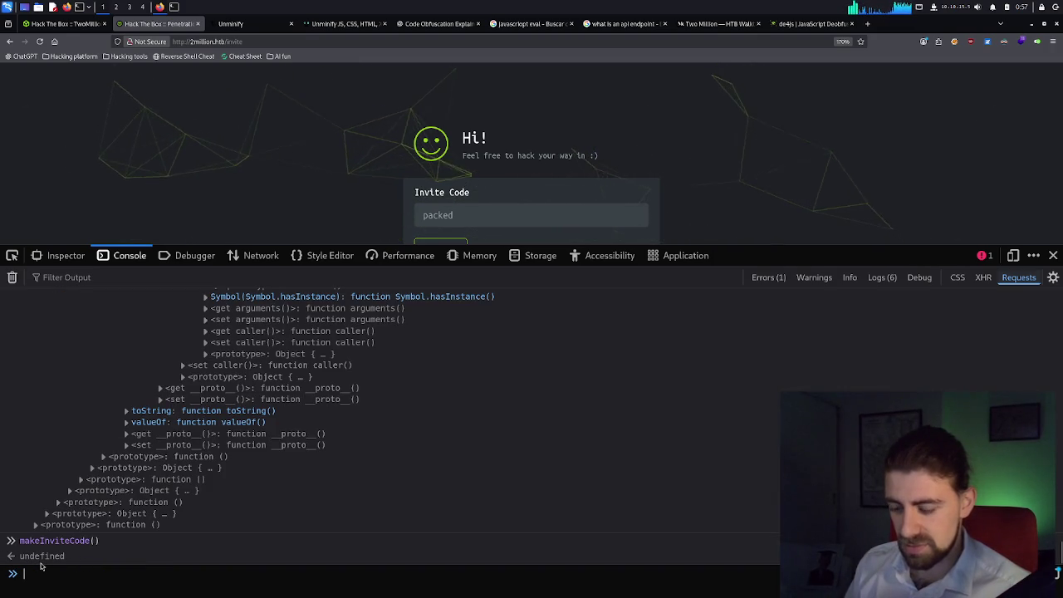
# Rerun makeInviteCode() after a mistyped braces call raises a SyntaxError.
pyautogui.write('makeInviteCode')
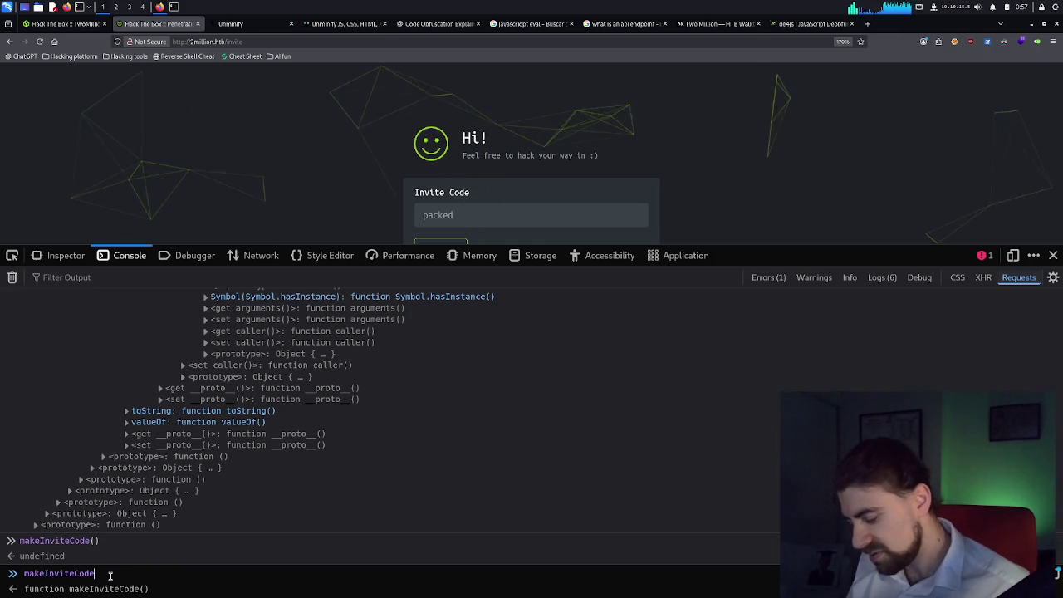
pyautogui.write('()')
pyautogui.press('Return')
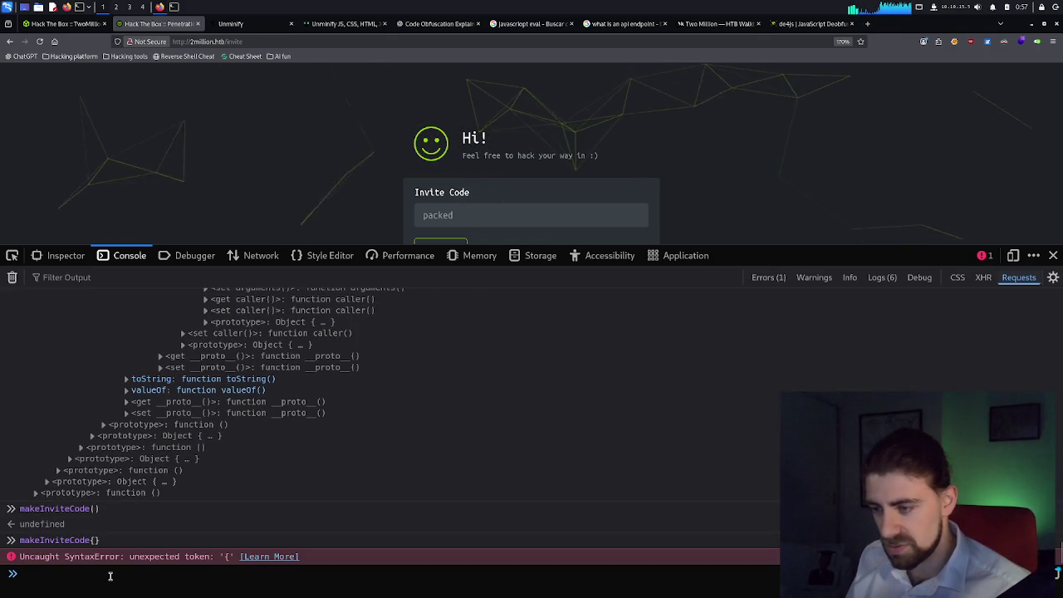
pyautogui.press('Up')
pyautogui.press('BackSpace')
pyautogui.press('BackSpace')
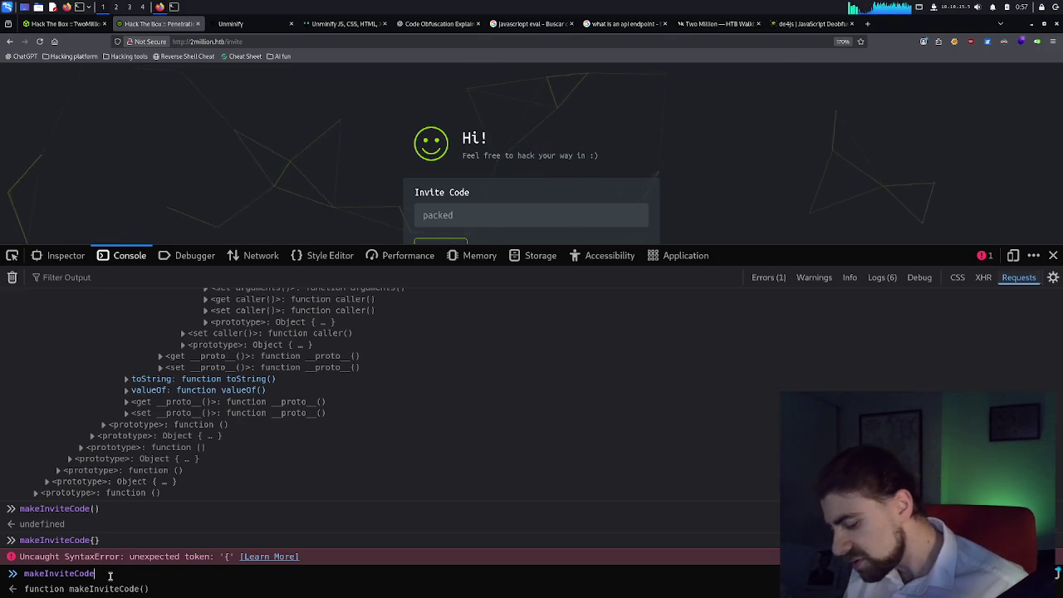
pyautogui.write('()')
pyautogui.press('Return')
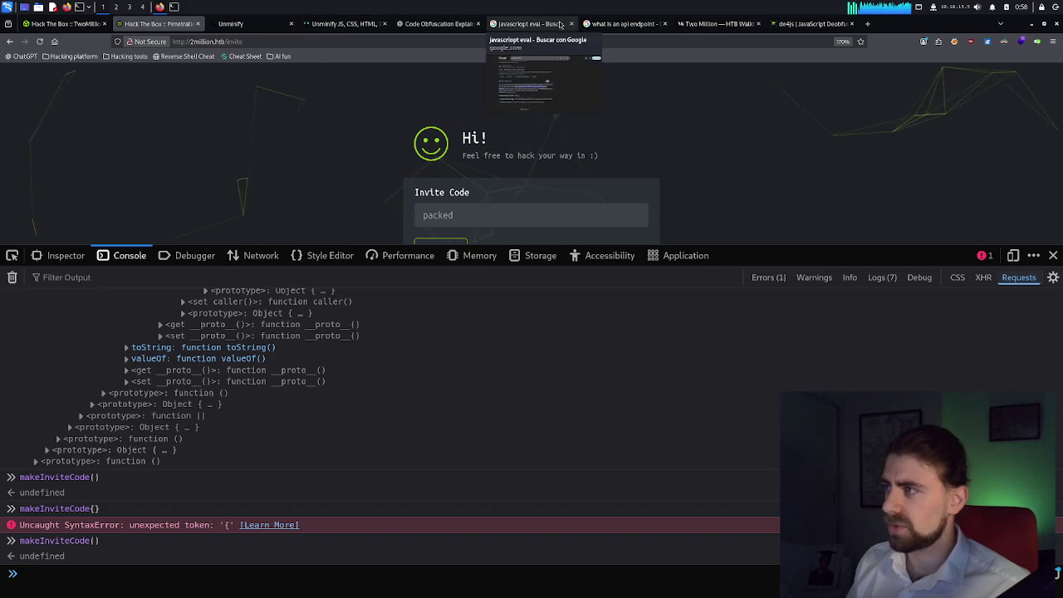
# Scroll to the walkthrough's questions 3–4 (makeinvitecode, Base64) and select the makeInviteCode name.
pyautogui.click(713, 25)
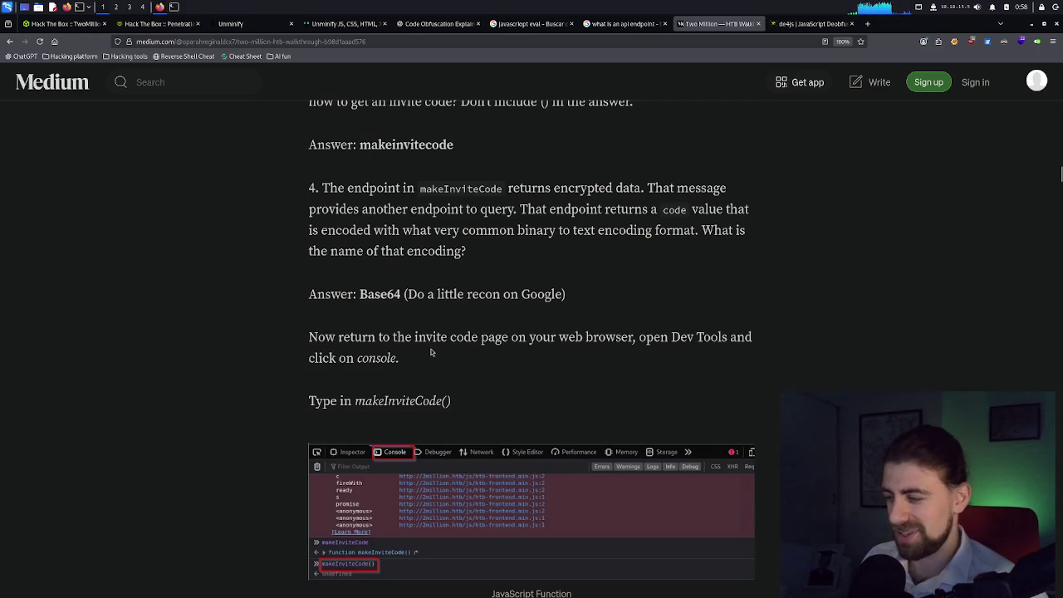
pyautogui.scroll(-5, 431, 353)
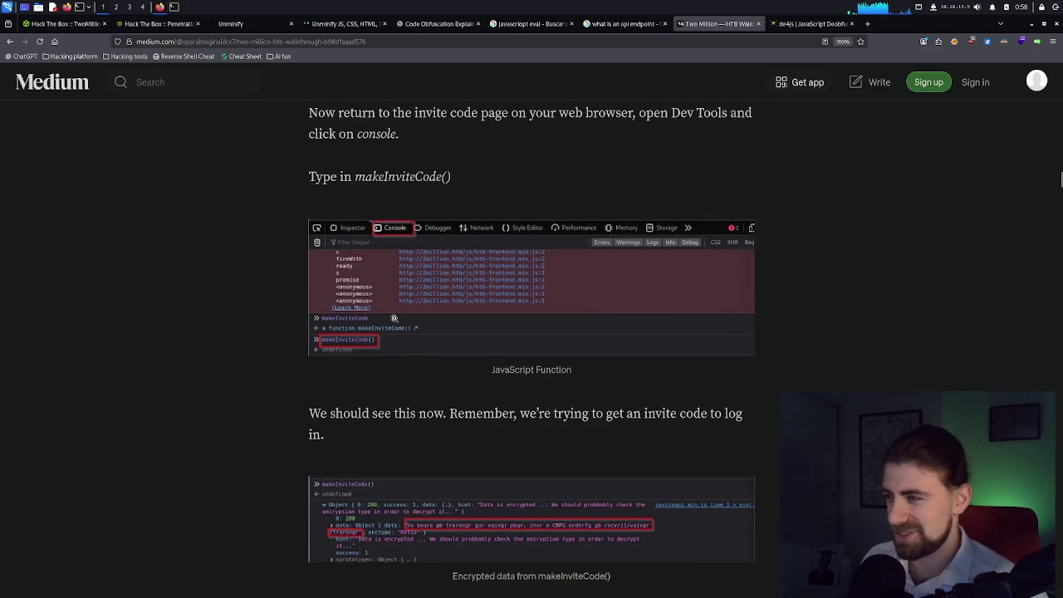
pyautogui.scroll(2, 409, 261)
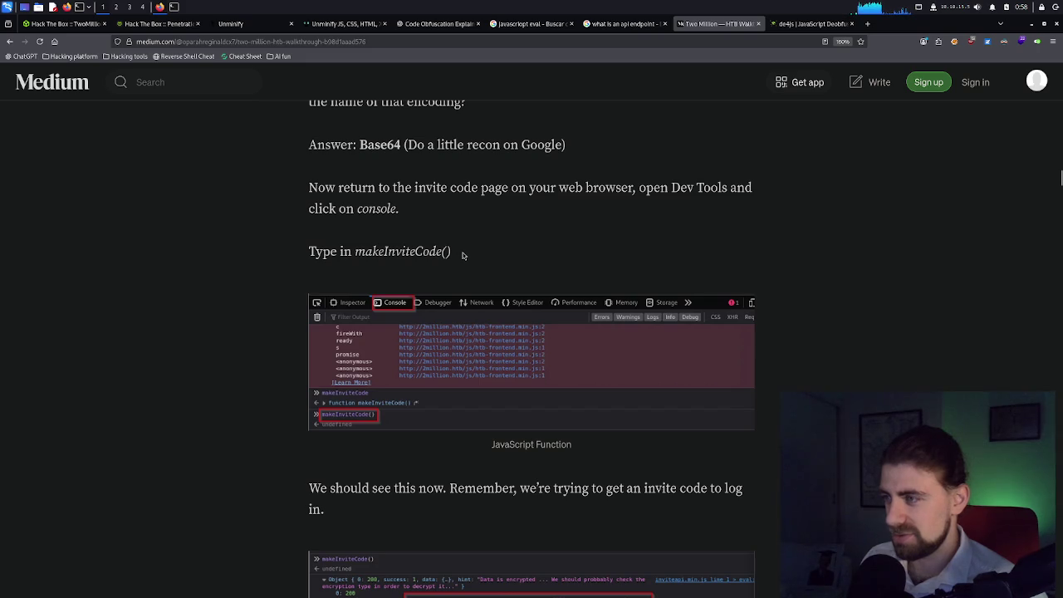
pyautogui.scroll(4, 463, 255)
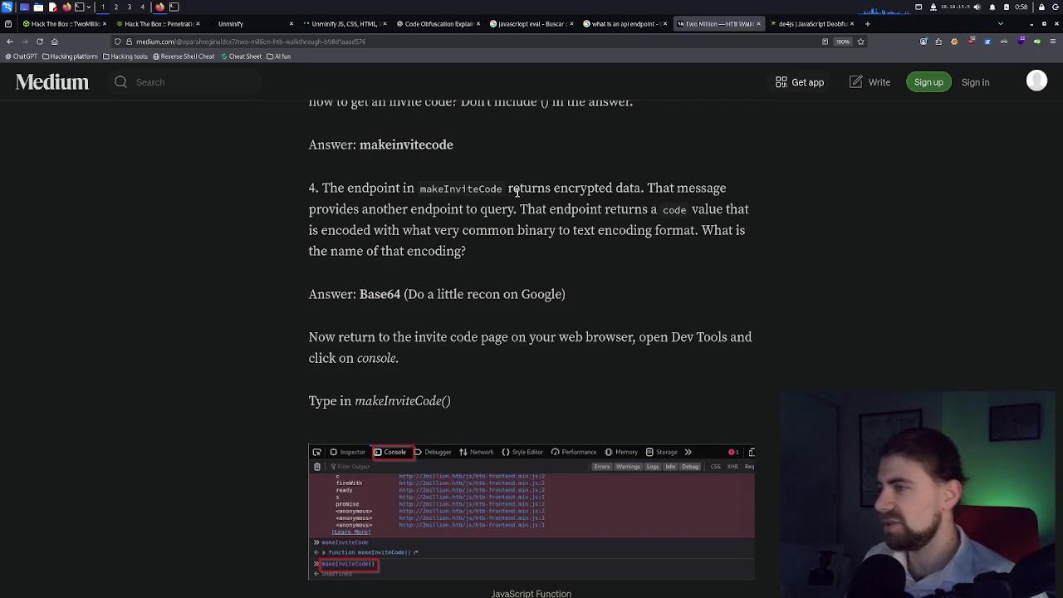
pyautogui.scroll(3, 507, 195)
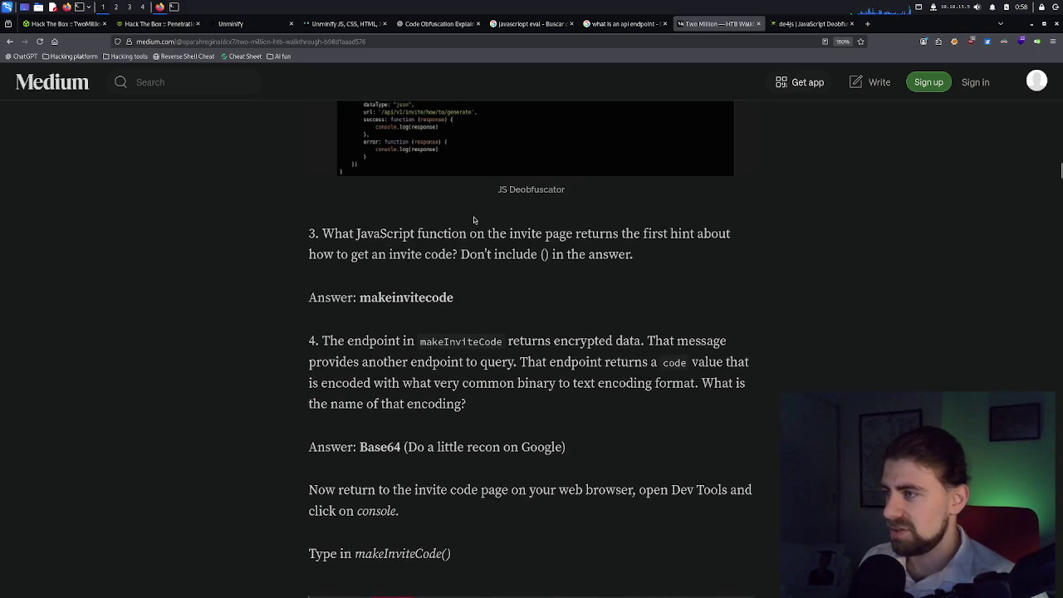
pyautogui.scroll(-2, 477, 220)
pyautogui.doubleClick(470, 265)
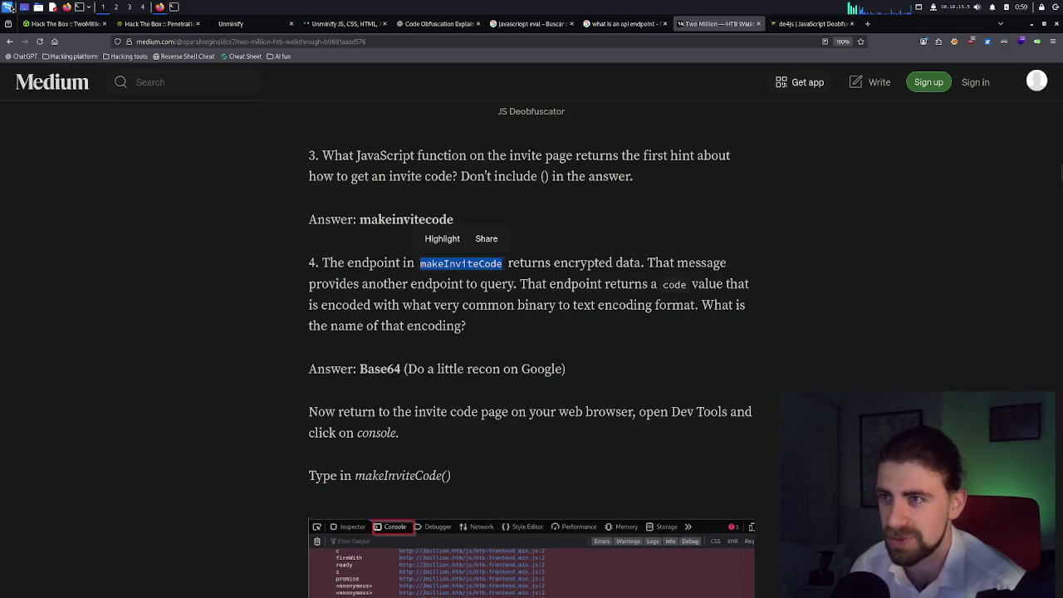
# Launch Burp Suite from the Kali launcher with a temporary project and default settings.
pyautogui.press('super')
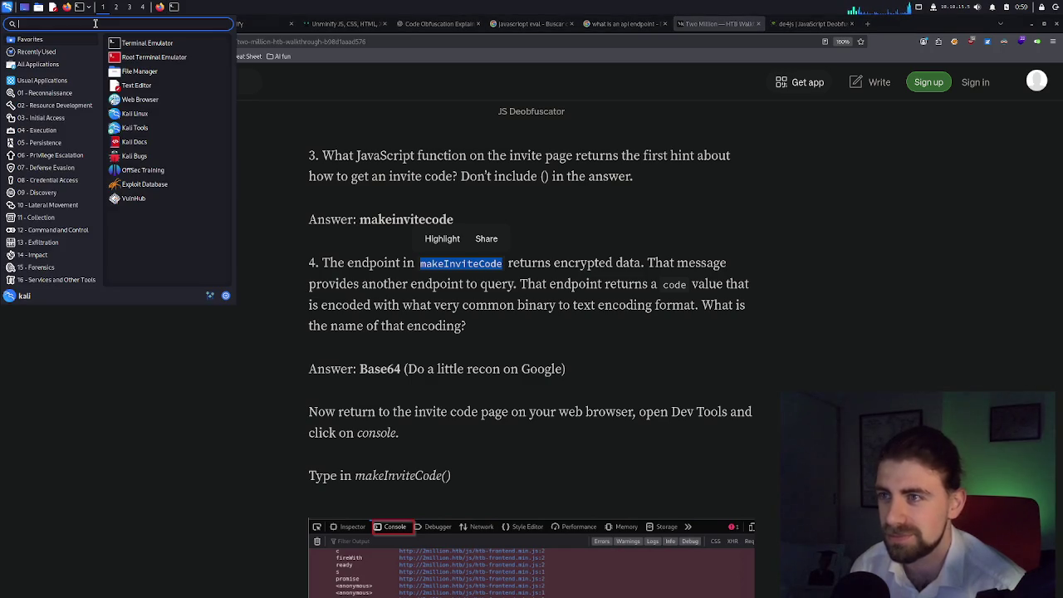
pyautogui.write('bur')
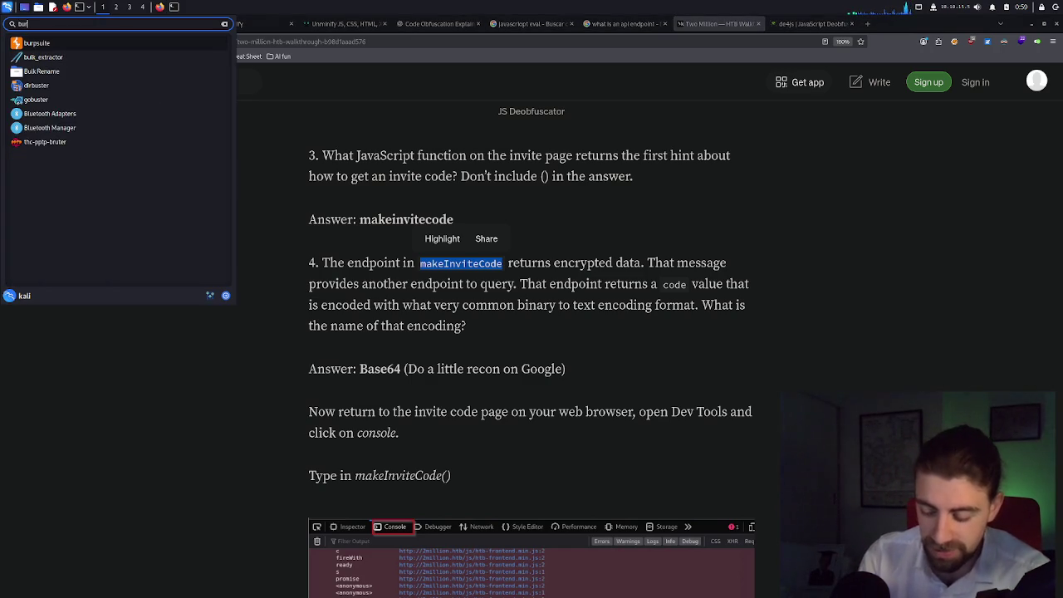
pyautogui.write('p')
pyautogui.press('Return')
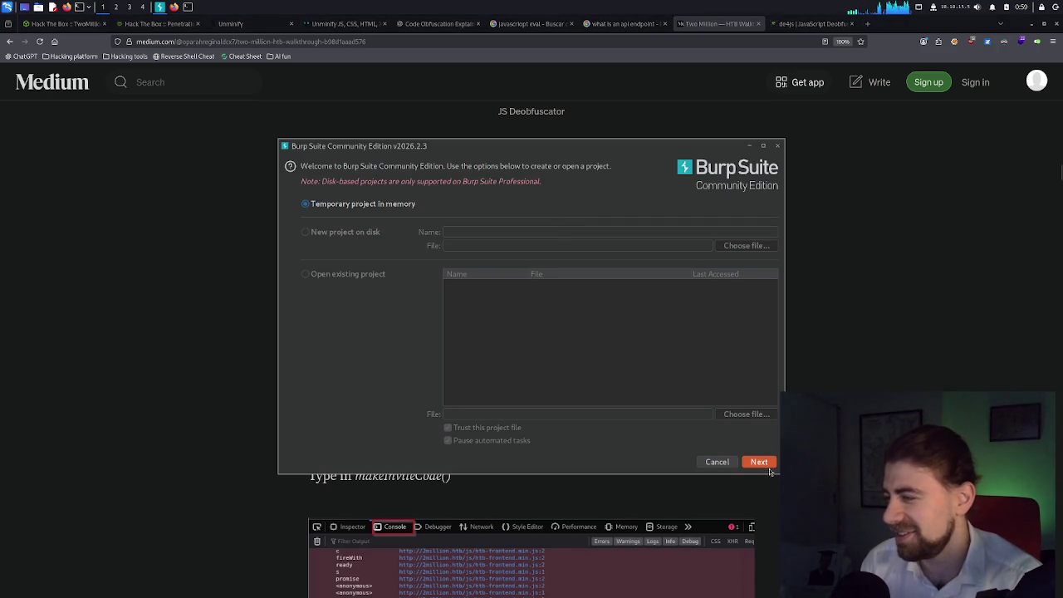
pyautogui.click(768, 466)
pyautogui.click(765, 464)
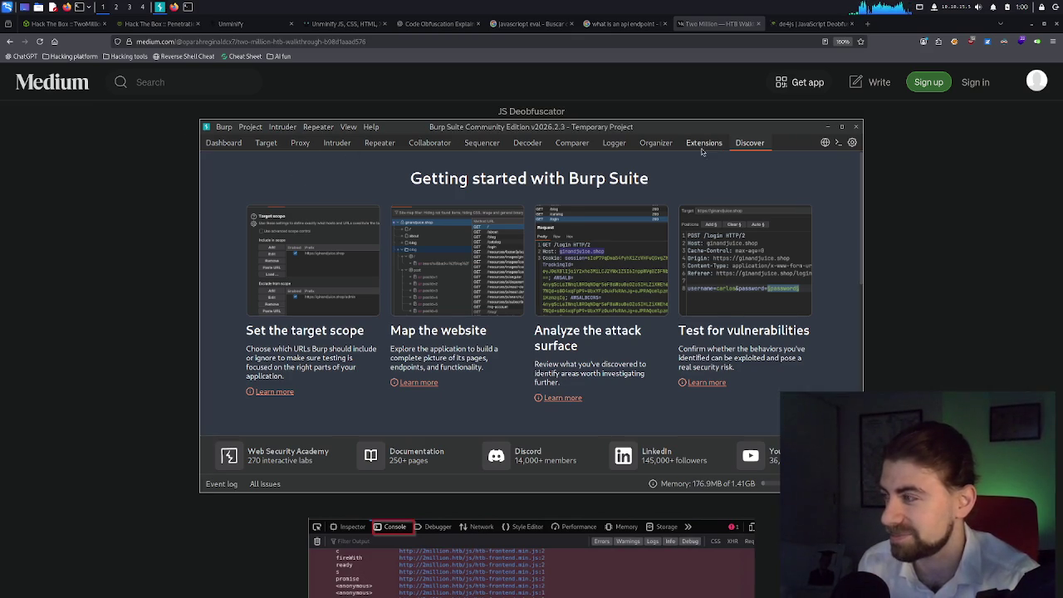
# Open Burp's Dashboard and start a new live task, then close it unsaved.
pyautogui.click(223, 144)
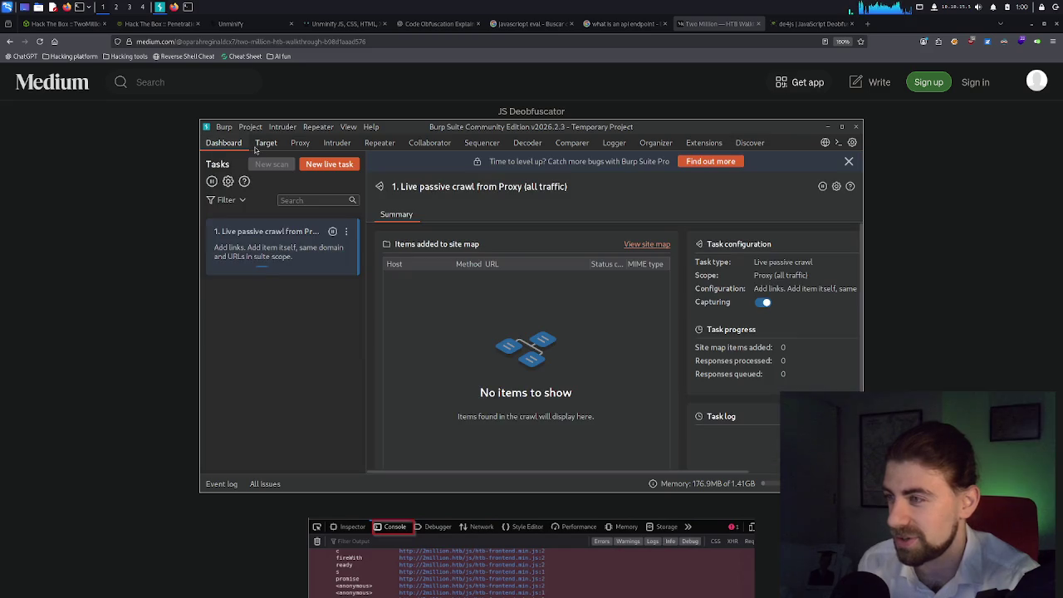
pyautogui.moveTo(559, 126)
pyautogui.mouseDown()
pyautogui.moveTo(568, 174)
pyautogui.moveTo(528, 138)
pyautogui.mouseUp()
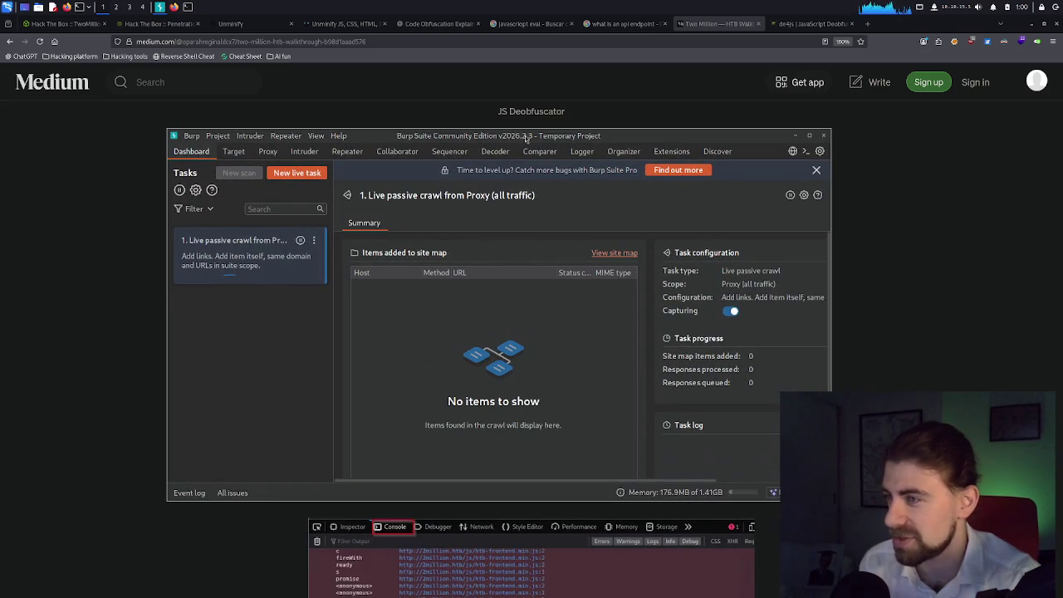
pyautogui.click(296, 174)
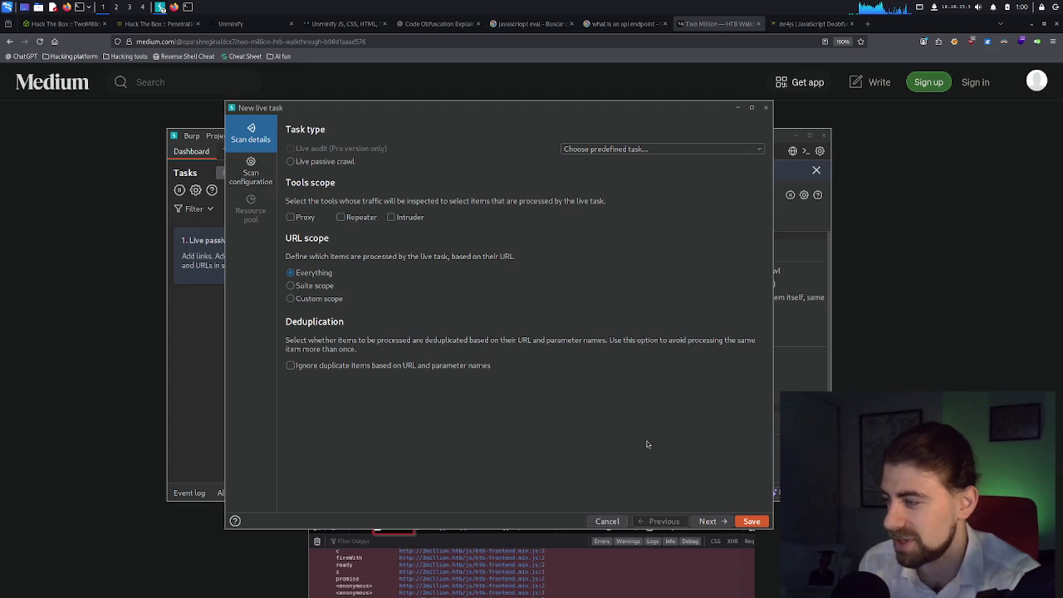
pyautogui.click(751, 522)
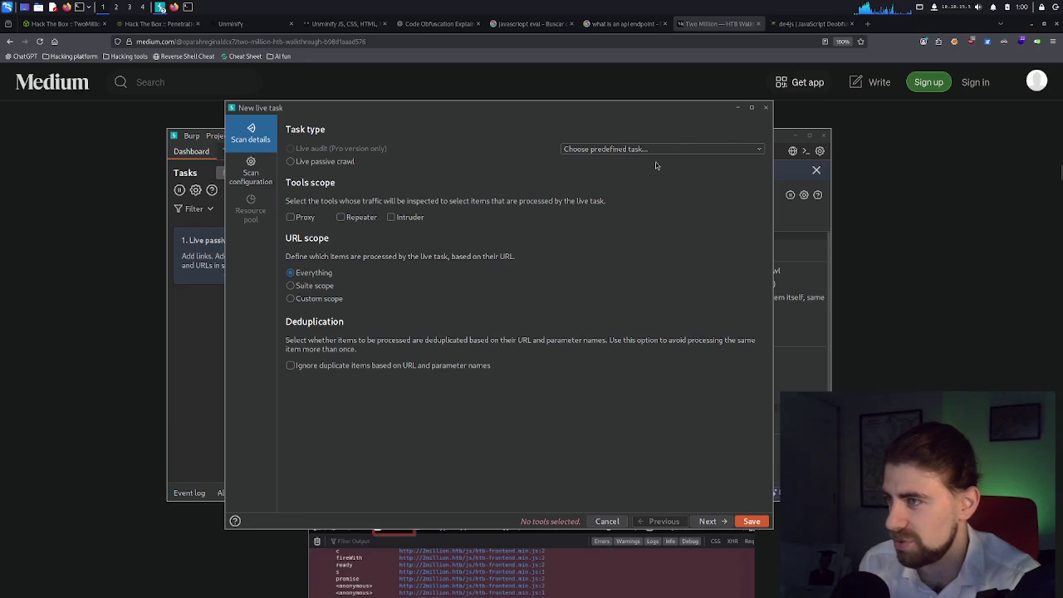
pyautogui.click(766, 108)
# Dismiss the Pro upgrade banner and bring up the Proxy intercept page.
pyautogui.click(817, 171)
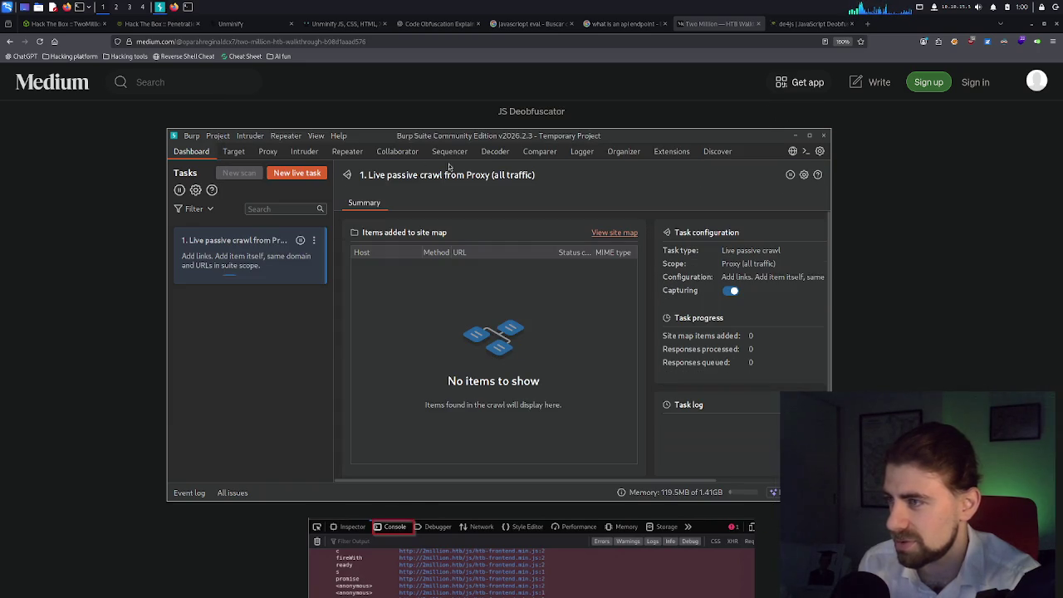
pyautogui.click(347, 153)
pyautogui.click(304, 152)
pyautogui.click(266, 156)
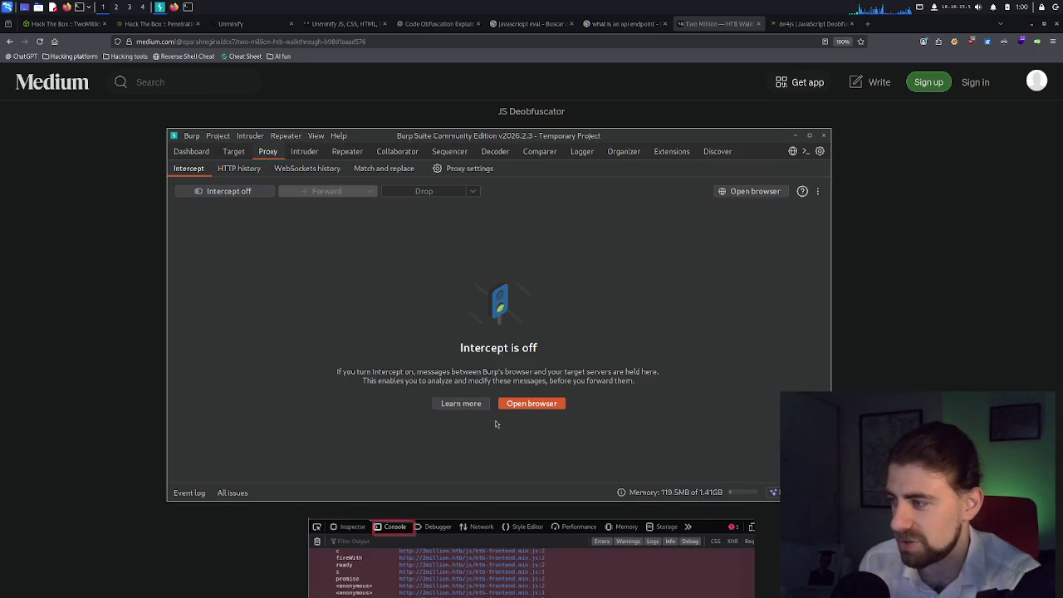
# Launch Burp's built-in Chromium browser and dismiss its restore-pages prompt.
pyautogui.click(540, 404)
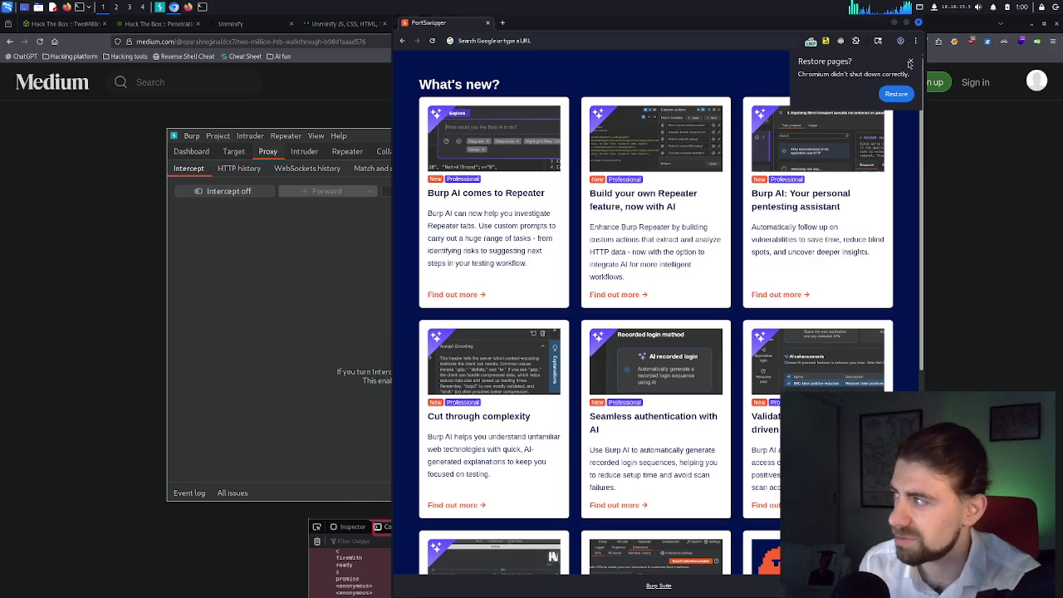
pyautogui.click(909, 64)
pyautogui.click(657, 40)
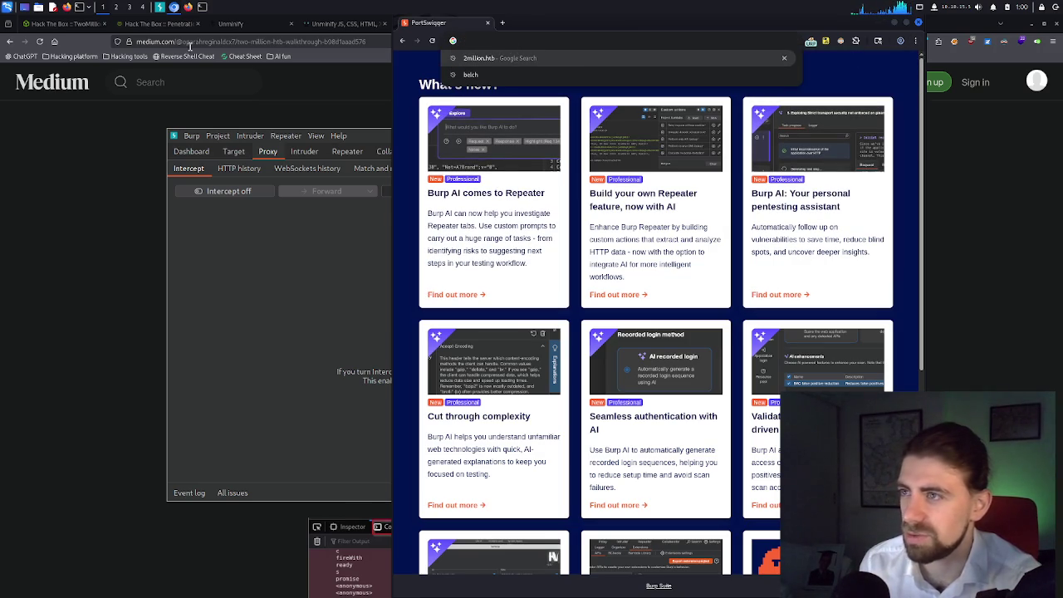
# Copy the 2million.htb invite URL from Firefox and load it in the Burp browser.
pyautogui.click(158, 24)
pyautogui.click(158, 23)
pyautogui.click(244, 41)
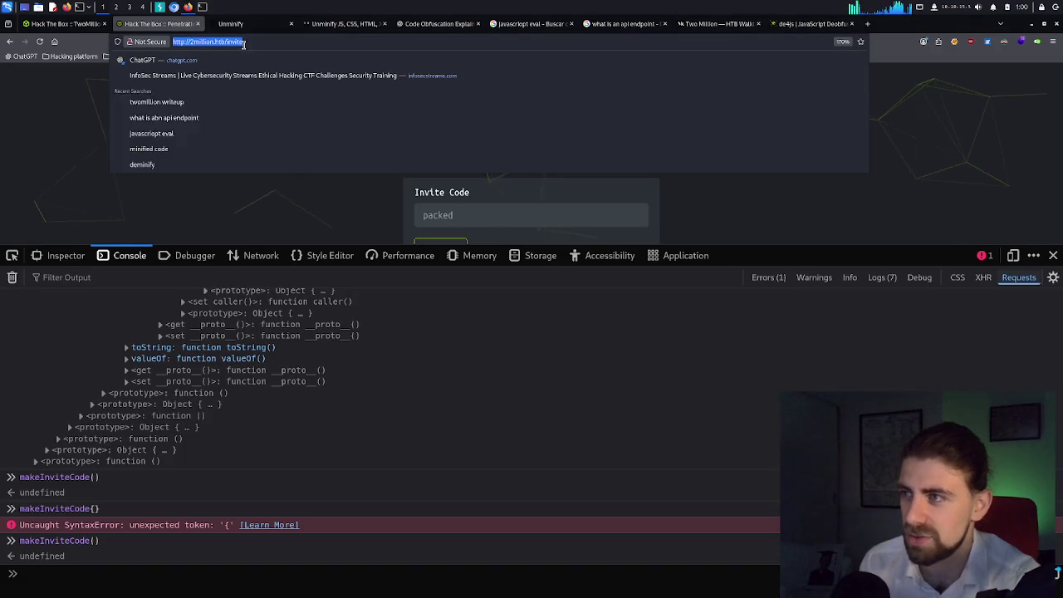
pyautogui.click(176, 12)
pyautogui.click(499, 41)
pyautogui.write('http://2million.htb/invite')
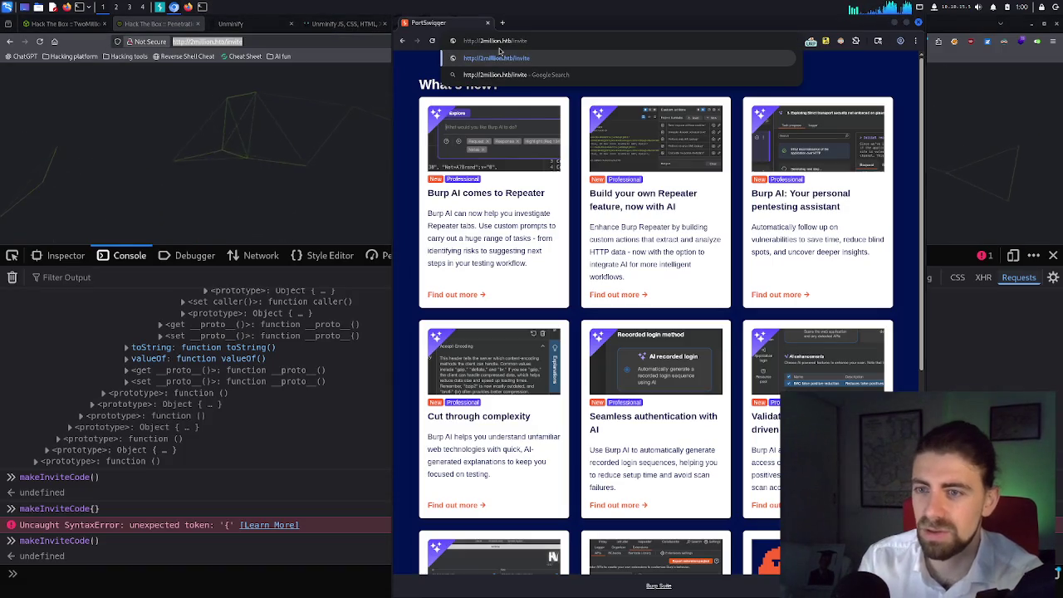
pyautogui.press('Return')
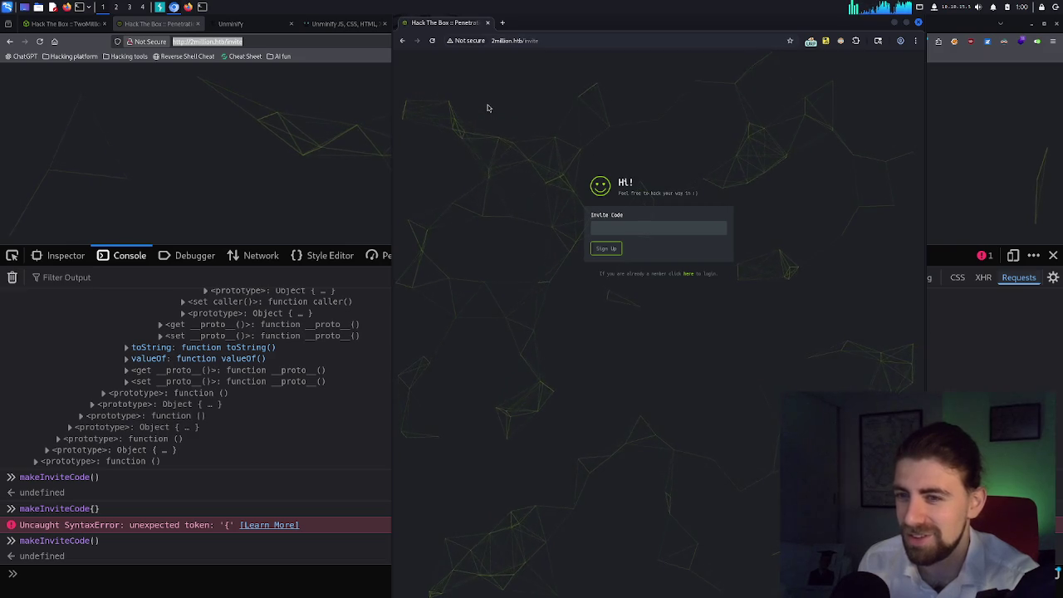
pyautogui.click(624, 229)
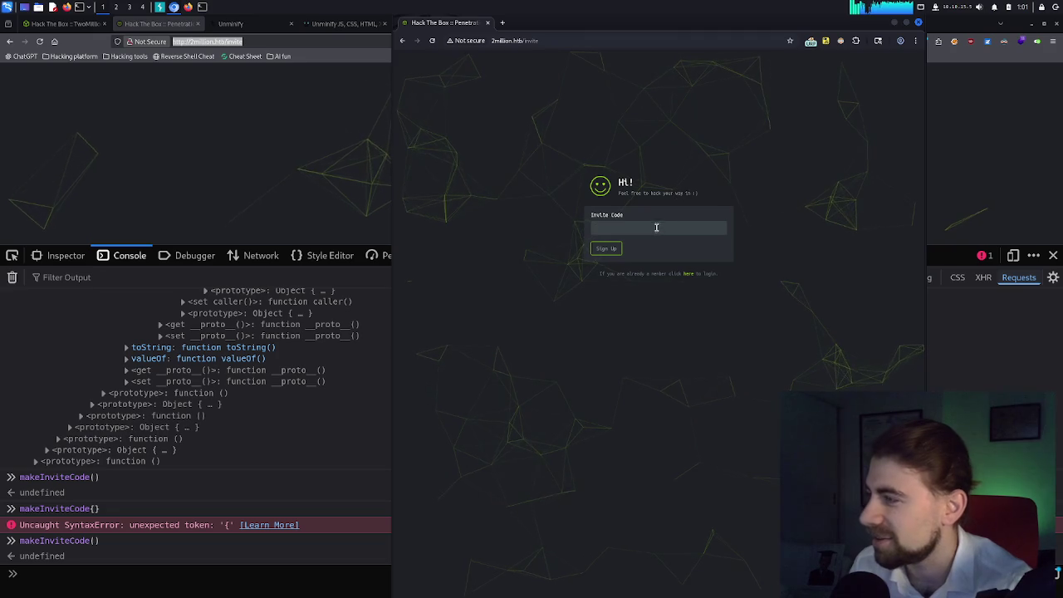
# Try pasting into the Invite Code field and select the page's welcome subtitle.
pyautogui.click(609, 227)
pyautogui.hotkey('ctrl', 'v')
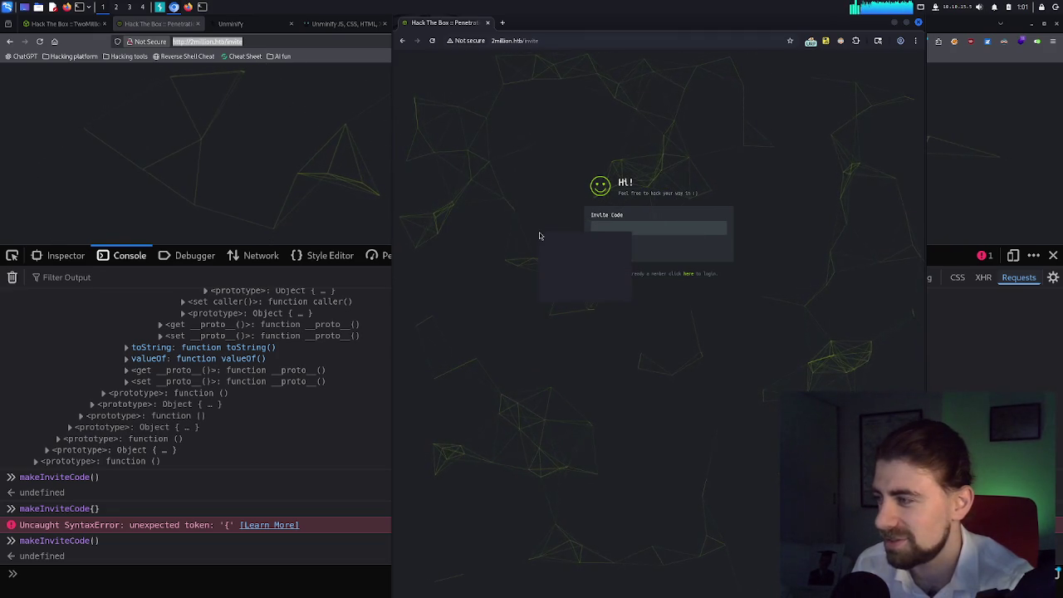
pyautogui.click(528, 263)
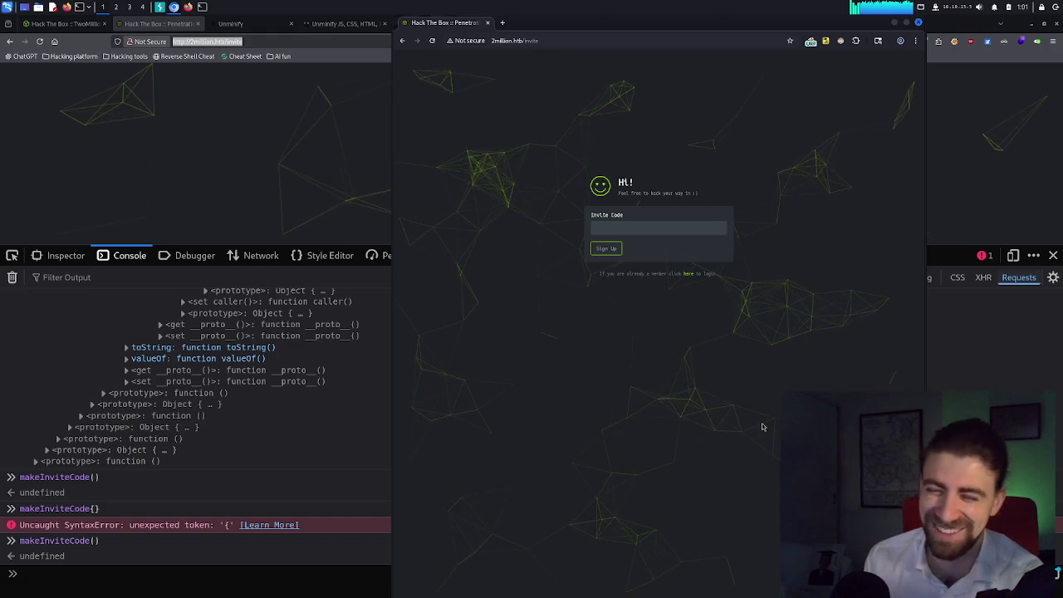
pyautogui.click(668, 228)
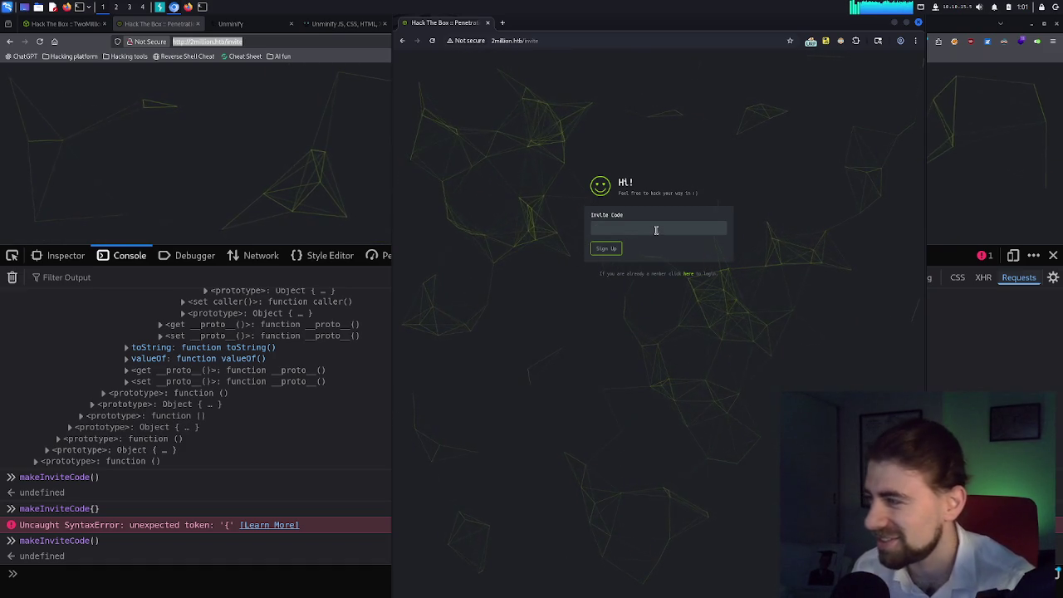
pyautogui.tripleClick(652, 193)
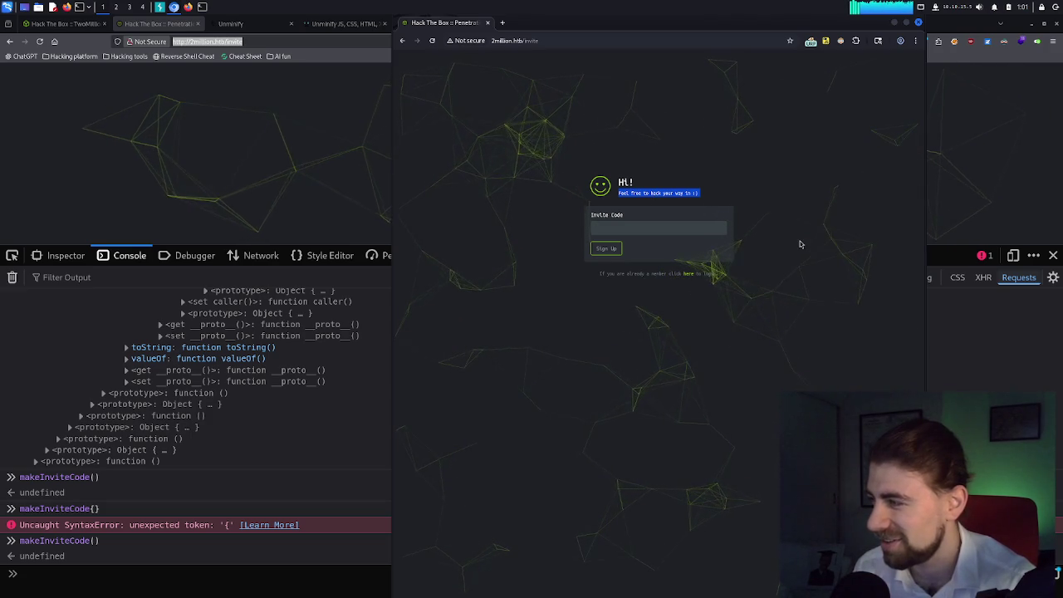
pyautogui.click(668, 230)
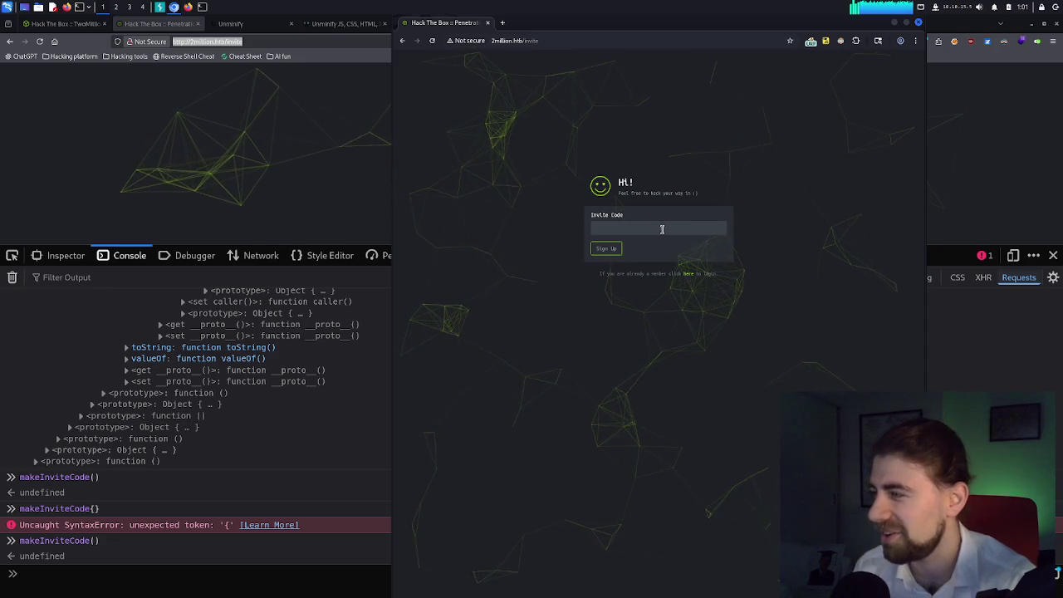
# Close the stray Password Manager tab opened from autofill and return to Burp Suite.
pyautogui.click(657, 230)
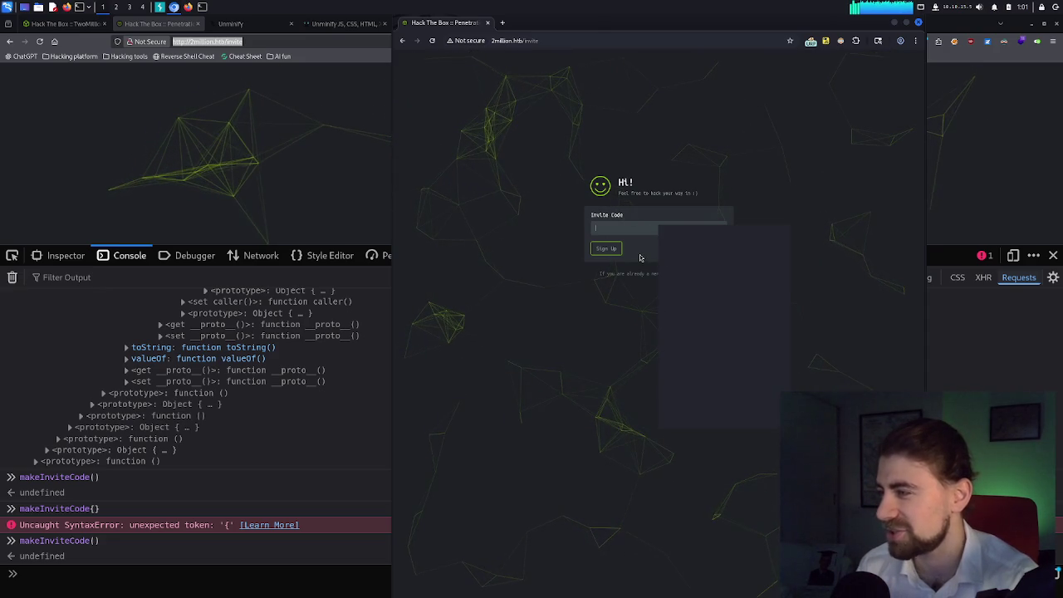
pyautogui.click(639, 258)
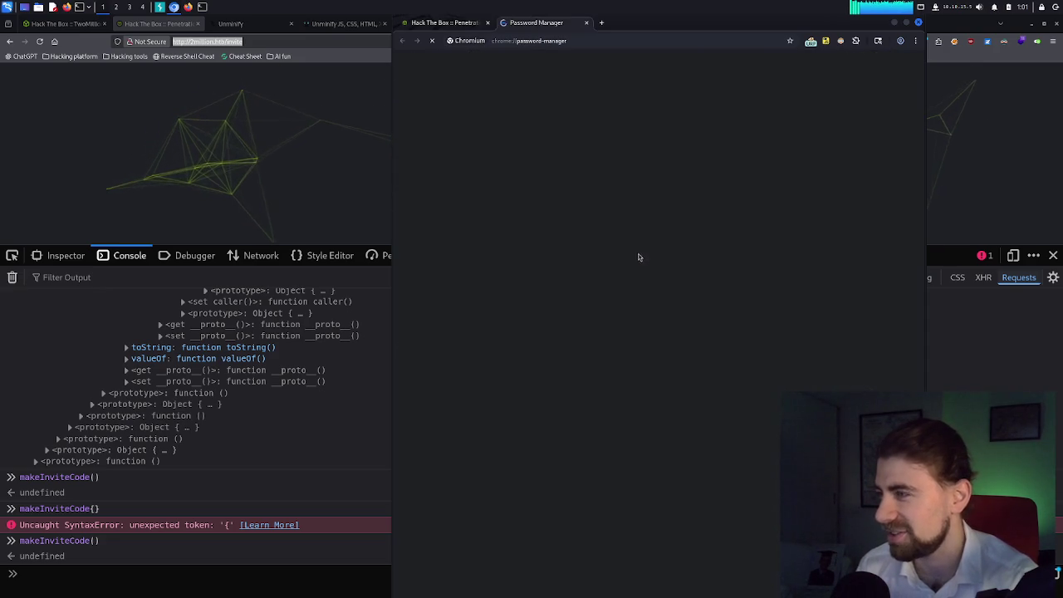
pyautogui.middleClick(537, 23)
pyautogui.hotkey('alt', 'Tab')
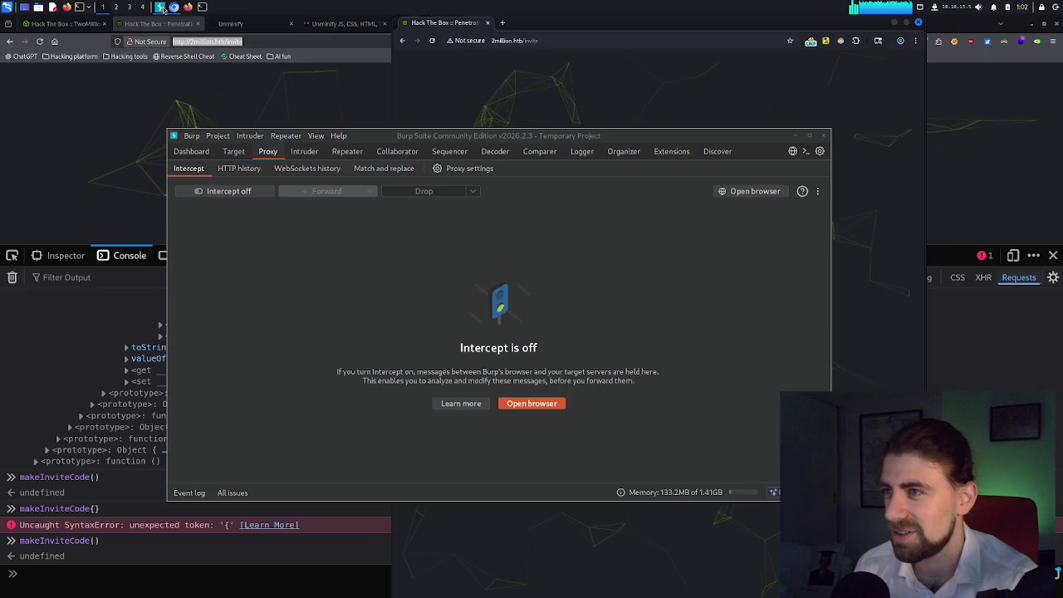
# Turn Burp interception on and reload the invite page to capture its GET /invite request.
pyautogui.moveTo(621, 136); pyautogui.dragTo(496, 124)
pyautogui.click(99, 180)
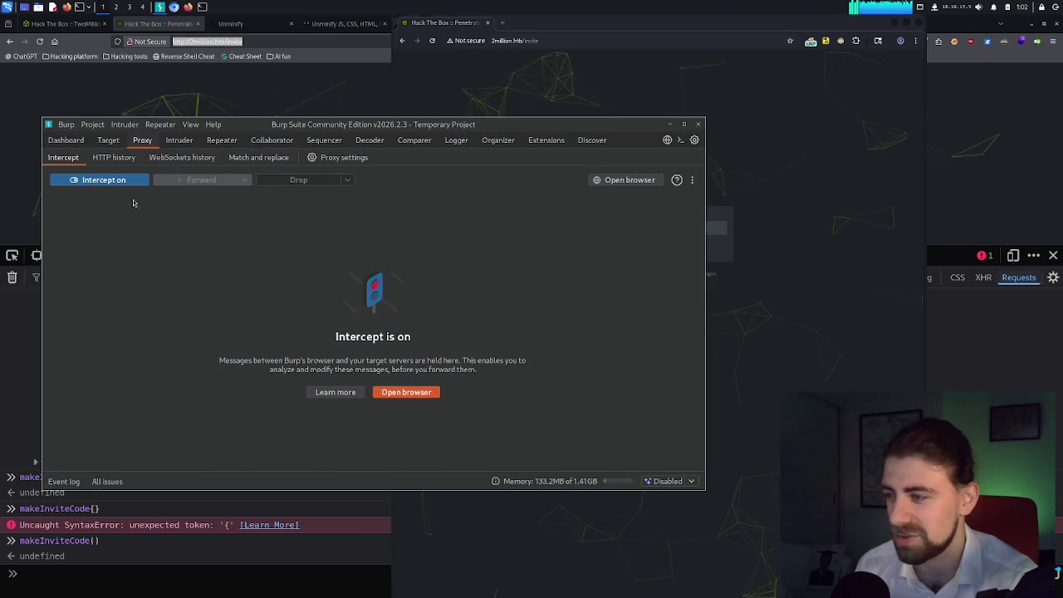
pyautogui.click(555, 82)
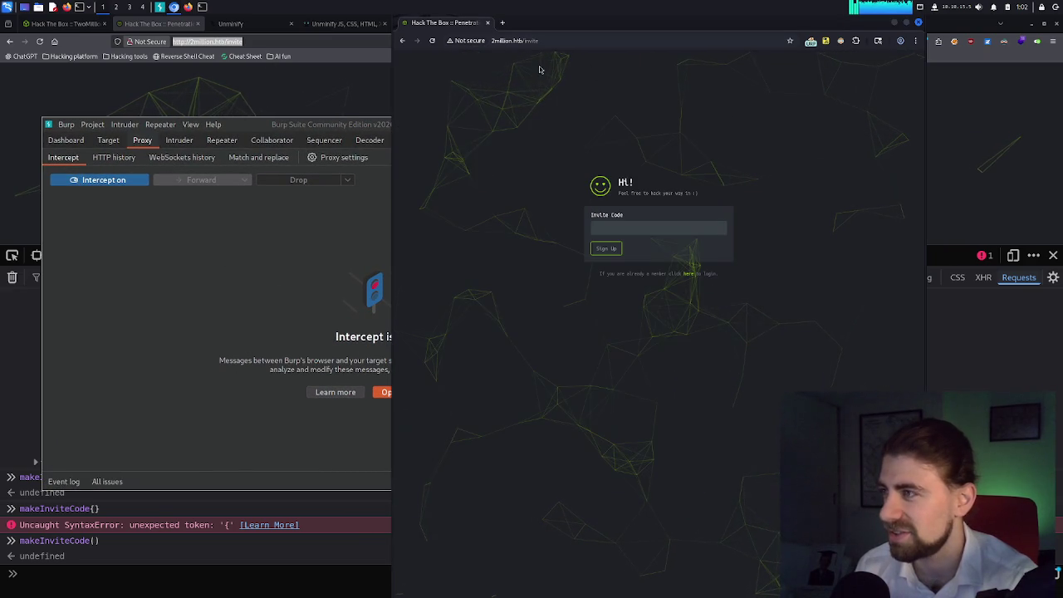
pyautogui.click(432, 44)
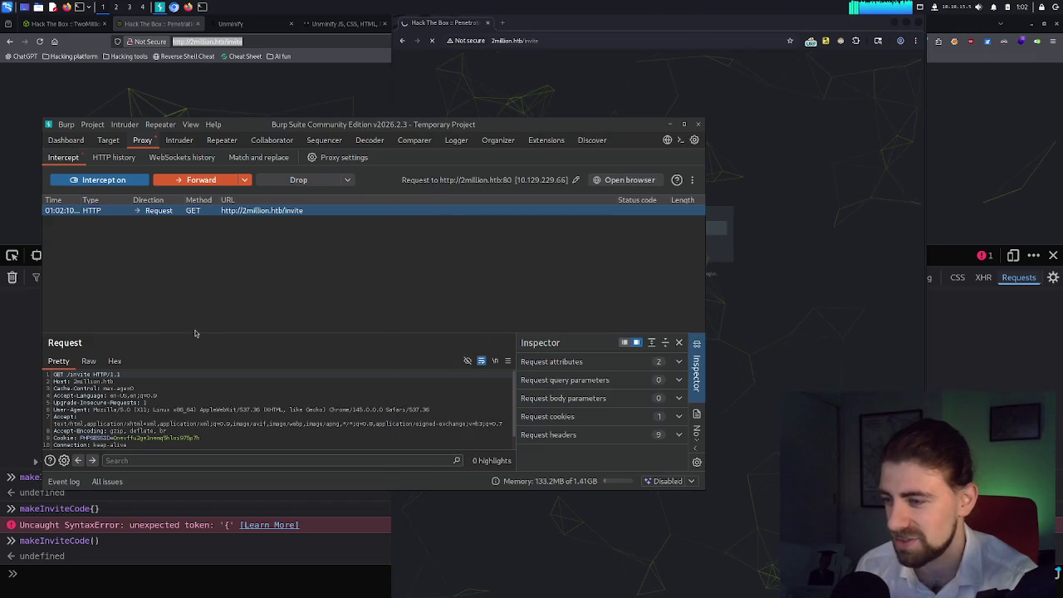
pyautogui.scroll(-1, 178, 387)
pyautogui.scroll(-1, 179, 389)
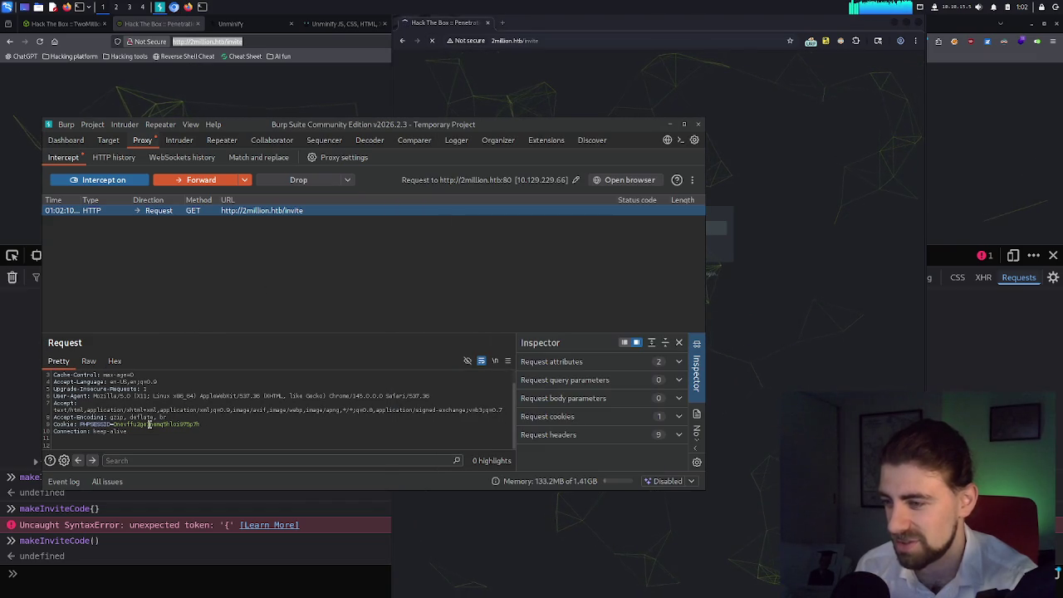
pyautogui.scroll(2, 148, 426)
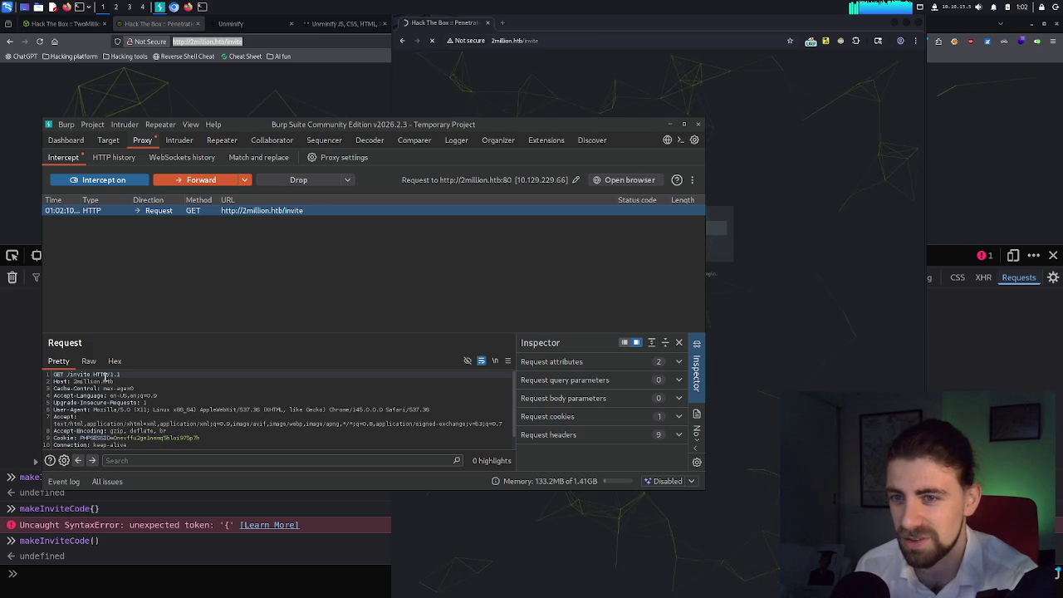
pyautogui.click(795, 123)
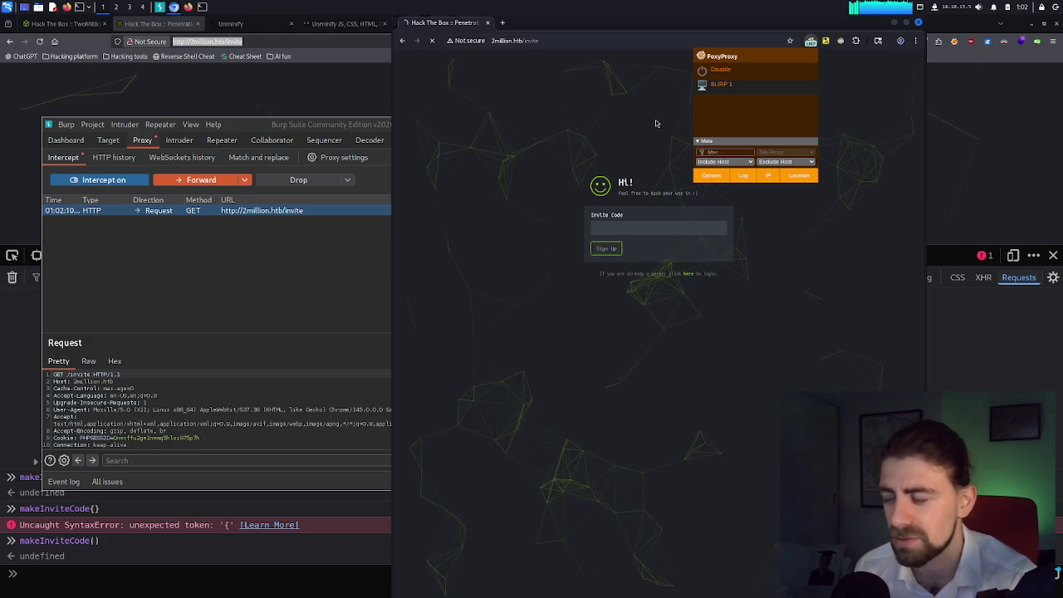
# Close the FoxyProxy popup, check Burp, then open and close Dark Reader.
pyautogui.click(655, 123)
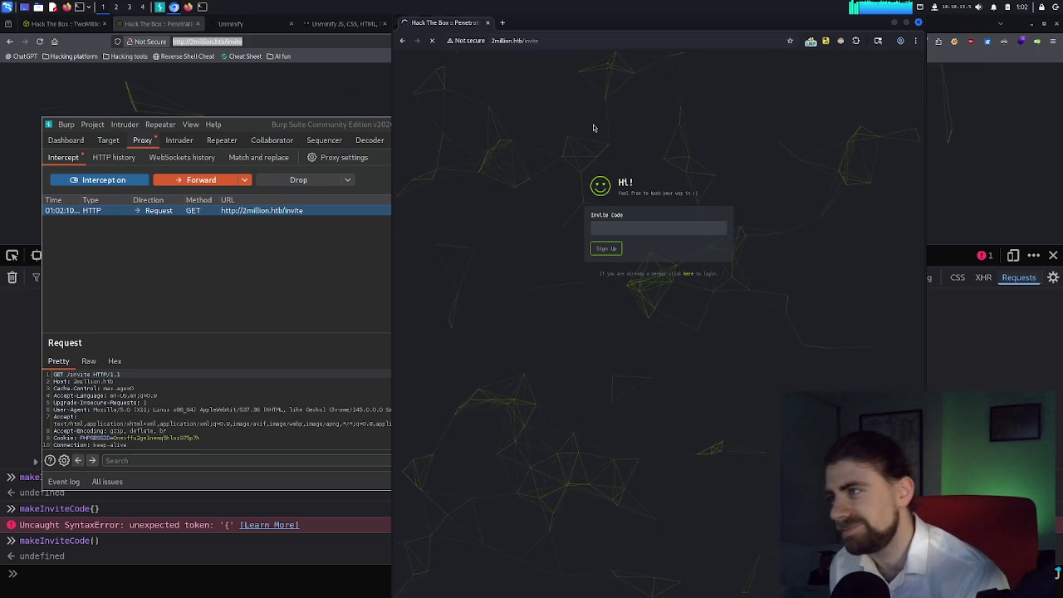
pyautogui.click(361, 123)
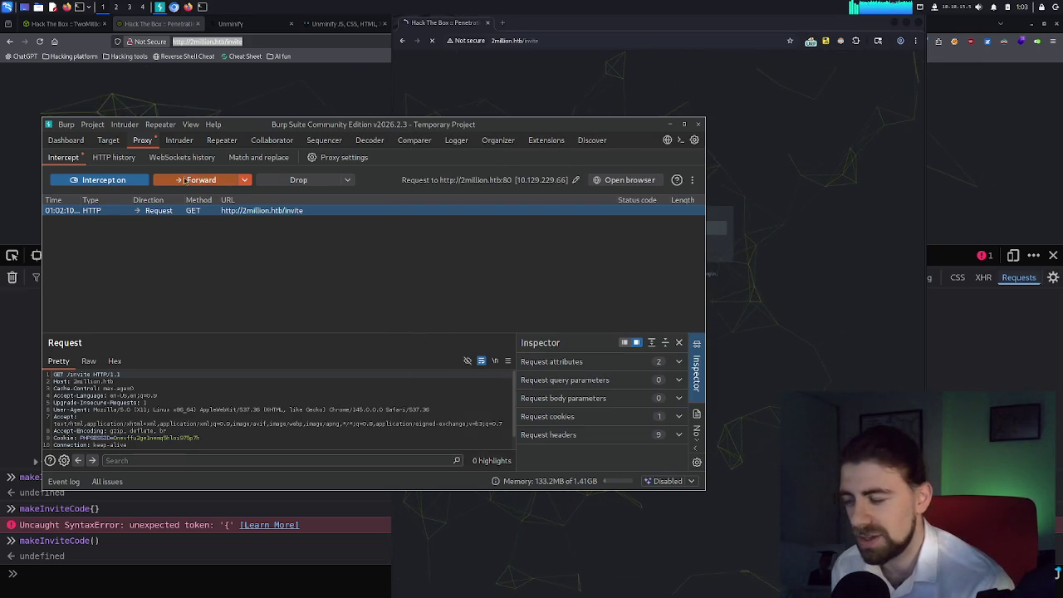
pyautogui.click(772, 199)
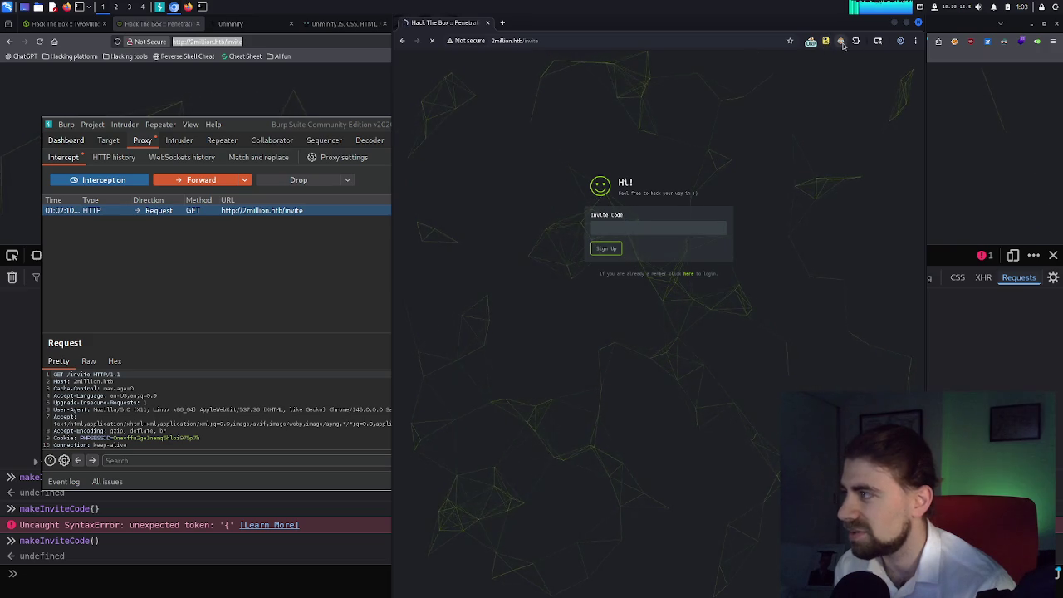
pyautogui.click(842, 44)
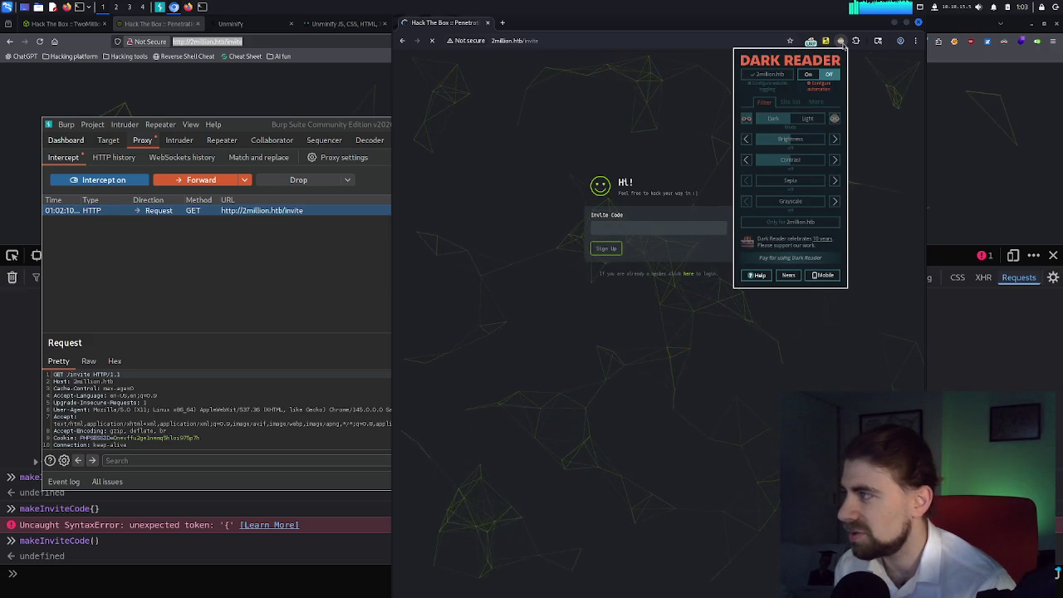
pyautogui.click(842, 43)
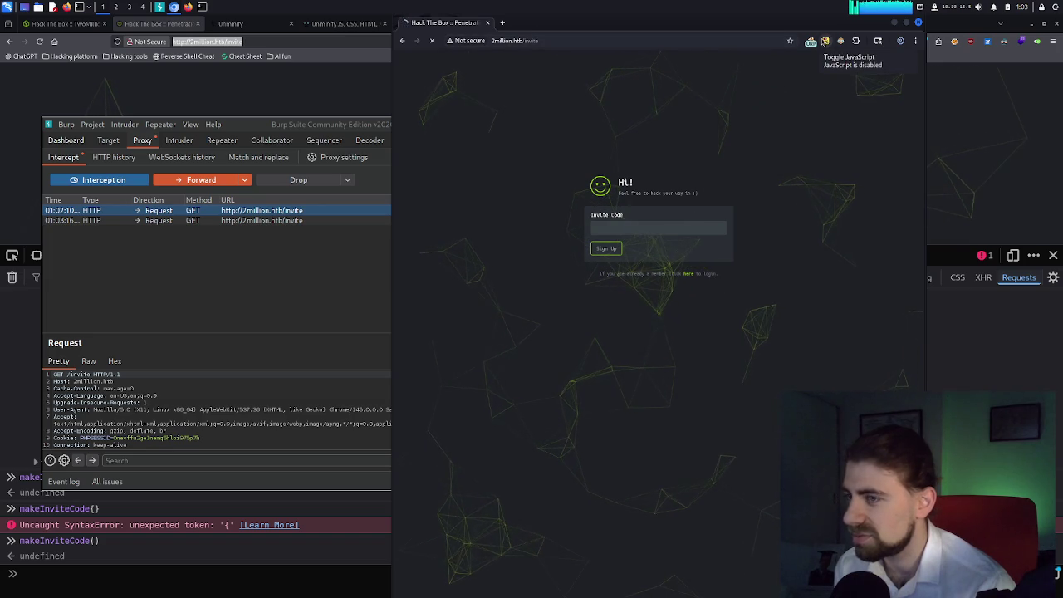
# Toggle JavaScript on the invite page and inspect the newly intercepted GET /invite requests.
pyautogui.click(825, 41)
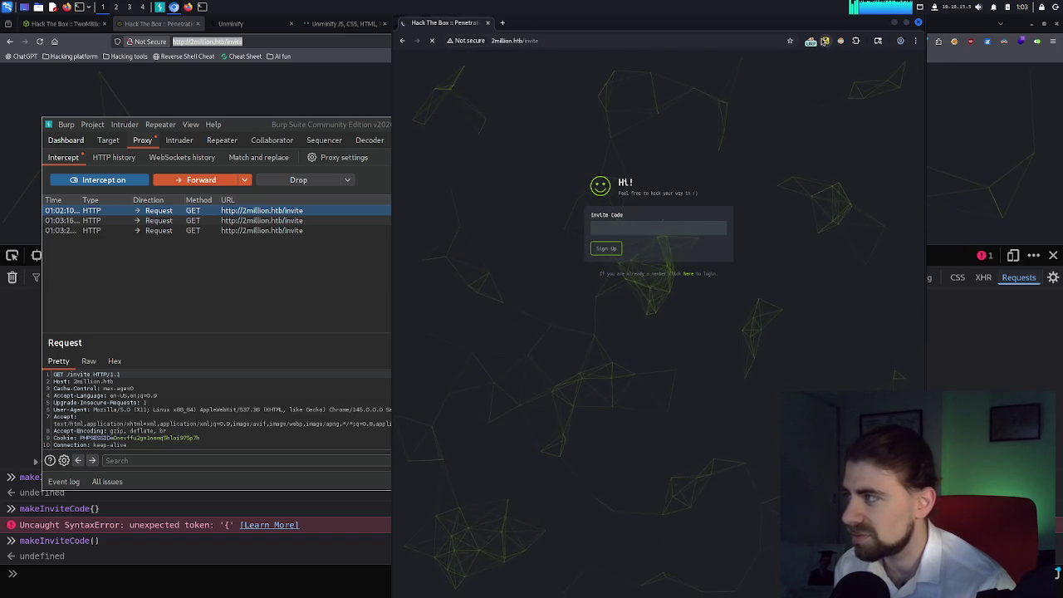
pyautogui.click(273, 230)
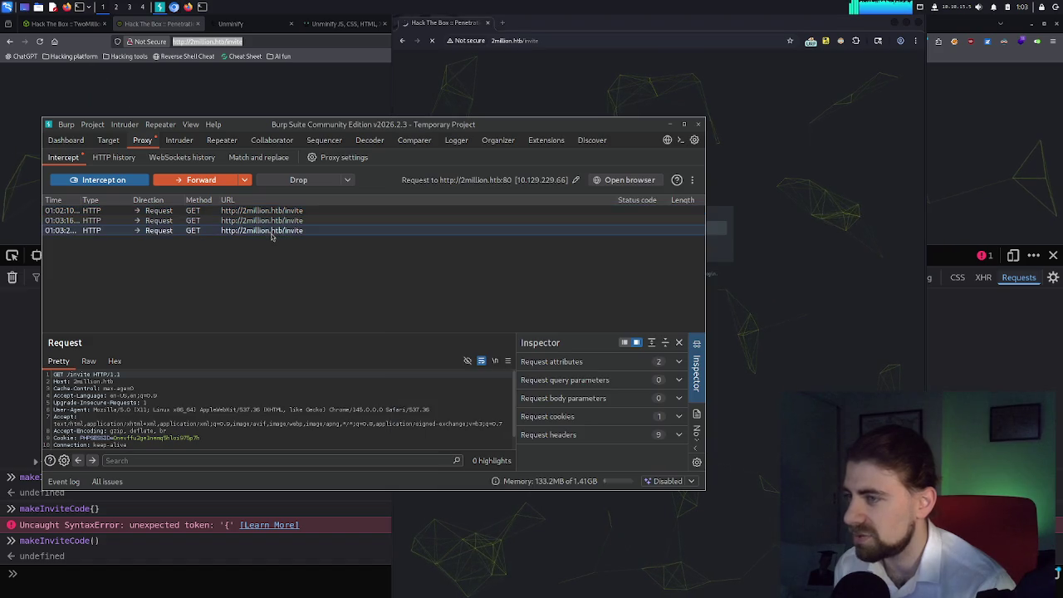
pyautogui.click(274, 231)
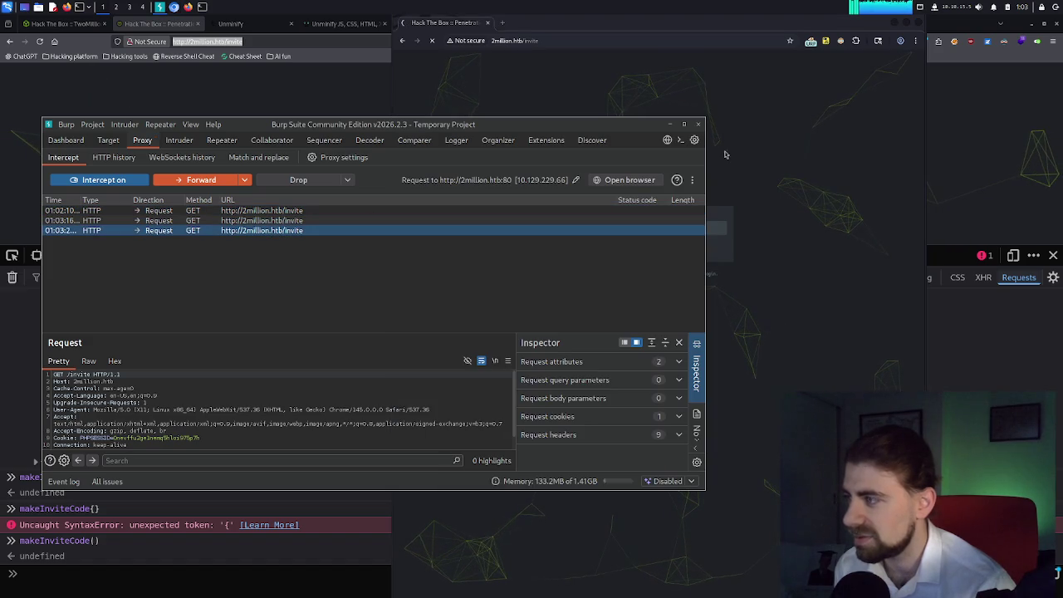
pyautogui.click(774, 141)
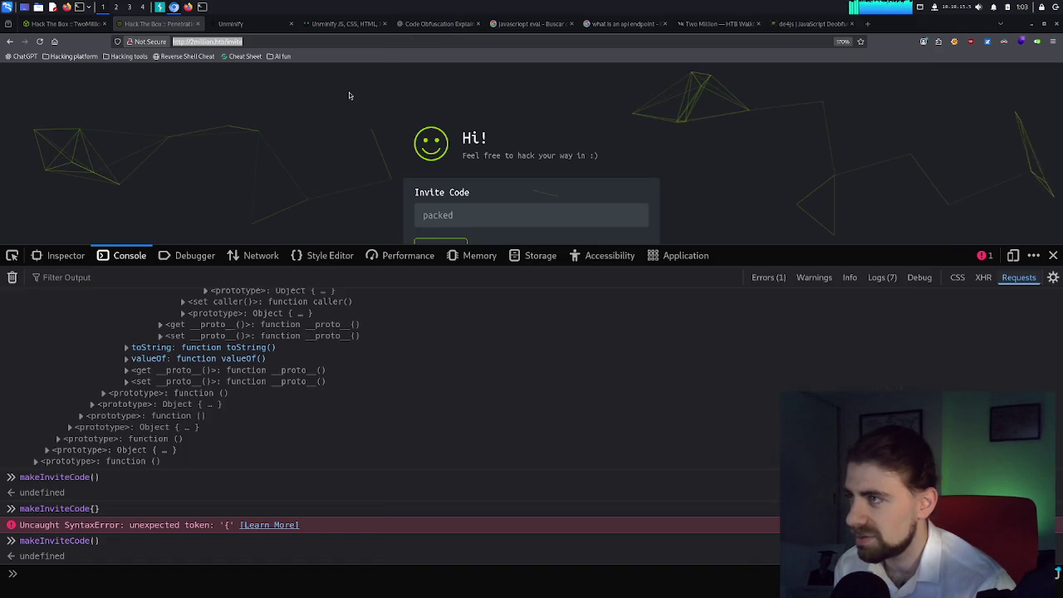
# View the decoded invite script in de4js, then bring up the Medium Two Million walkthrough.
pyautogui.click(349, 95)
pyautogui.click(810, 24)
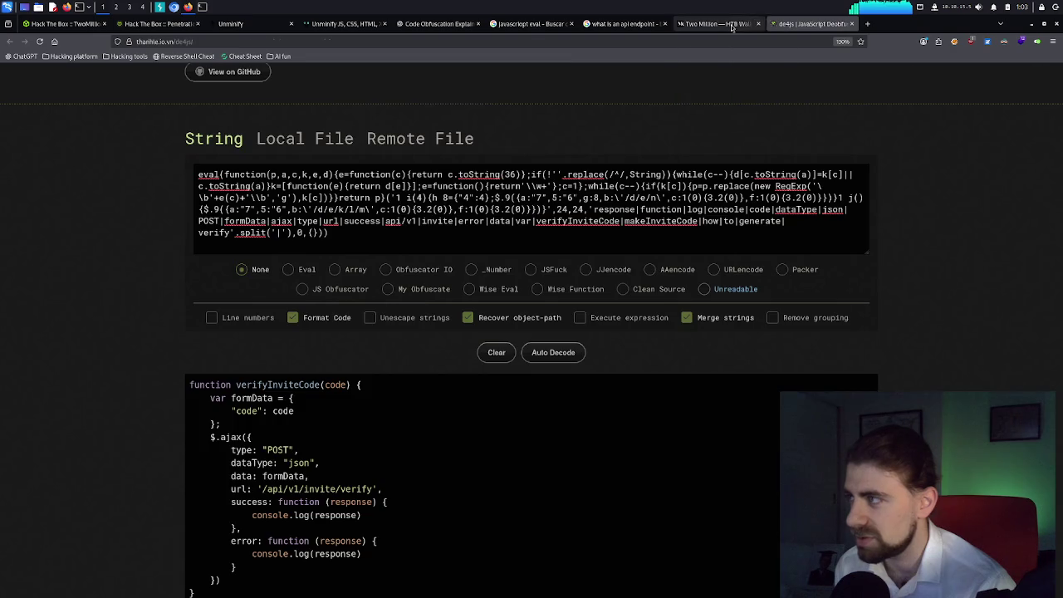
pyautogui.click(718, 23)
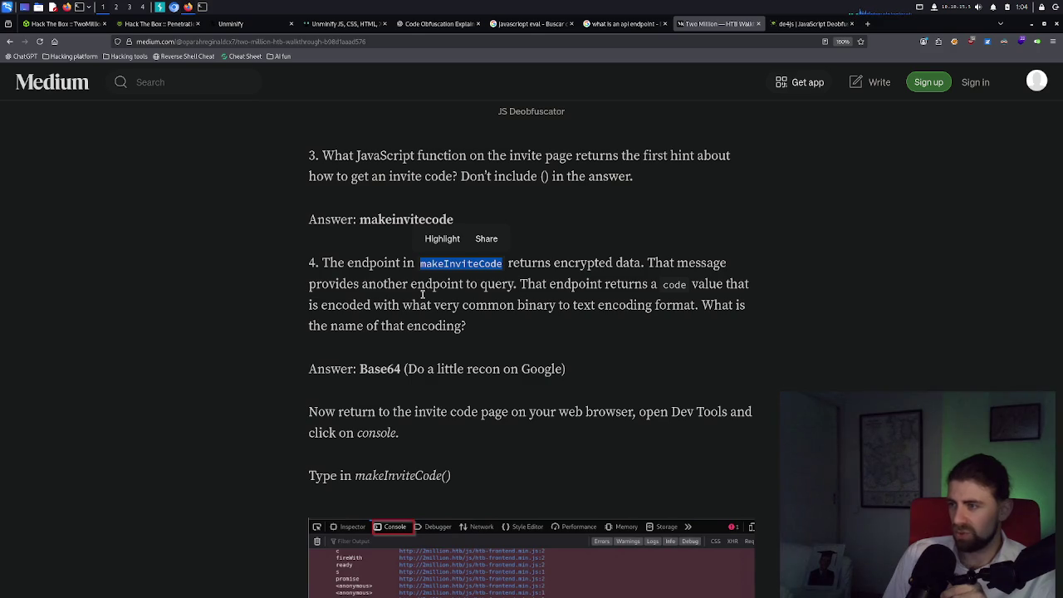
# Highlight the Task 3 answer 'makeinvitecode' in the walkthrough, then return to the TwoMillion page.
pyautogui.doubleClick(413, 221)
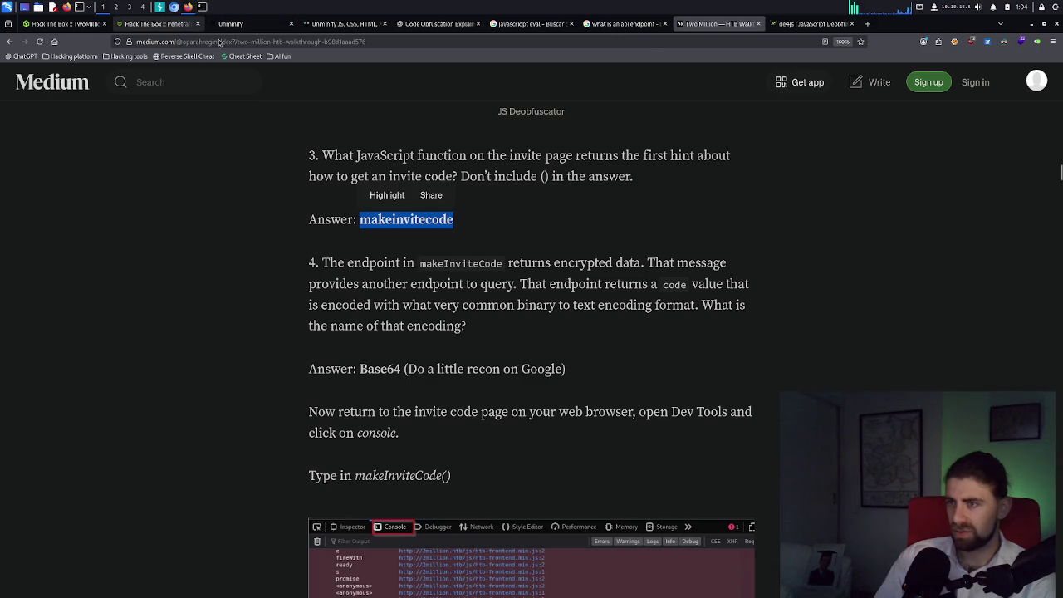
pyautogui.click(158, 23)
pyautogui.click(58, 23)
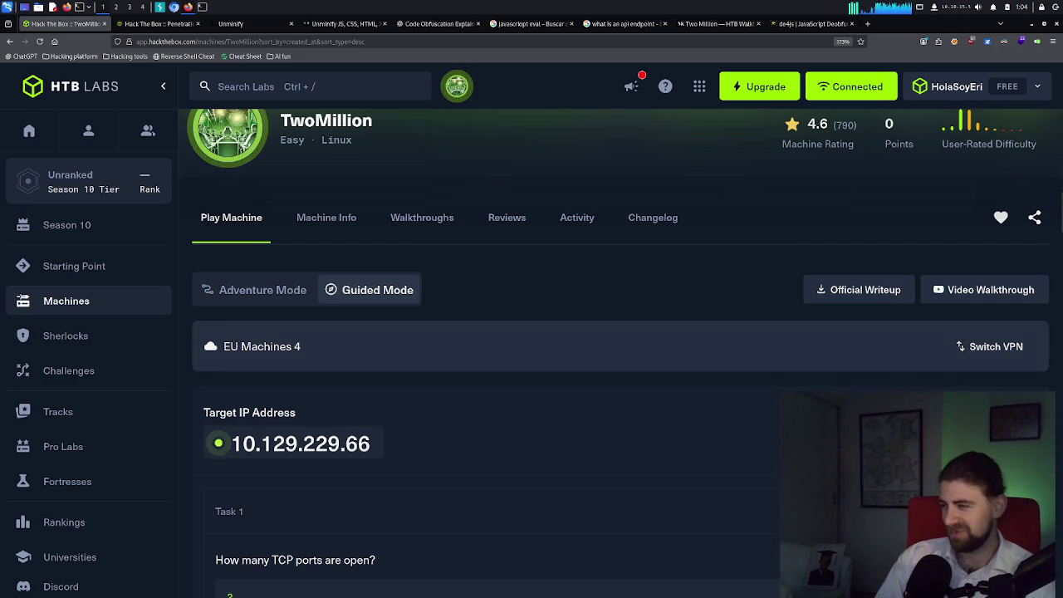
# Switch TwoMillion to Guided Mode and focus the Task 2 answer field.
pyautogui.scroll(-2, 532, 349)
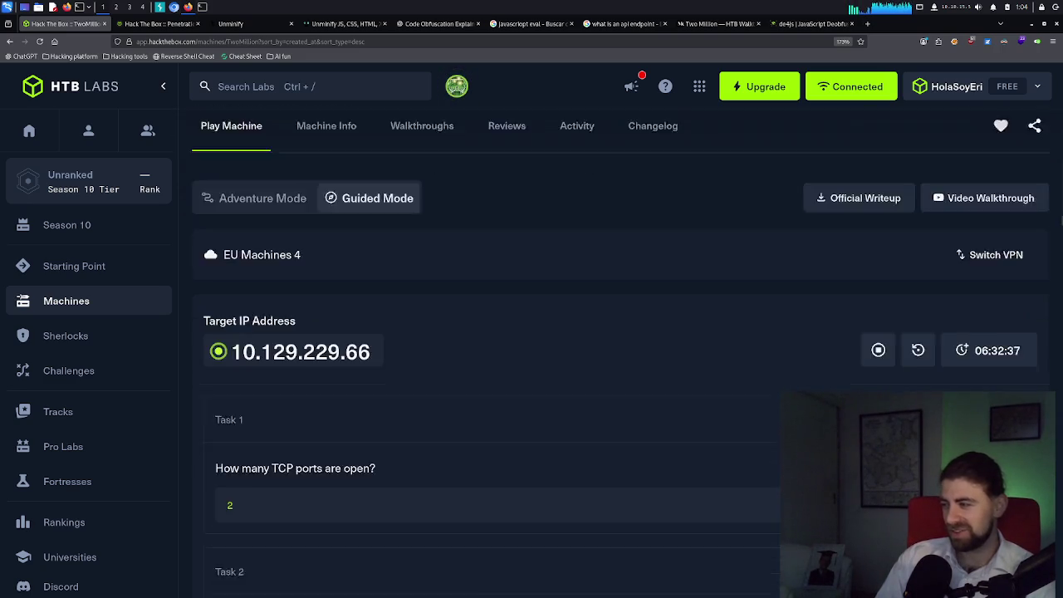
pyautogui.scroll(3, 422, 316)
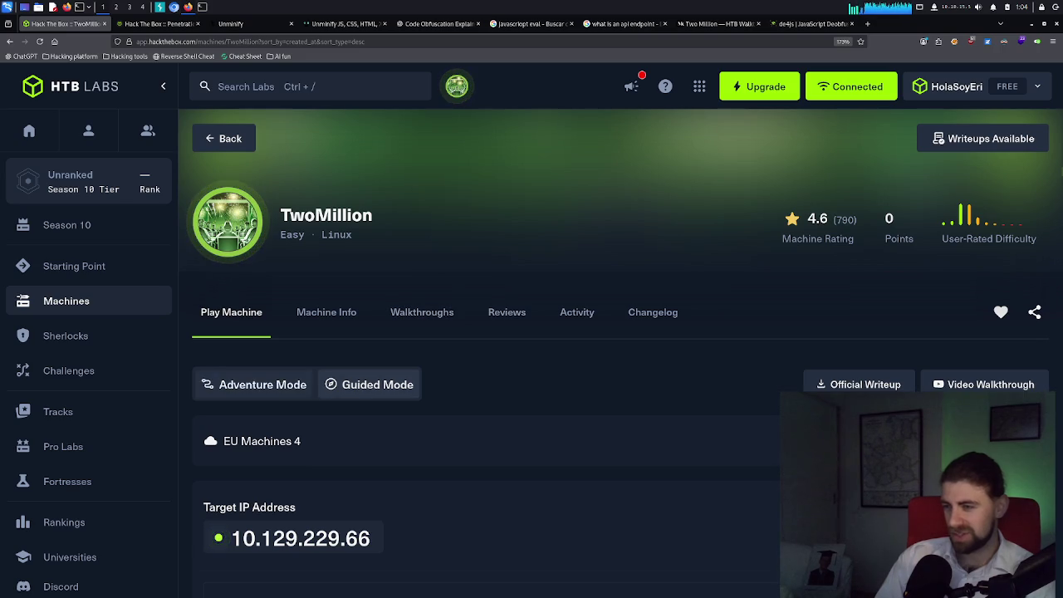
pyautogui.click(349, 385)
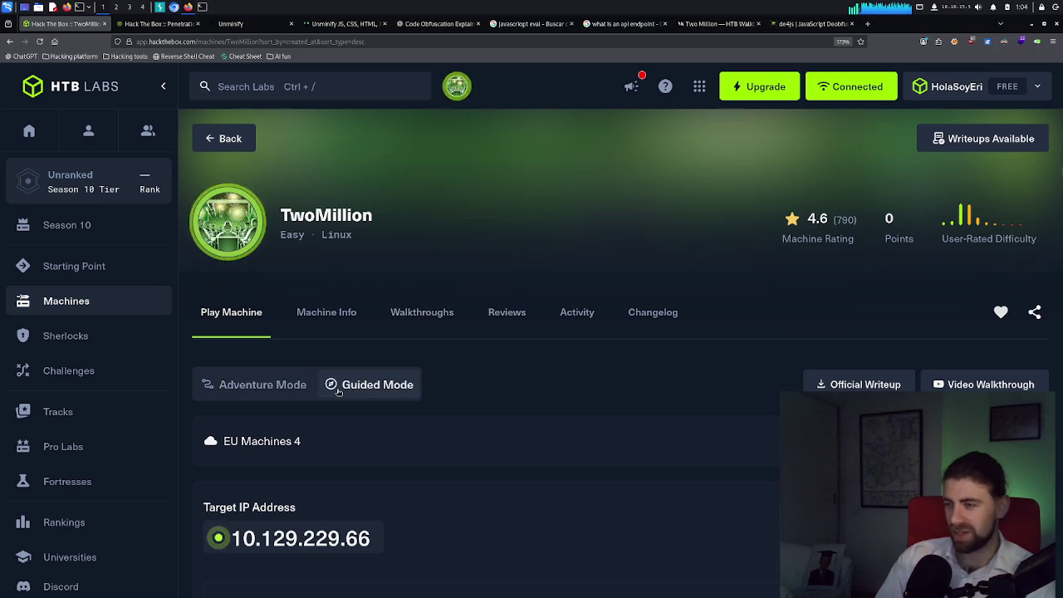
pyautogui.scroll(-3, 338, 393)
pyautogui.click(339, 374)
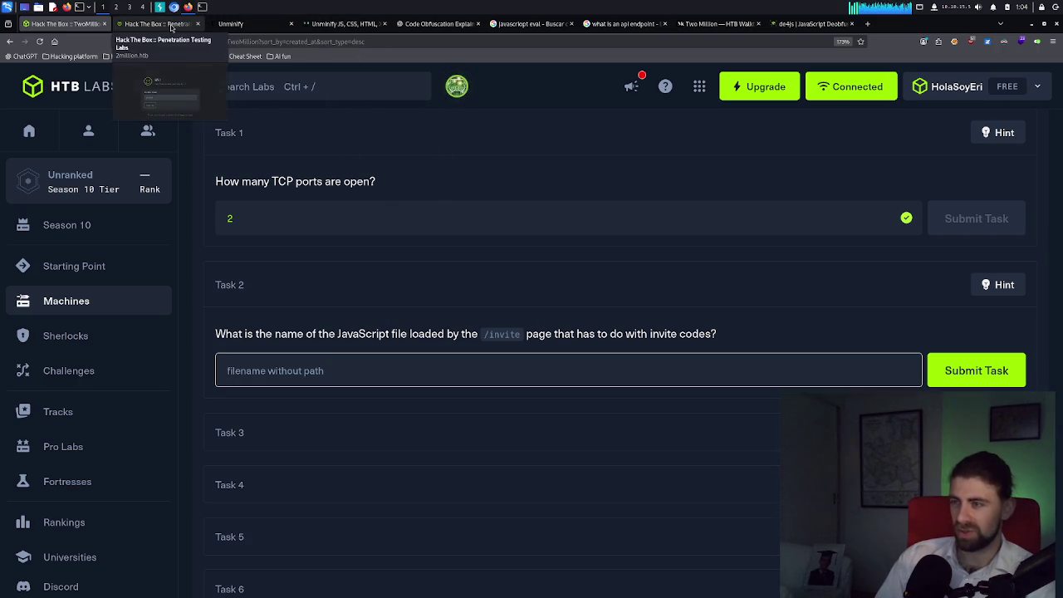
# Open inviteapi.min.js in a new tab from the invite page's Network panel.
pyautogui.click(158, 23)
pyautogui.scroll(10, 413, 352)
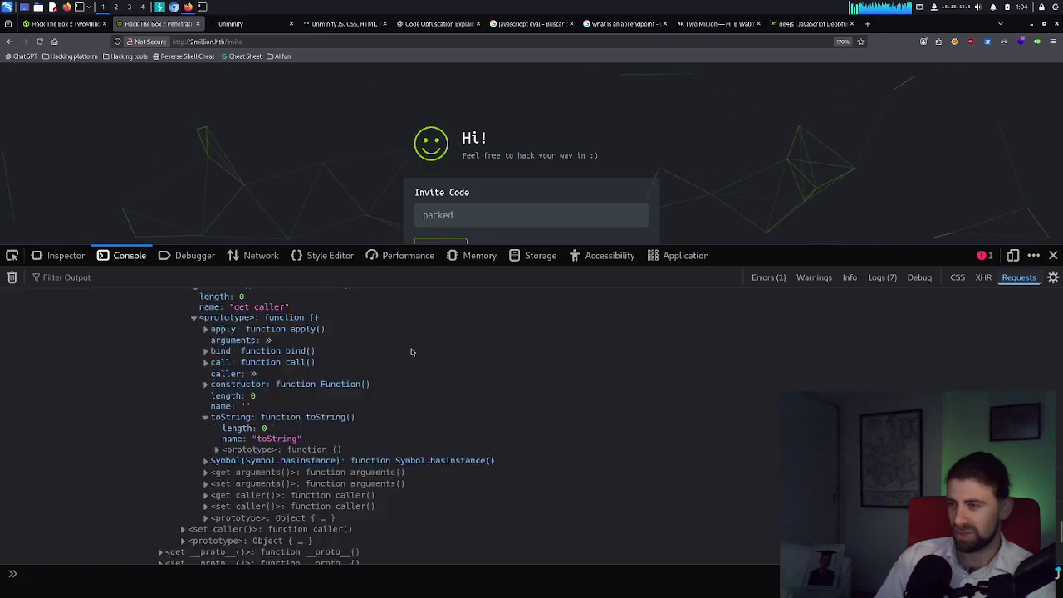
pyautogui.scroll(-10, 410, 351)
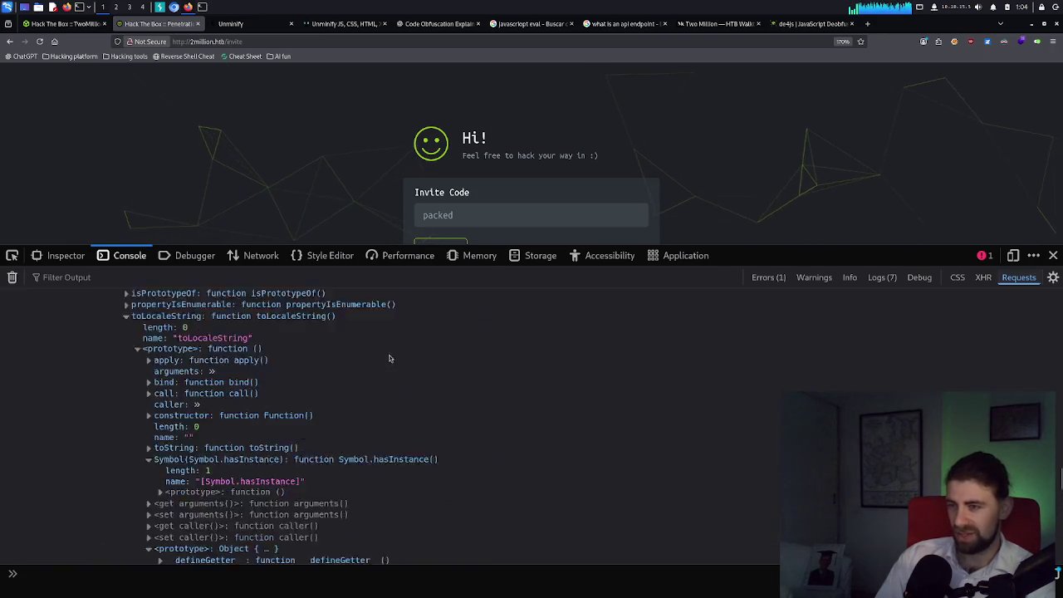
pyautogui.click(261, 255)
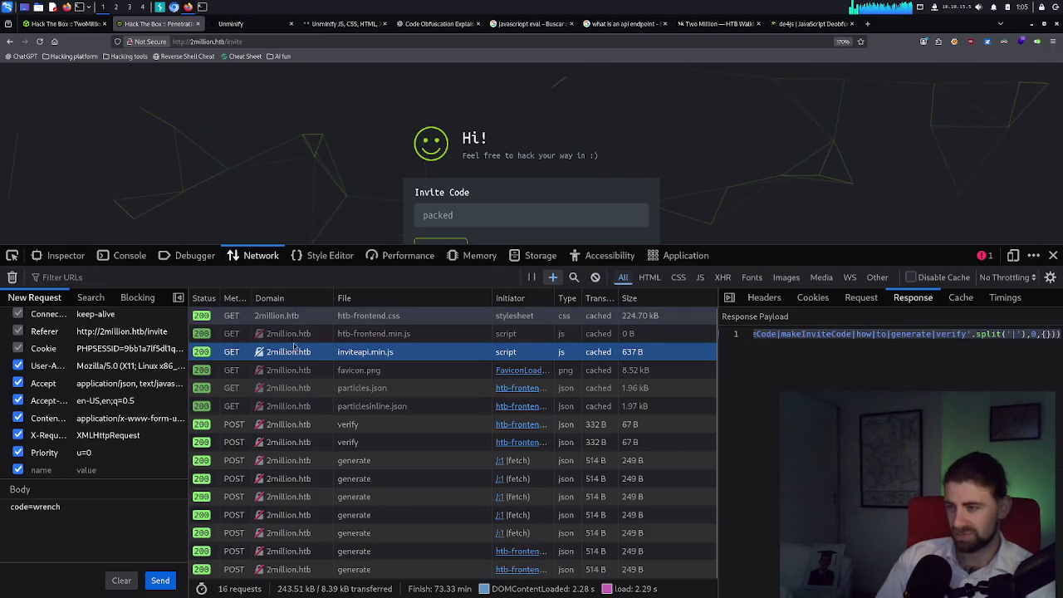
pyautogui.rightClick(365, 356)
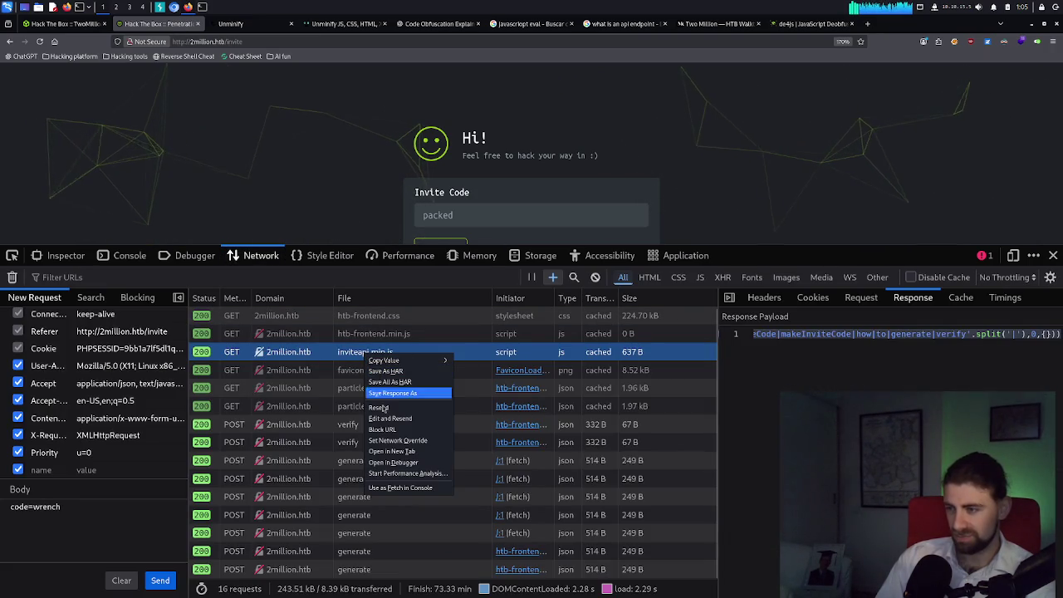
pyautogui.moveTo(394, 364)
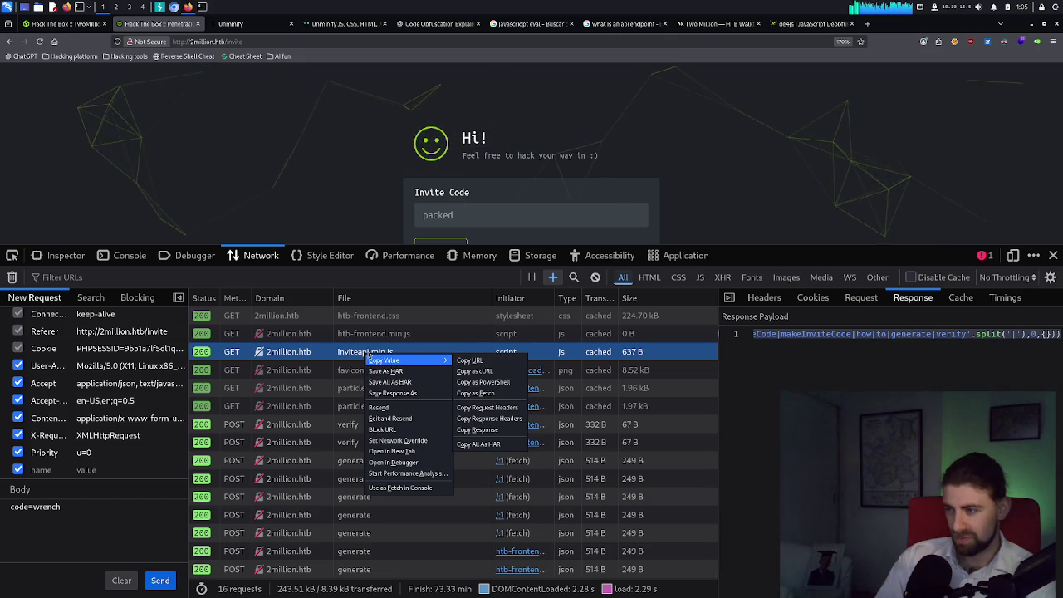
pyautogui.click(365, 348)
pyautogui.doubleClick(375, 352)
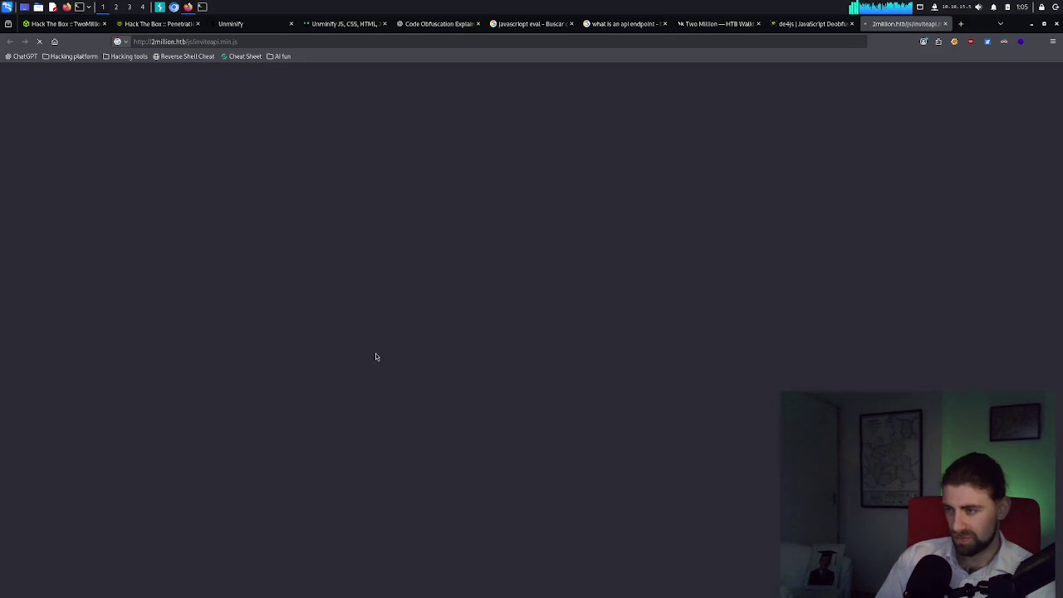
# Select the inviteapi.min.js filename in the script tab's address, then return to the Hack The Box tasks.
pyautogui.click(272, 42)
pyautogui.moveTo(272, 42); pyautogui.dragTo(233, 43)
pyautogui.hotkey('ctrl', 'c')
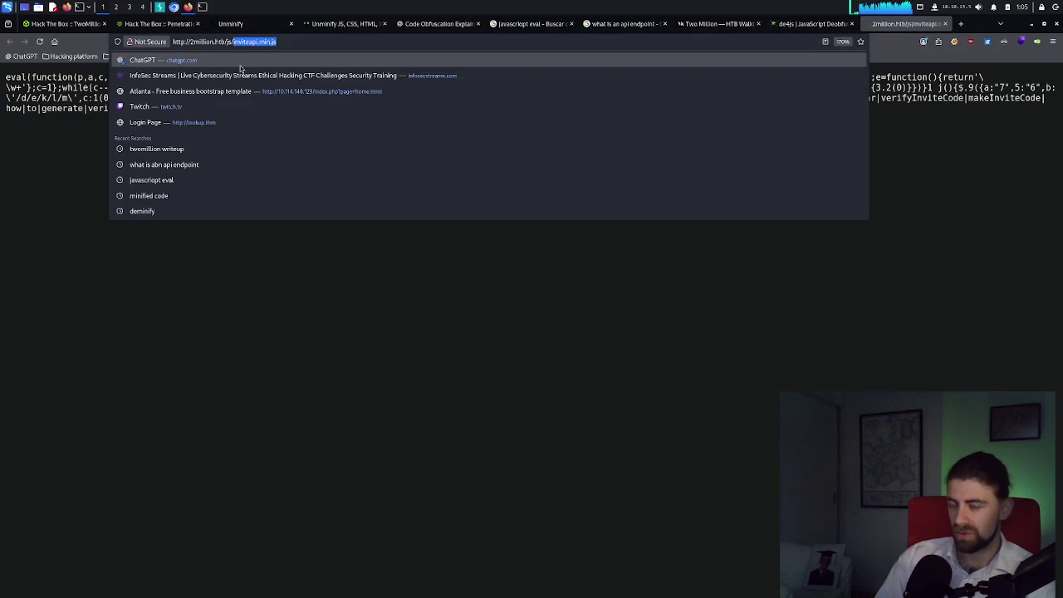
pyautogui.click(158, 23)
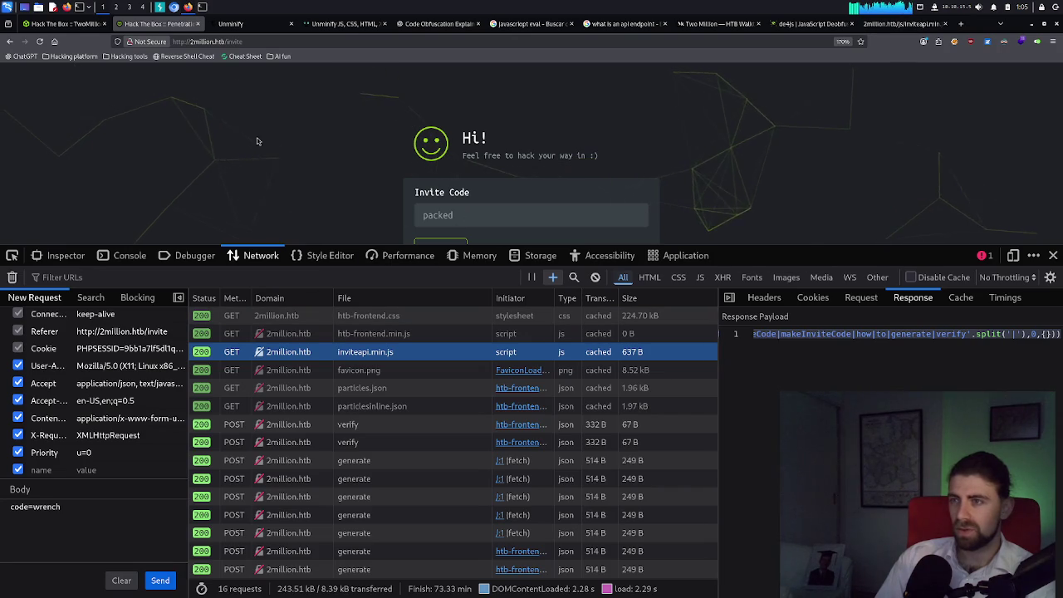
pyautogui.click(73, 25)
# Submit inviteapi.min.js as the Task 2 answer.
pyautogui.click(325, 370)
pyautogui.hotkey('ctrl', 'v')
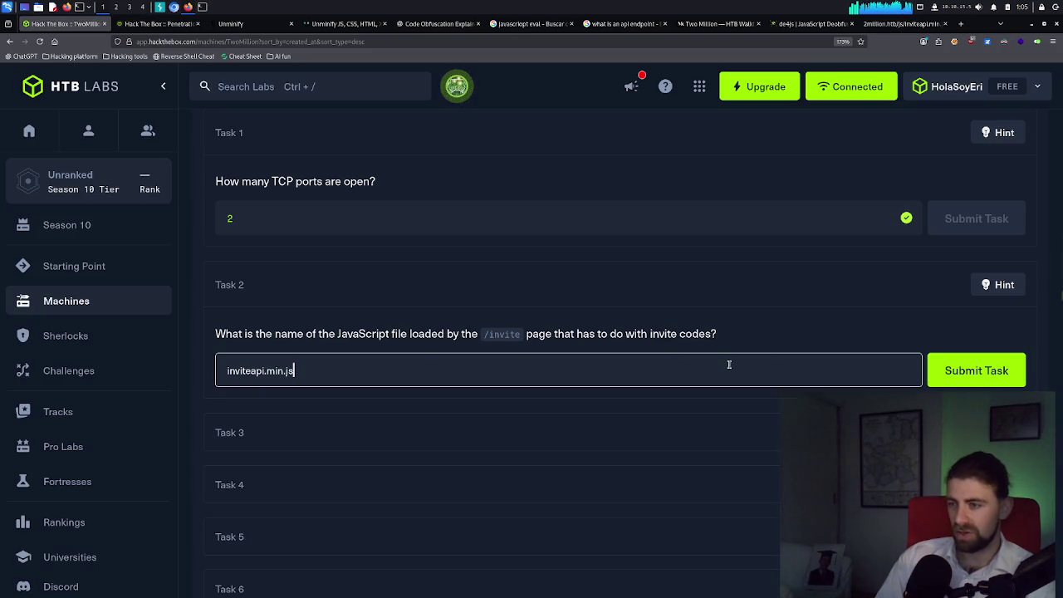
pyautogui.click(971, 371)
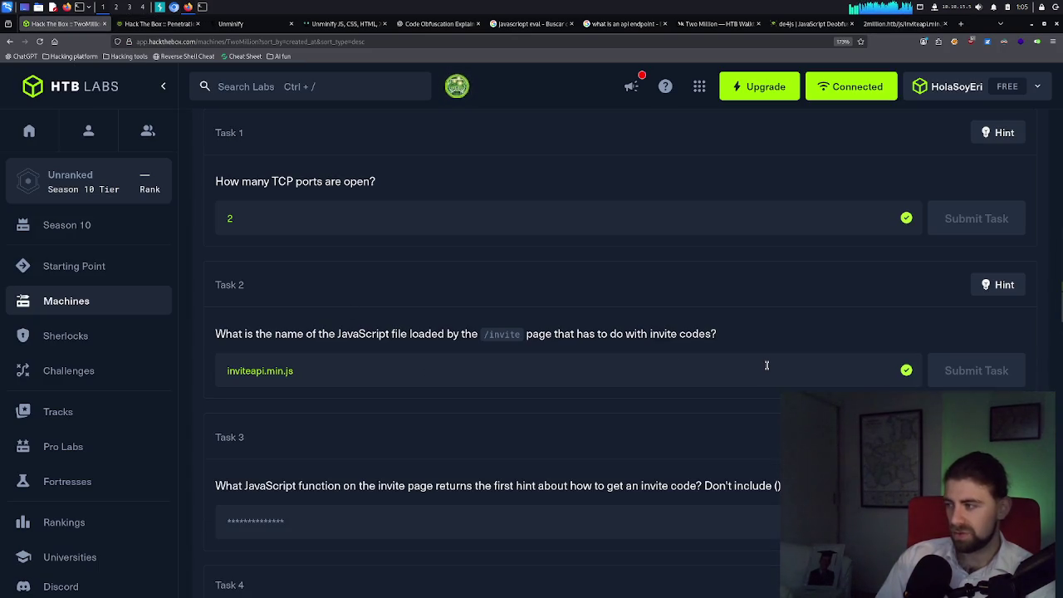
pyautogui.scroll(-1, 582, 391)
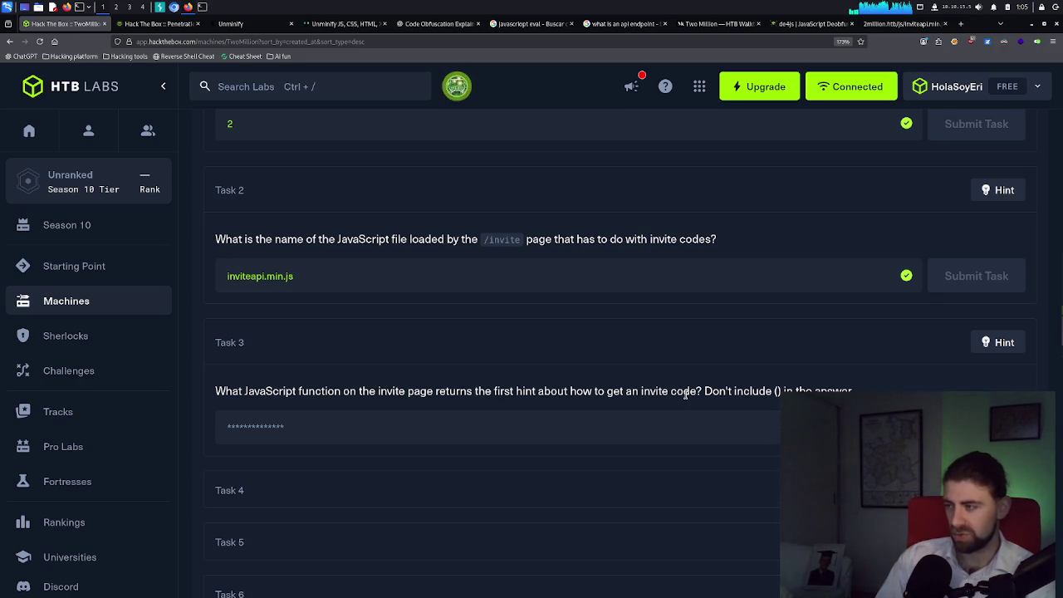
pyautogui.click(536, 420)
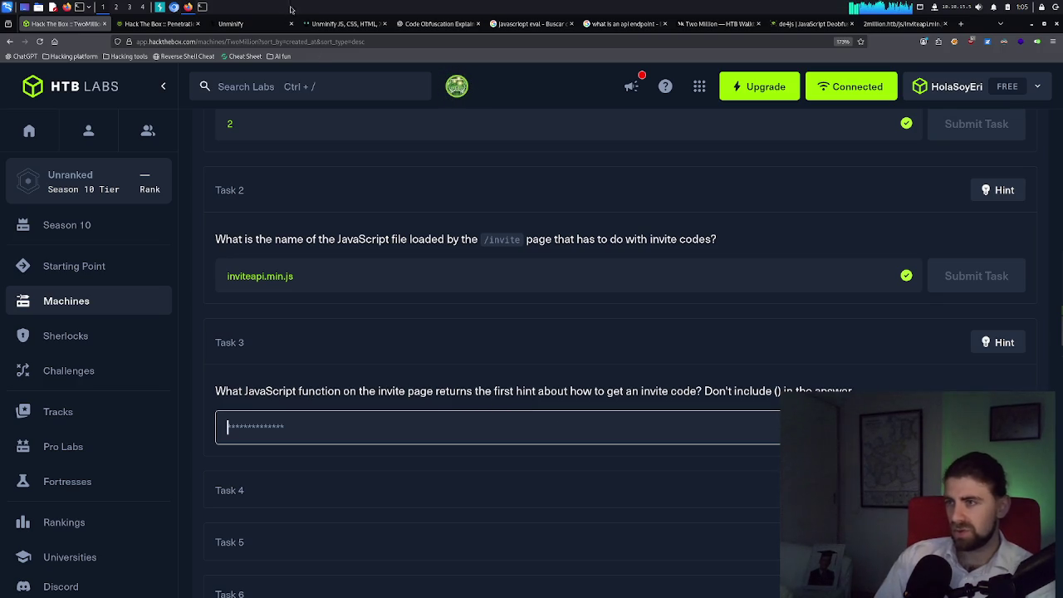
# Locate and select the makeInviteCode function name in the inviteapi.min.js response.
pyautogui.click(167, 25)
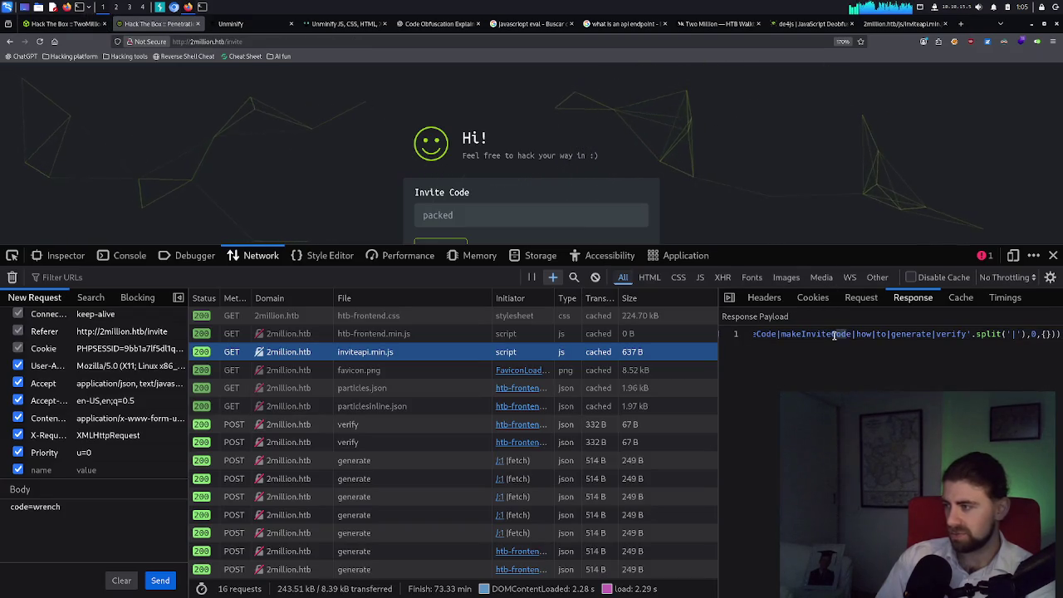
pyautogui.click(852, 334)
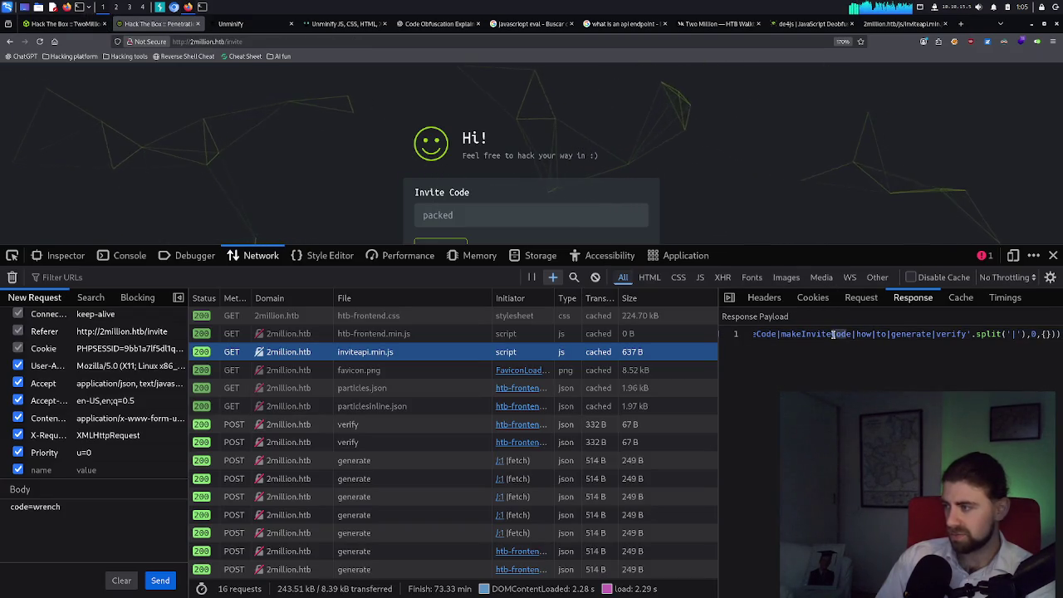
pyautogui.hotkey('ctrl', 'a')
pyautogui.click(794, 335)
pyautogui.hotkey('ctrl', 'a')
pyautogui.moveTo(781, 335); pyautogui.dragTo(854, 334)
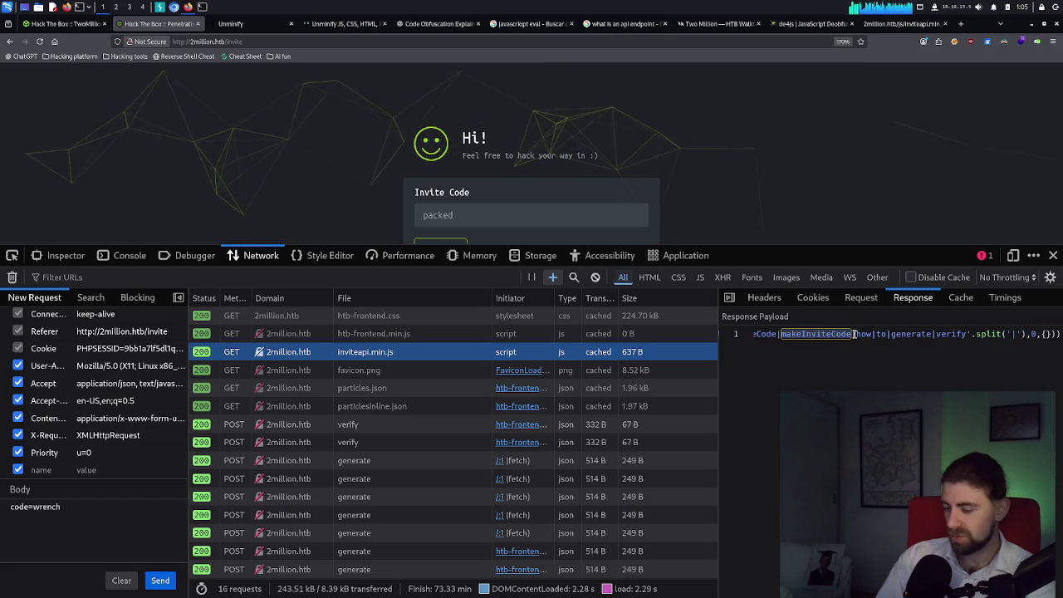
pyautogui.click(241, 23)
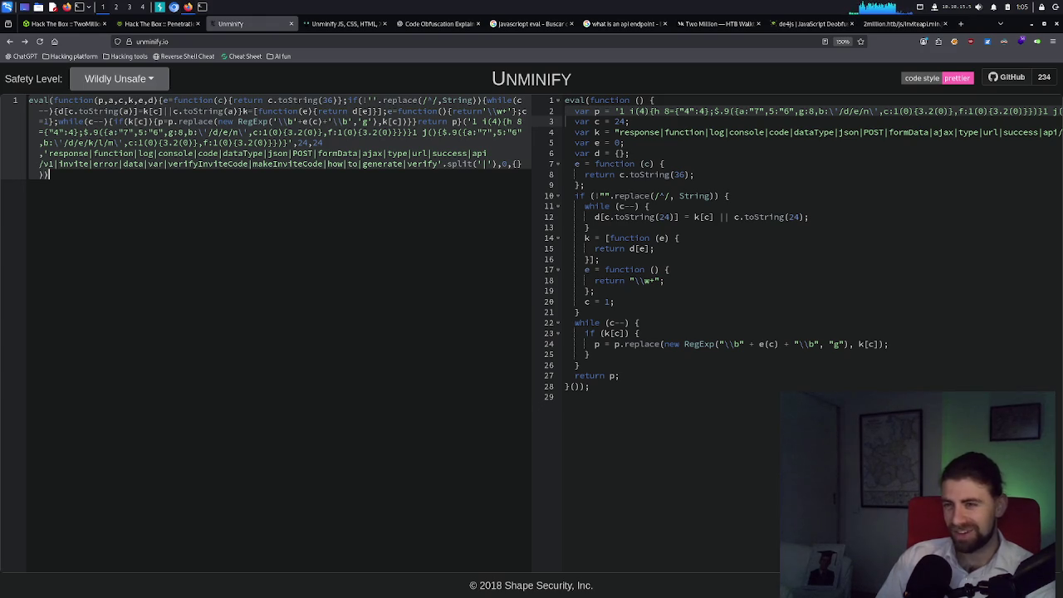
pyautogui.click(42, 176)
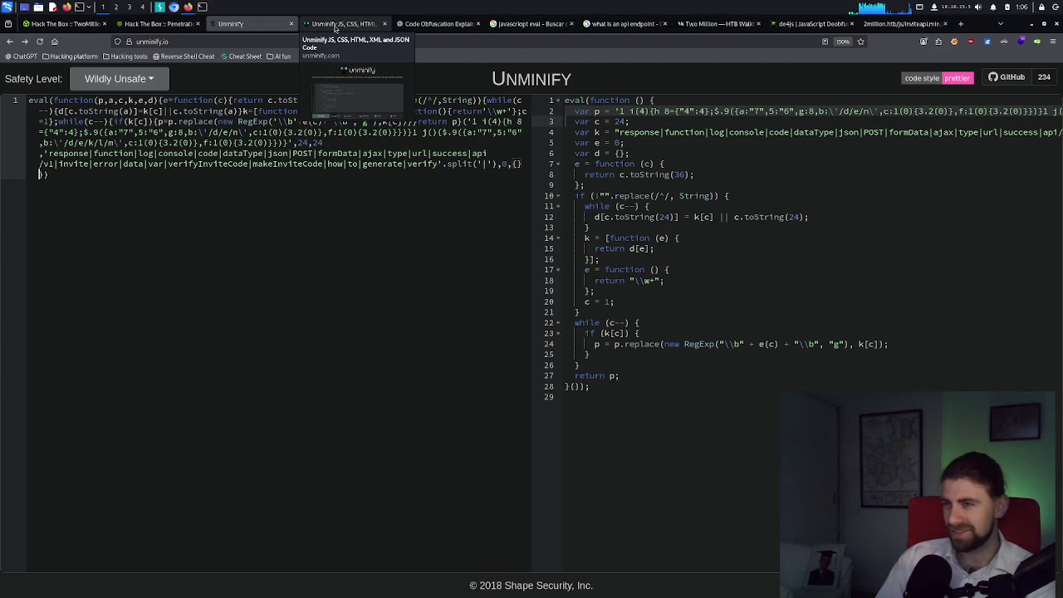
# Enter makeInviteCode as the Task 3 answer and submit it.
pyautogui.click(72, 25)
pyautogui.write('makeInviteCode')
pyautogui.press('Return')
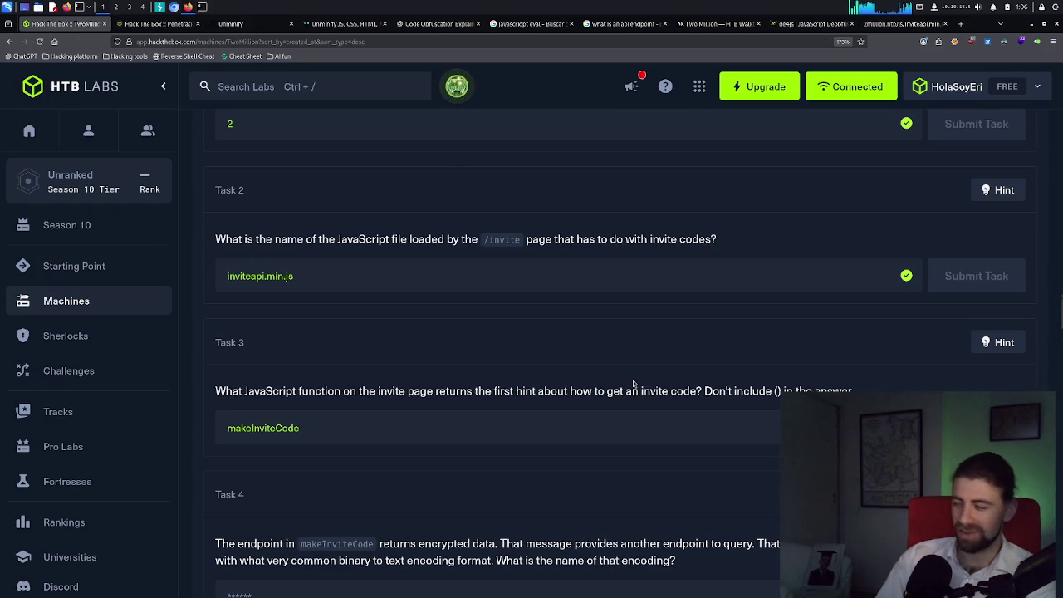
# Scroll down to Task 4 and select parts of its question about makeInviteCode.
pyautogui.scroll(-1, 694, 386)
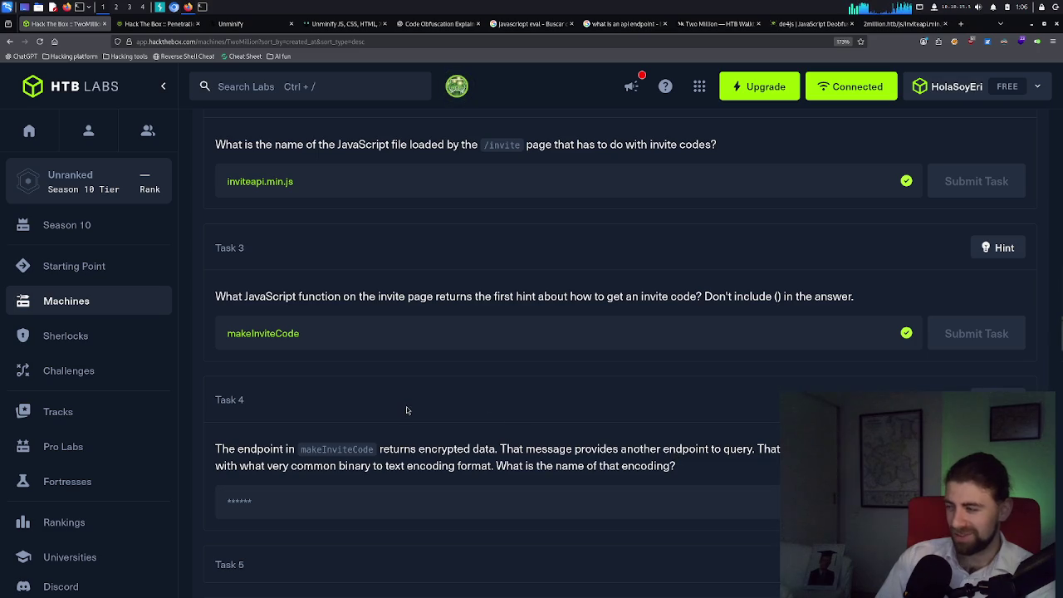
pyautogui.scroll(-1, 407, 406)
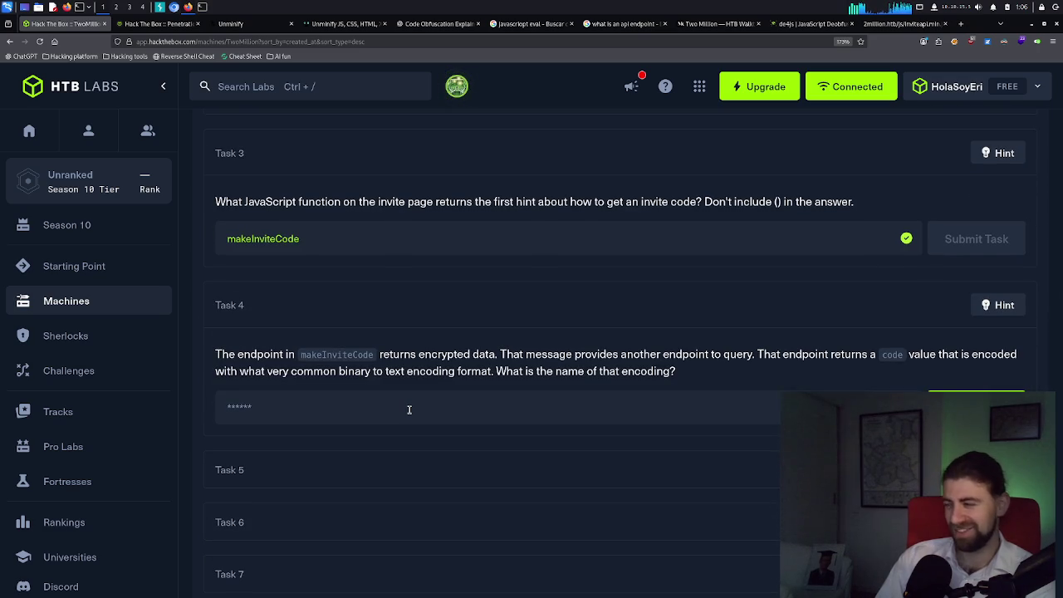
pyautogui.doubleClick(409, 362)
pyautogui.tripleClick(409, 362)
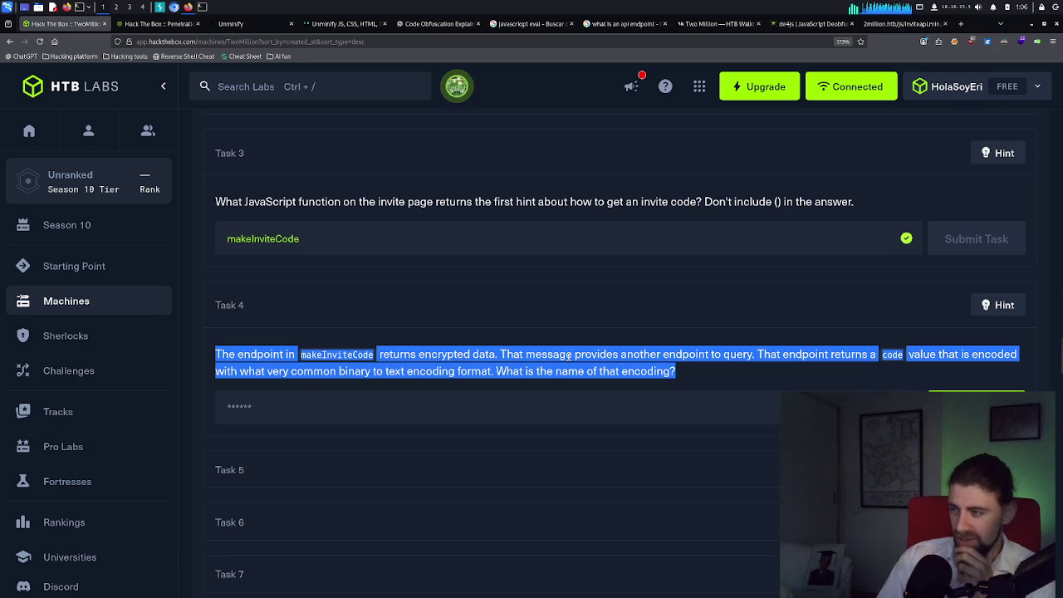
pyautogui.tripleClick(798, 354)
pyautogui.click(812, 355)
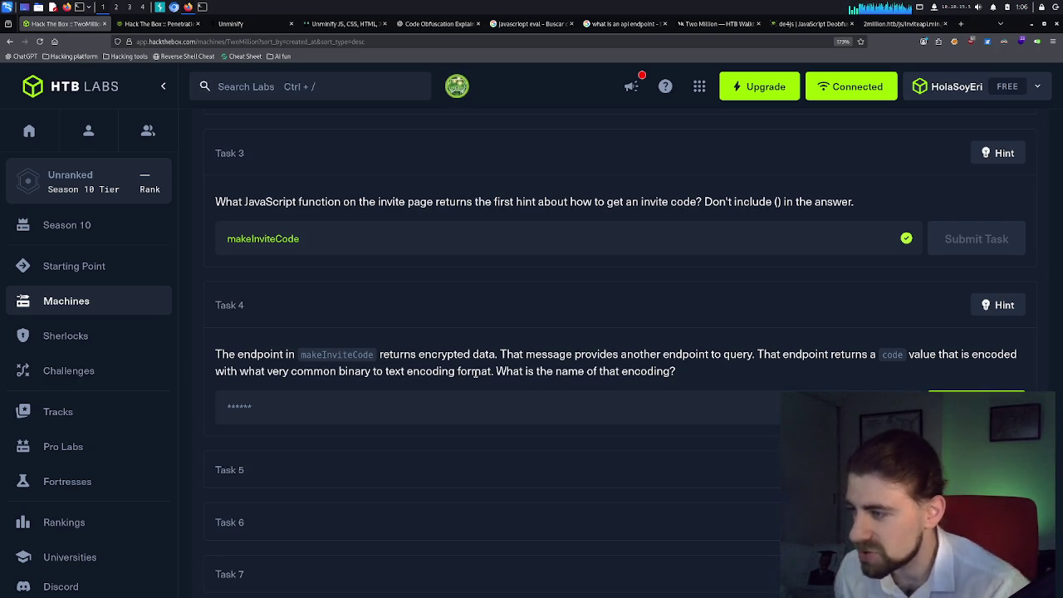
pyautogui.doubleClick(326, 355)
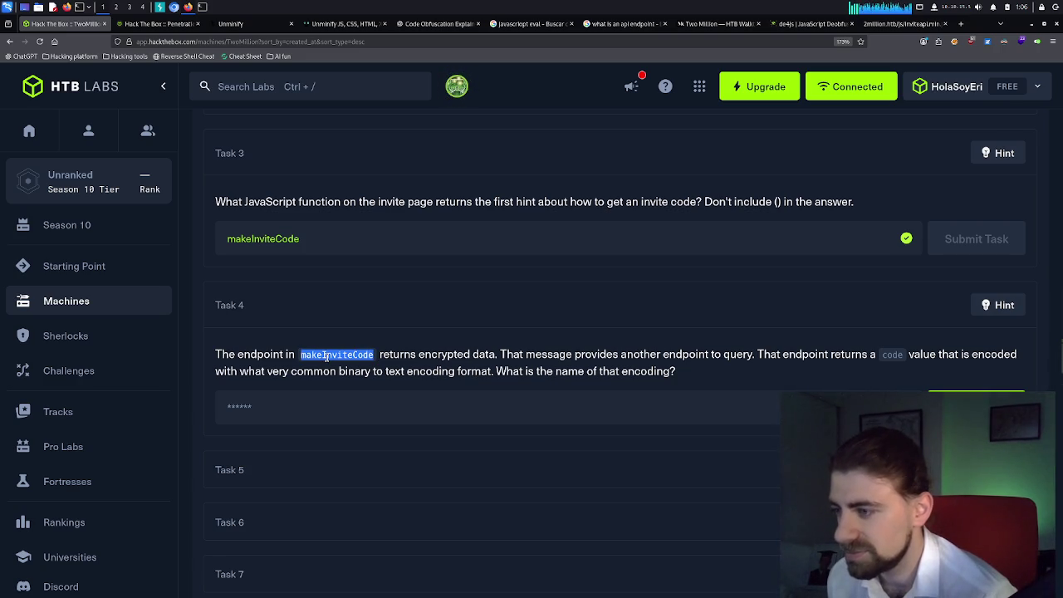
pyautogui.click(217, 355)
pyautogui.moveTo(285, 359); pyautogui.dragTo(689, 377)
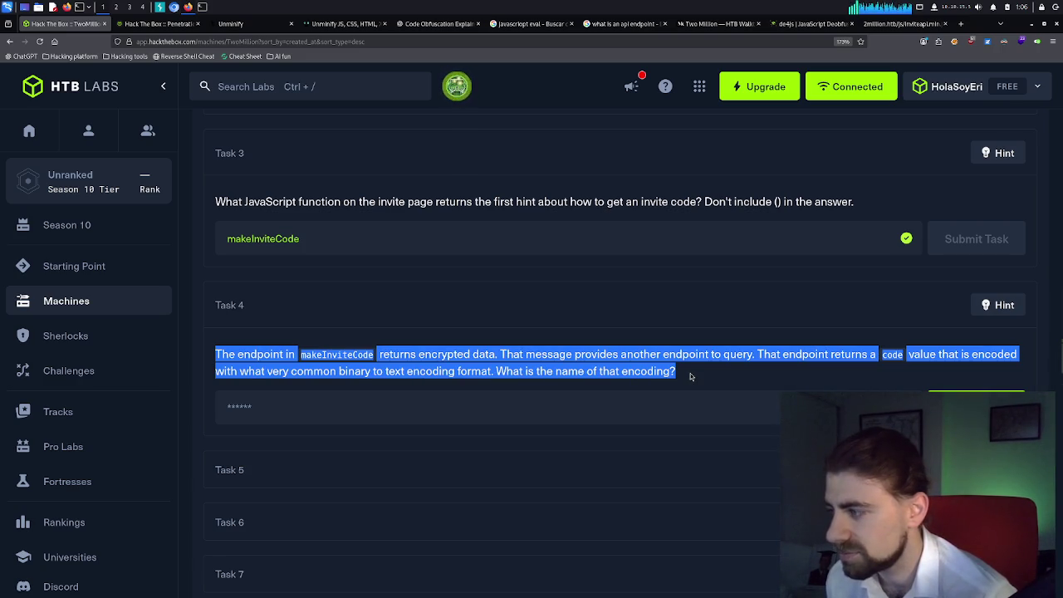
pyautogui.click(562, 366)
# Submit base64 as the Task 4 answer.
pyautogui.click(252, 408)
pyautogui.write('base')
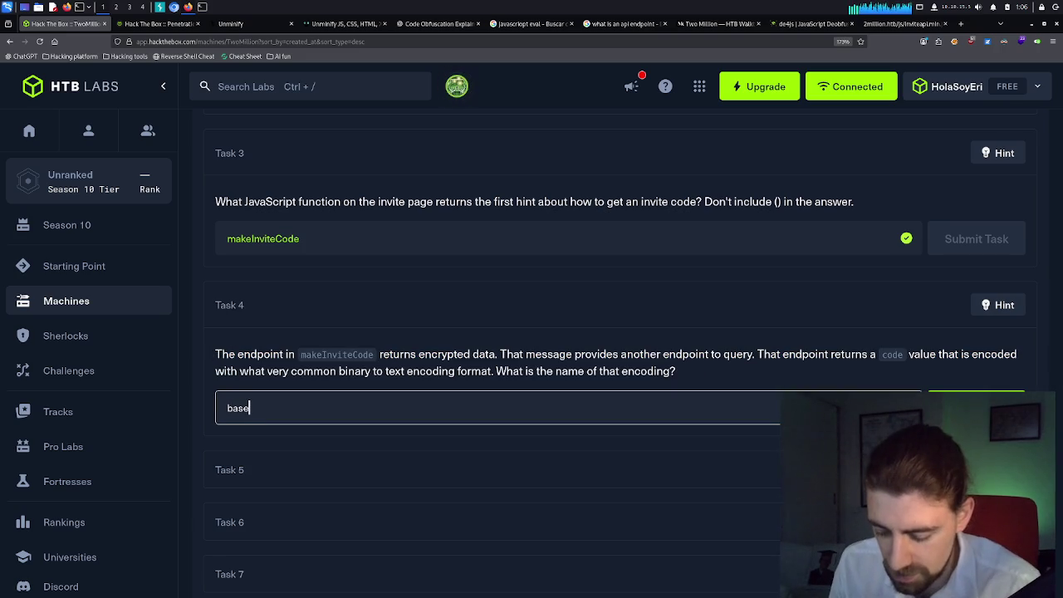
pyautogui.write('64')
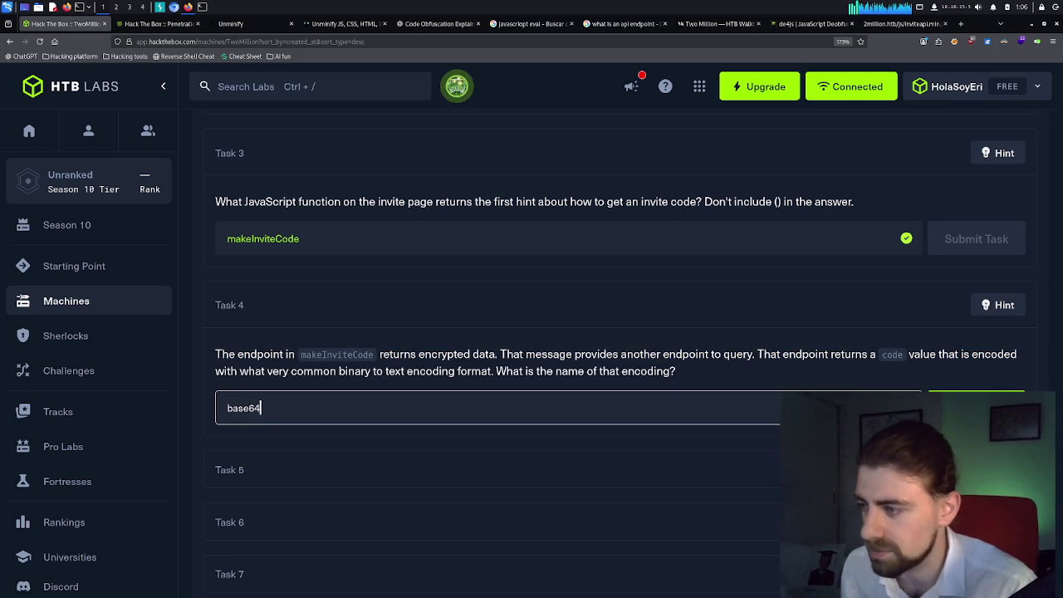
pyautogui.press('Return')
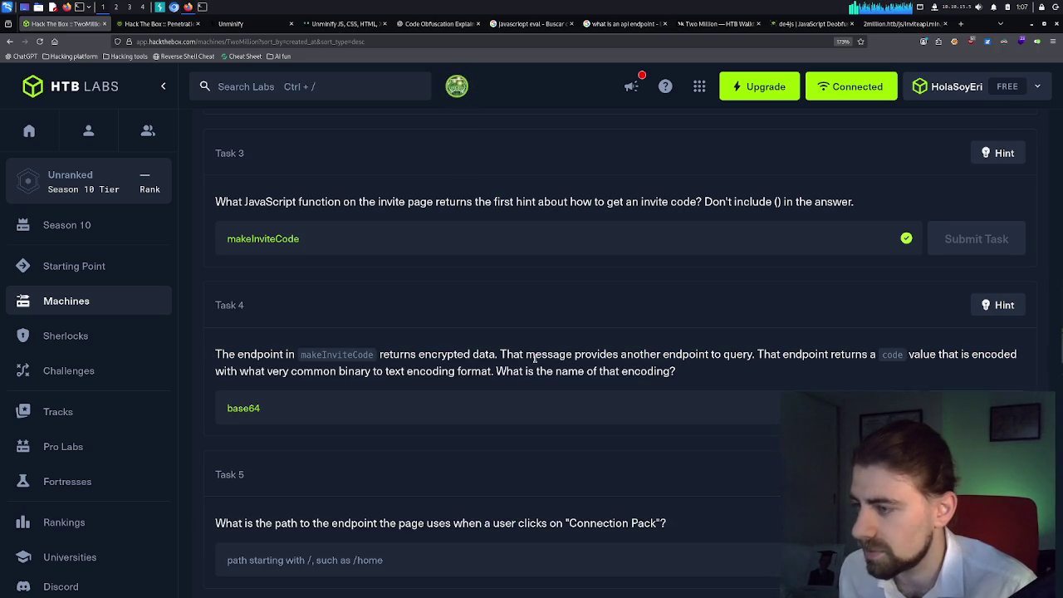
# Copy makeInviteCode, then select the first sentence of the Task 4 question.
pyautogui.doubleClick(305, 355)
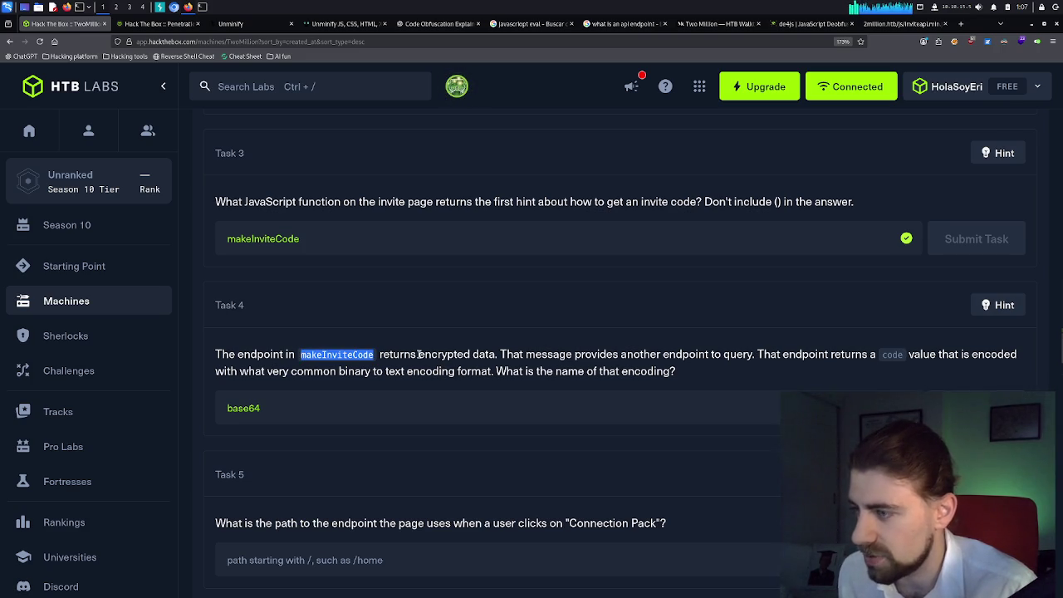
pyautogui.rightClick(356, 357)
pyautogui.click(370, 365)
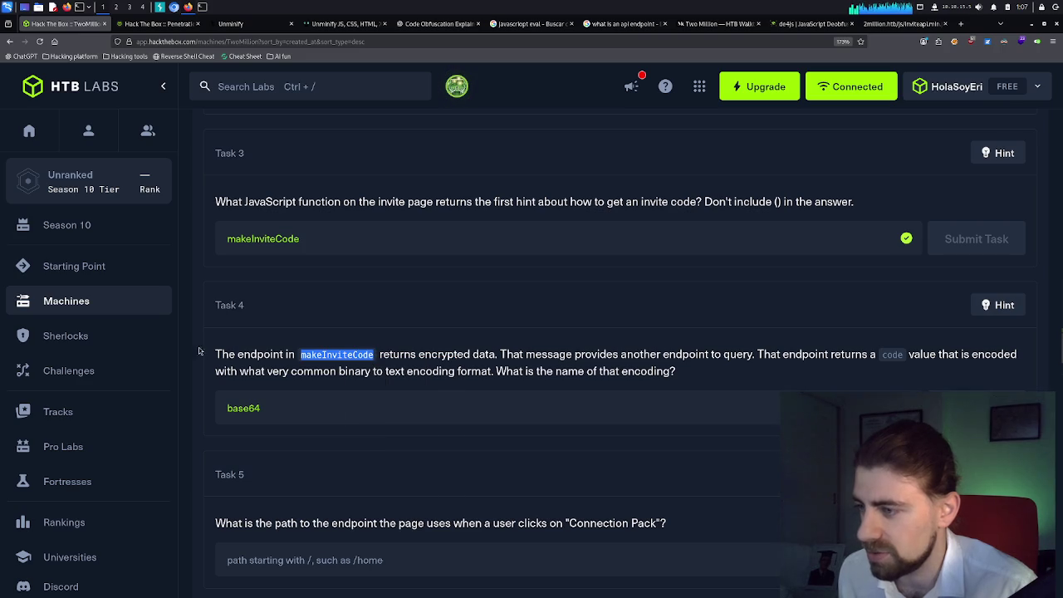
pyautogui.moveTo(217, 355); pyautogui.dragTo(496, 357)
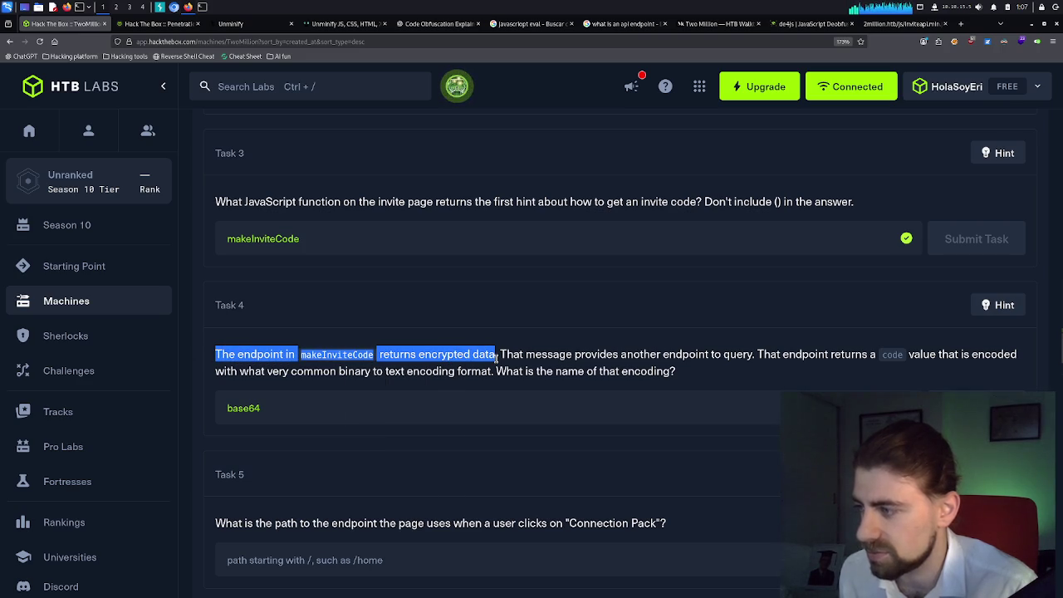
# In the Code Obfuscation Explained chat, ask 'How do i trigger this?' with the pasted Task 4 sentence.
pyautogui.click(530, 24)
pyautogui.click(615, 24)
pyautogui.click(436, 24)
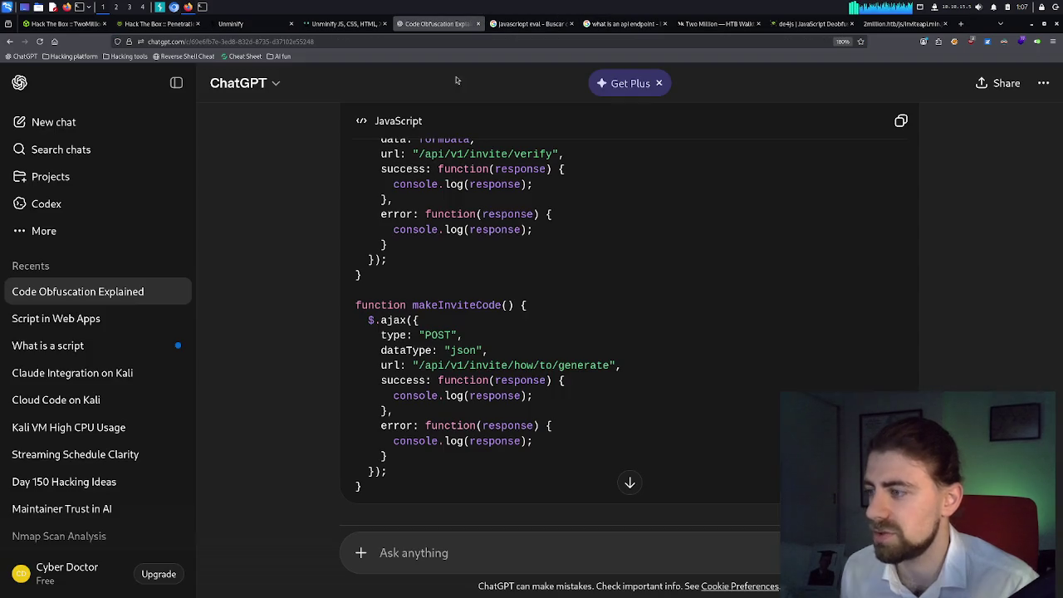
pyautogui.write('H')
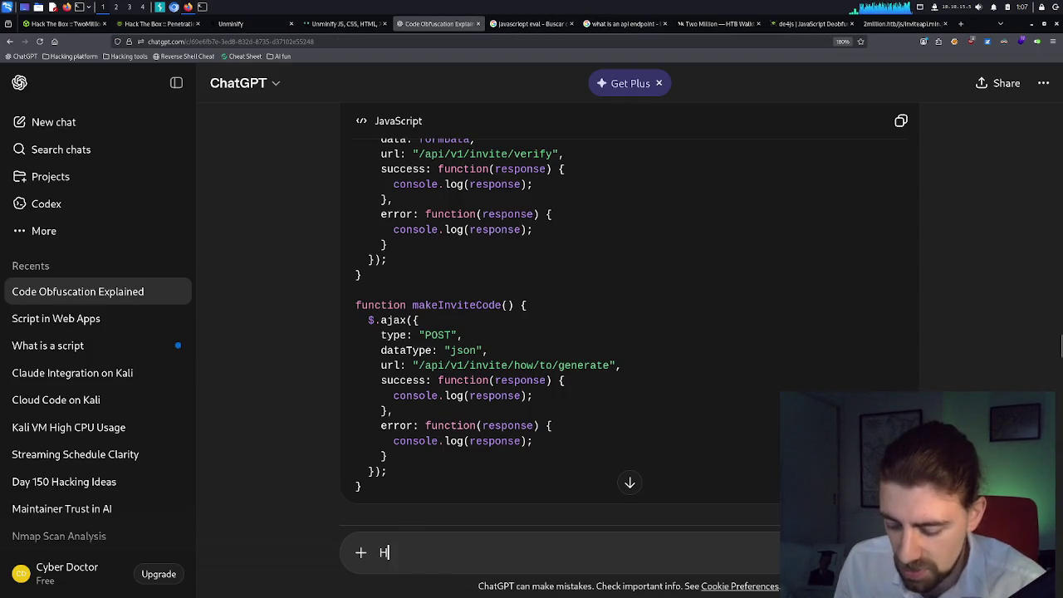
pyautogui.write('ow do i trigger this?')
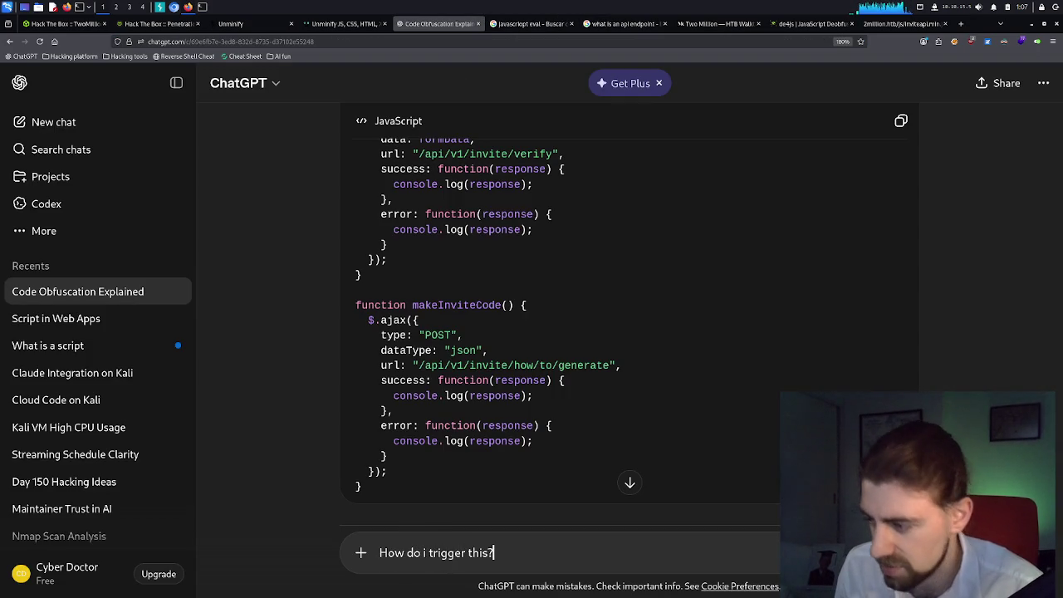
pyautogui.hotkey('shift', 'Return')
pyautogui.hotkey('shift', 'Return')
pyautogui.hotkey('ctrl', 'v')
pyautogui.hotkey('ctrl', 'f')
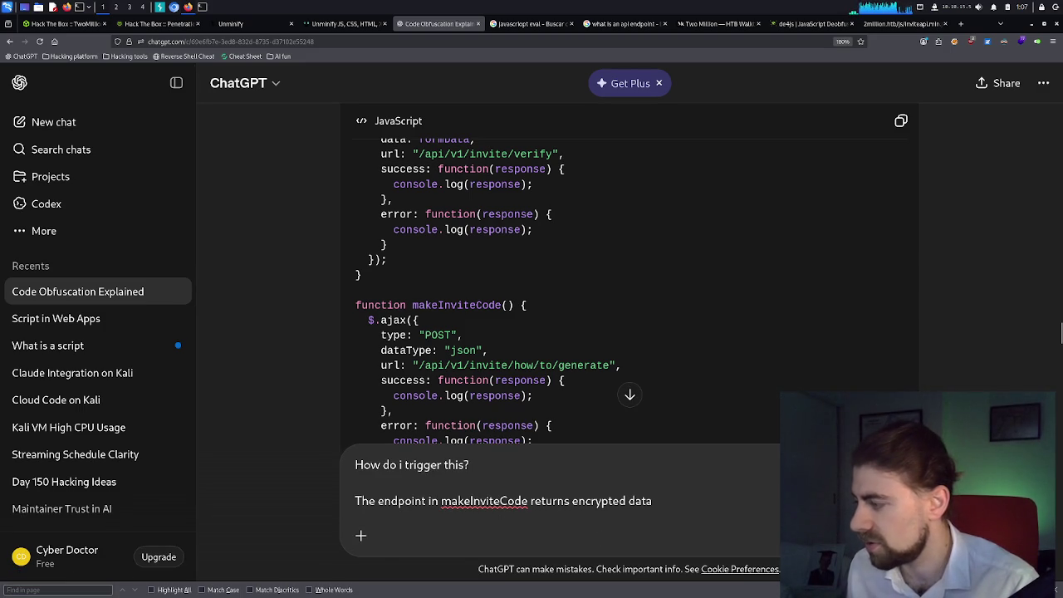
pyautogui.press('Return')
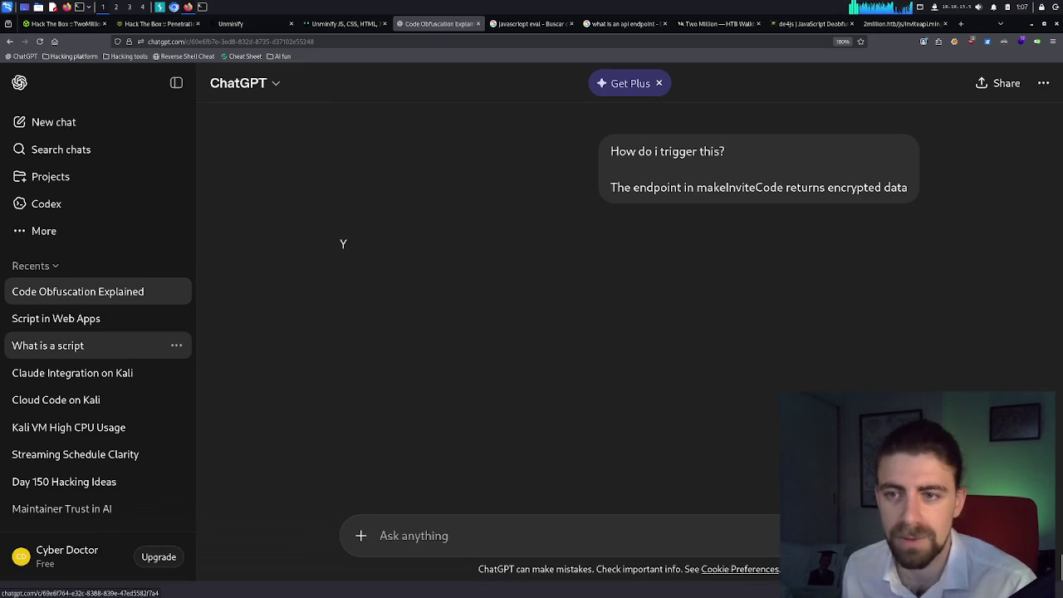
pyautogui.press('Escape')
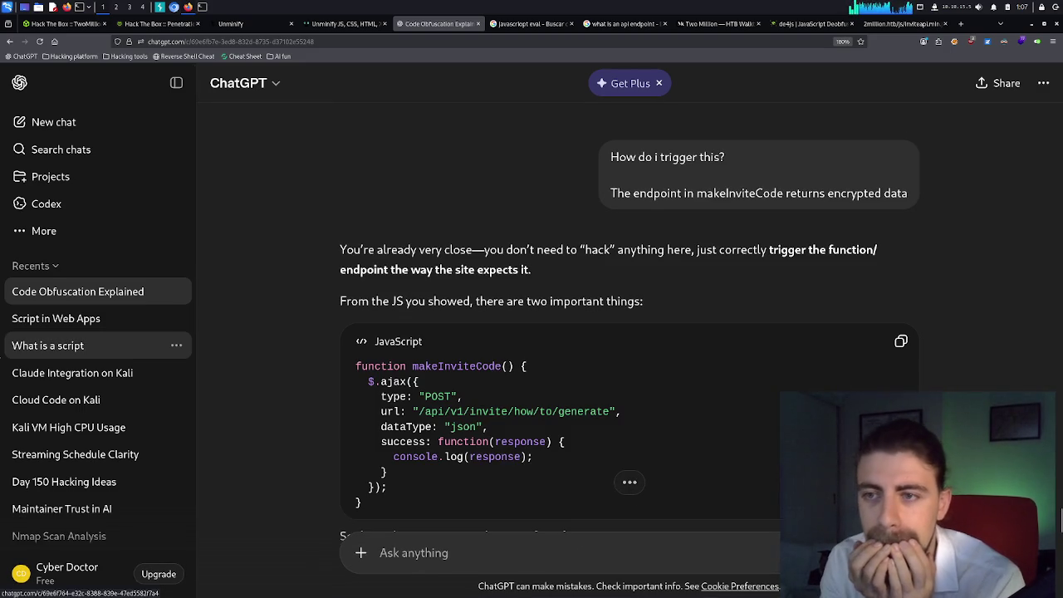
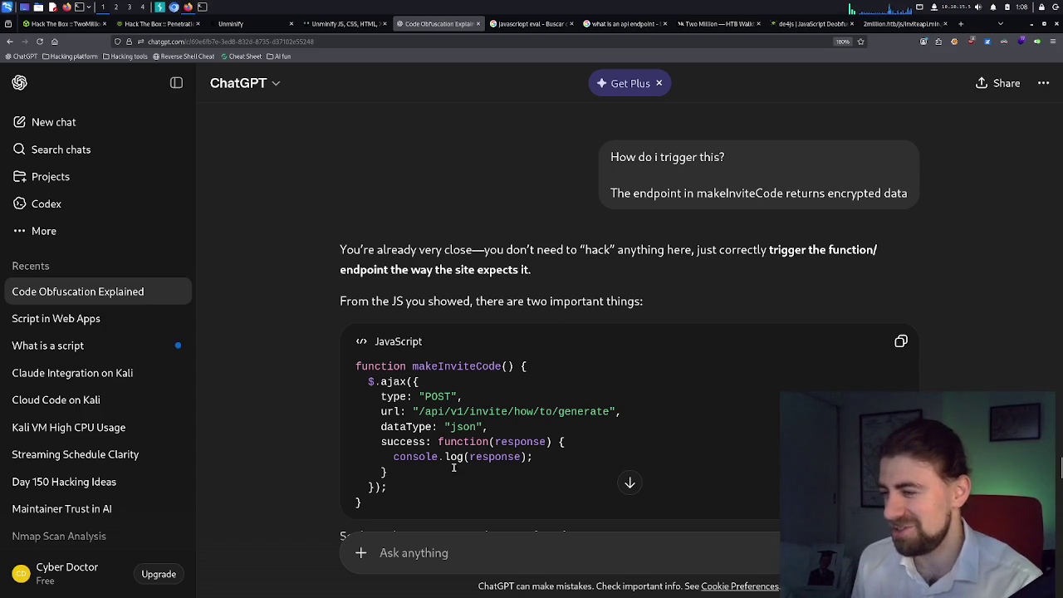
# Copy ChatGPT's fetch POST snippet for /api/v1/invite/how/to/generate and bring up the Medium walkthrough.
pyautogui.scroll(-2, 468, 448)
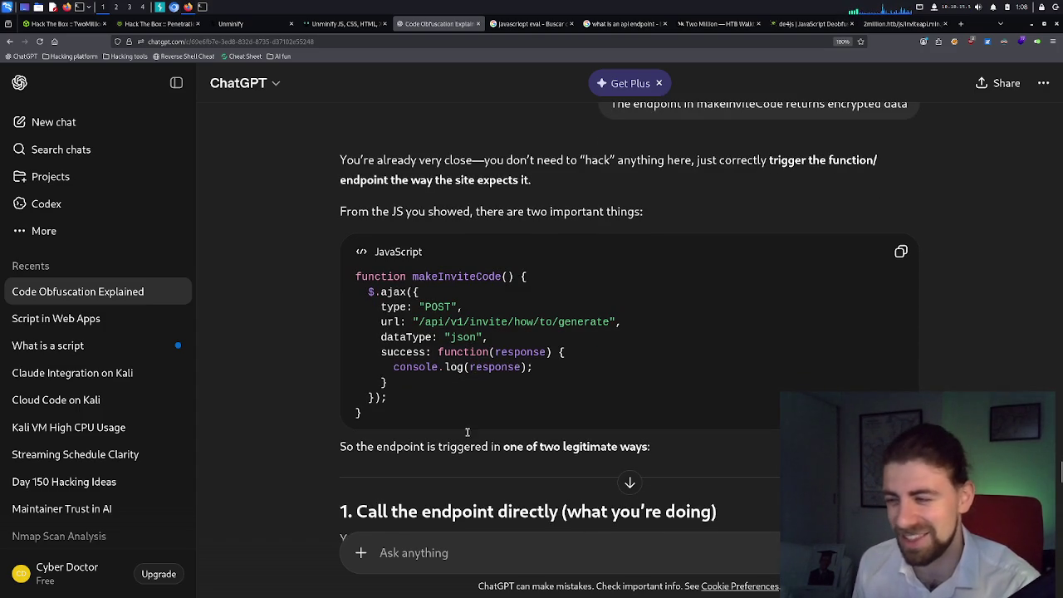
pyautogui.moveTo(366, 415)
pyautogui.mouseDown()
pyautogui.moveTo(390, 336)
pyautogui.moveTo(358, 278)
pyautogui.mouseUp()
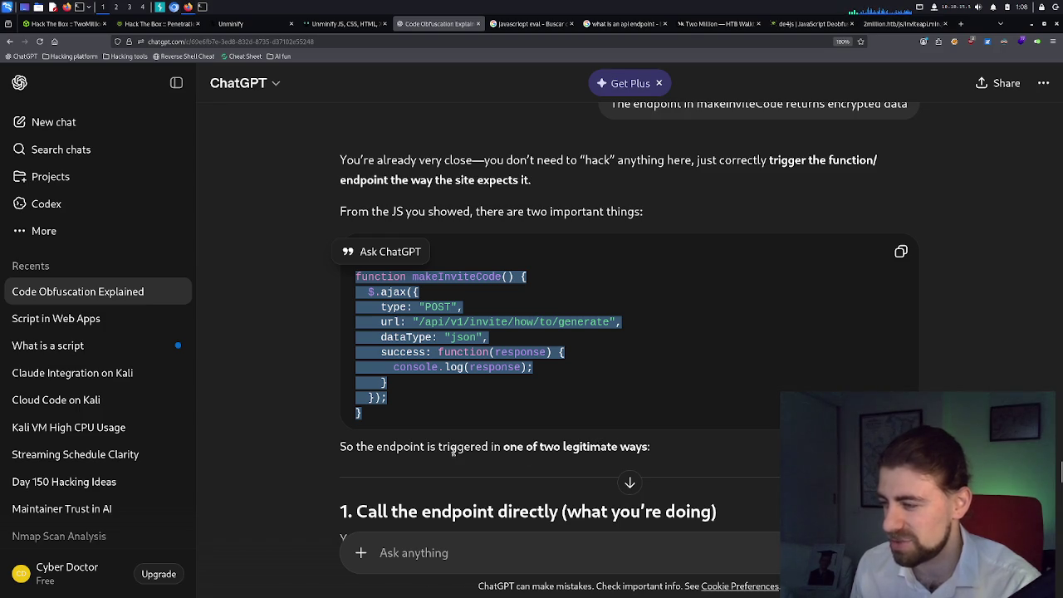
pyautogui.scroll(-3, 453, 452)
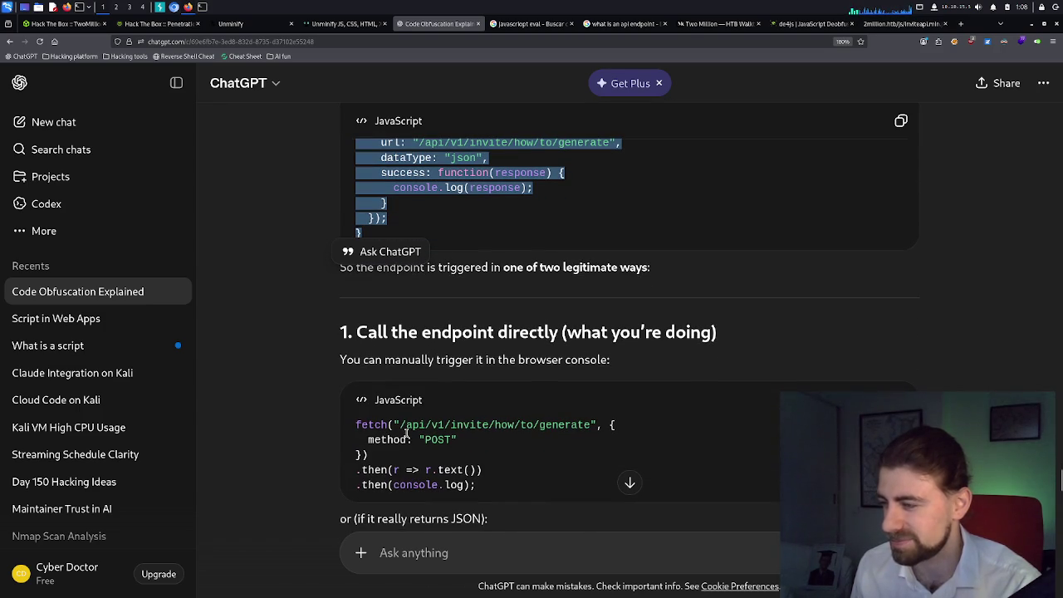
pyautogui.moveTo(493, 490); pyautogui.dragTo(368, 426)
pyautogui.hotkey('ctrl', 'c')
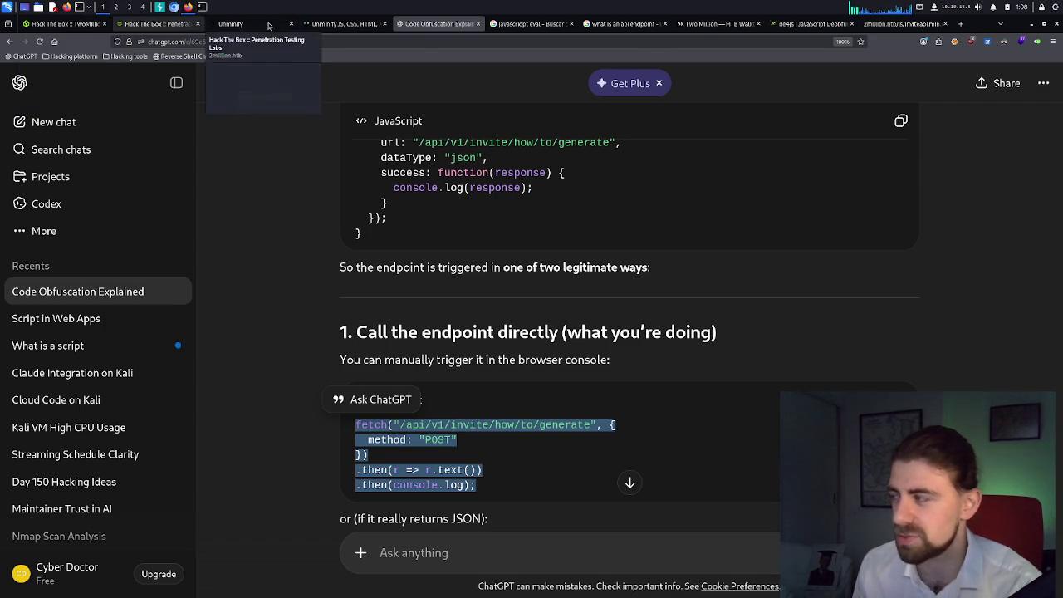
pyautogui.click(723, 24)
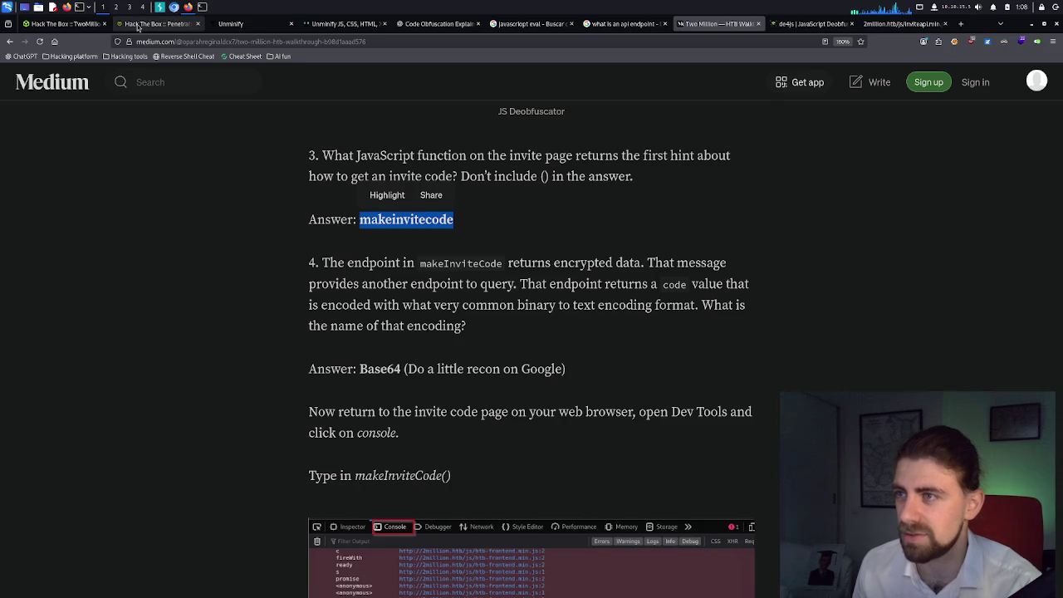
# Run the copied fetch POST to /api/v1/invite/how/to/generate in the 2million page's console.
pyautogui.click(162, 23)
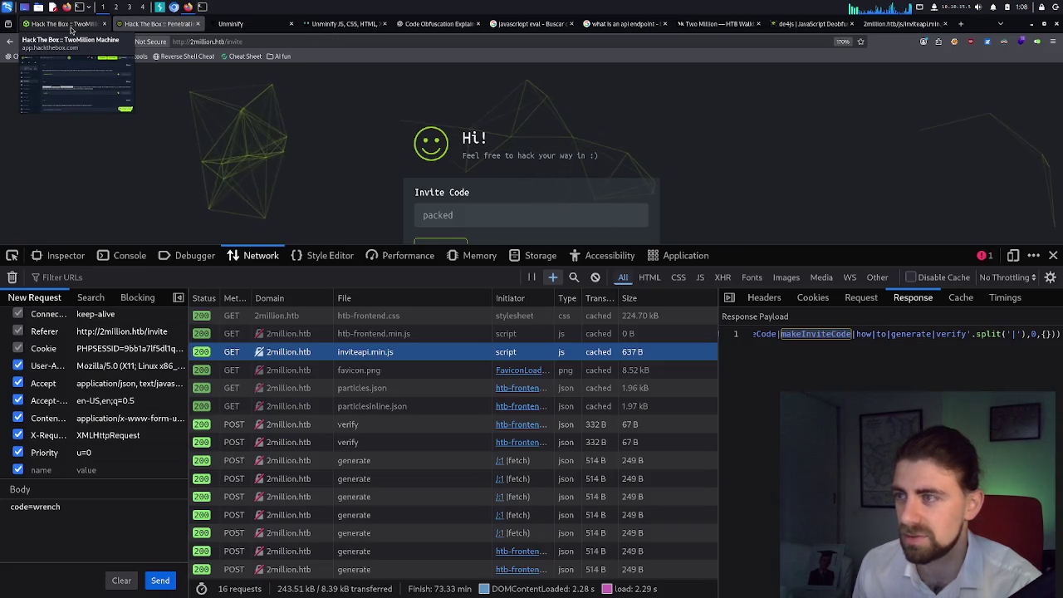
pyautogui.click(124, 256)
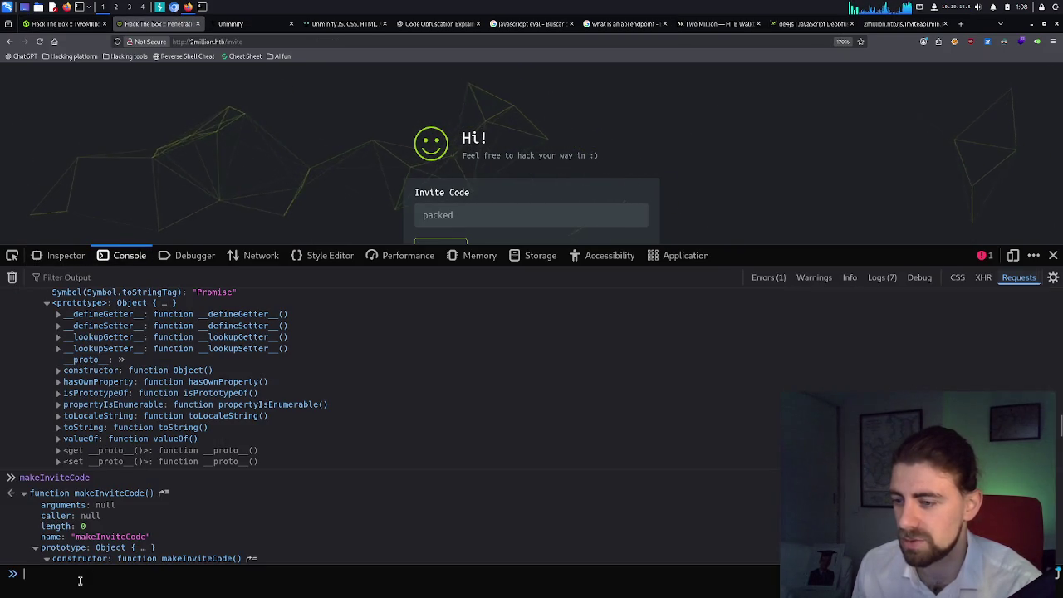
pyautogui.hotkey('ctrl', 'v')
pyautogui.press('Return')
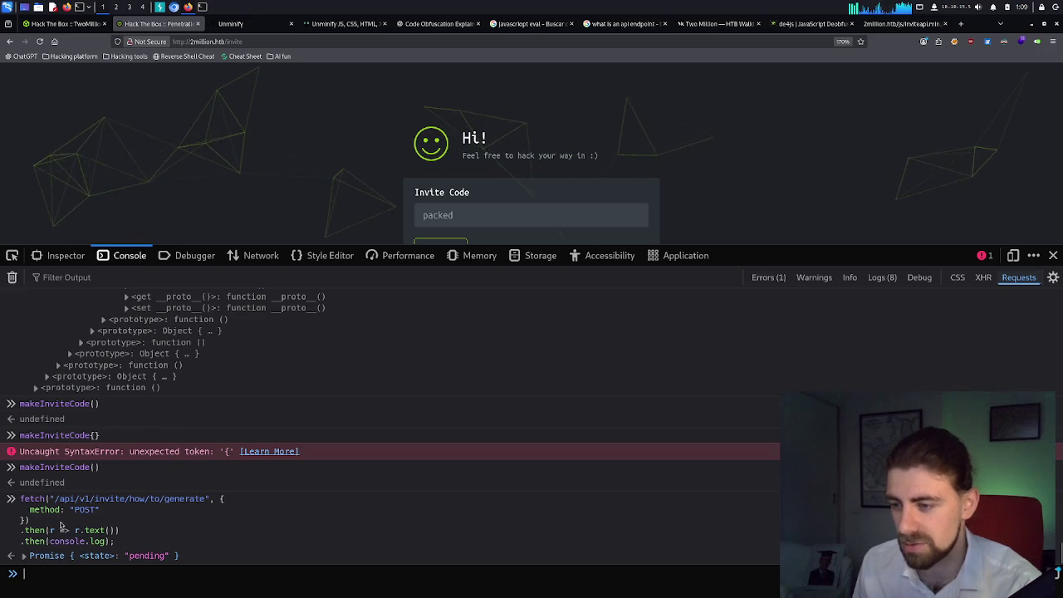
# Expand the returned fulfilled Promise, its Promise prototype, Object prototype and __proto__ setter.
pyautogui.click(24, 557)
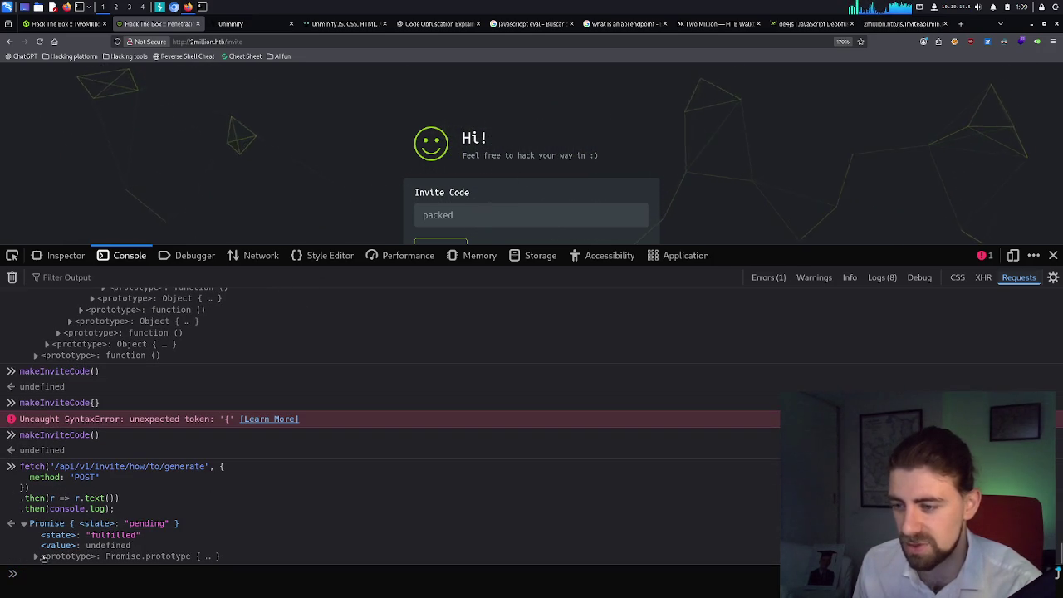
pyautogui.click(109, 555)
pyautogui.scroll(-2, 111, 548)
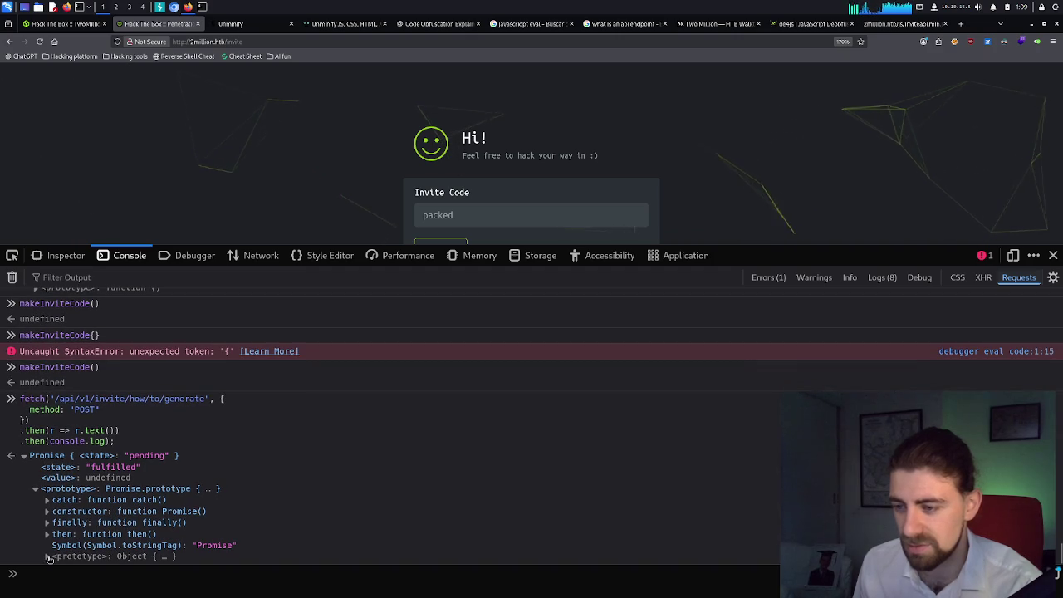
pyautogui.click(47, 555)
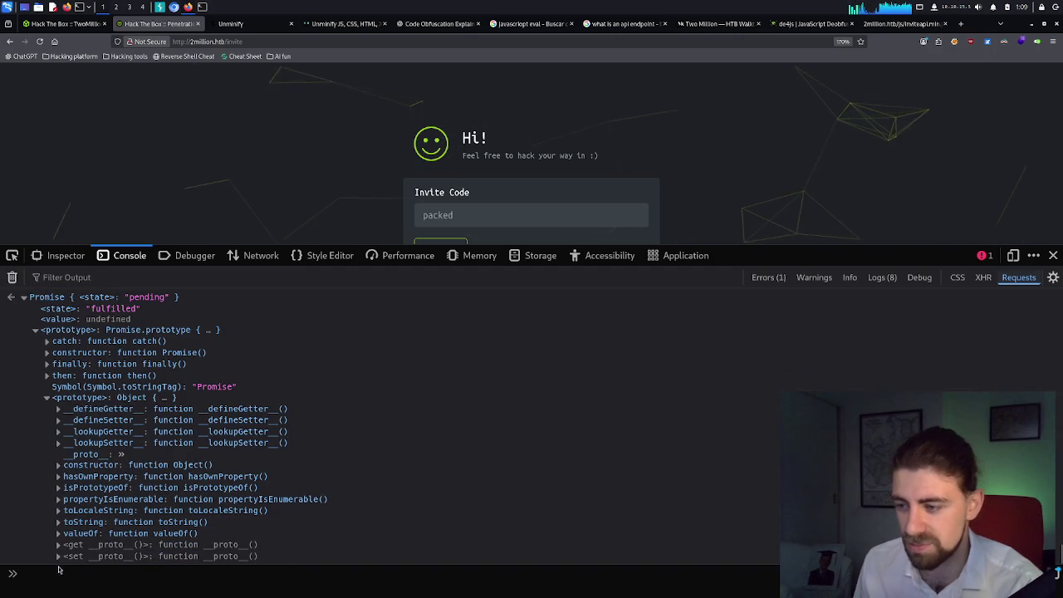
pyautogui.click(116, 555)
pyautogui.scroll(-1, 122, 538)
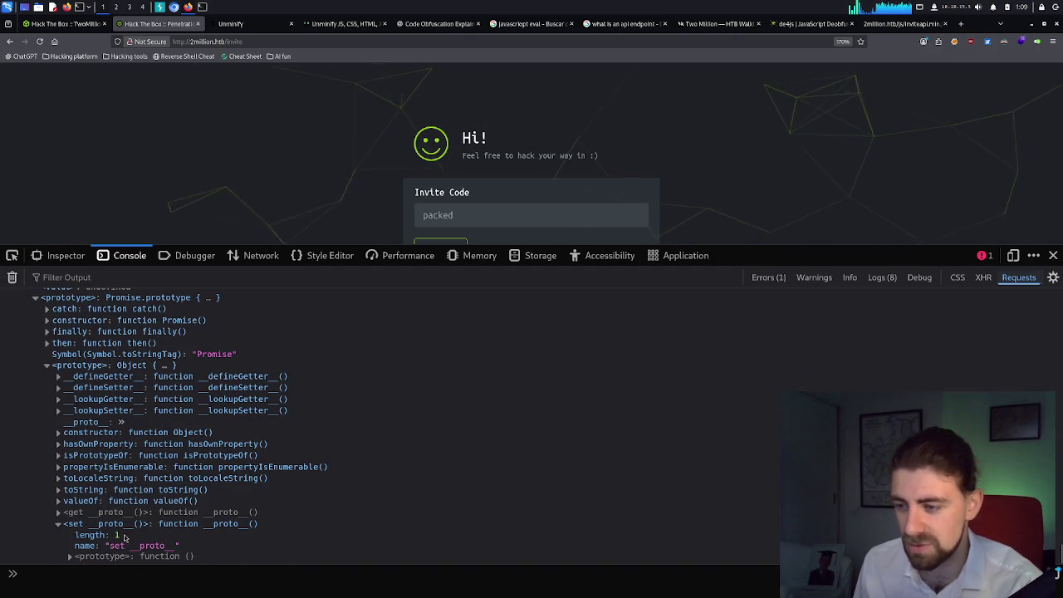
# Expand the nested function, Object and __proto__ prototype entries, then go back to ChatGPT's message box.
pyautogui.click(70, 556)
pyautogui.scroll(-4, 194, 521)
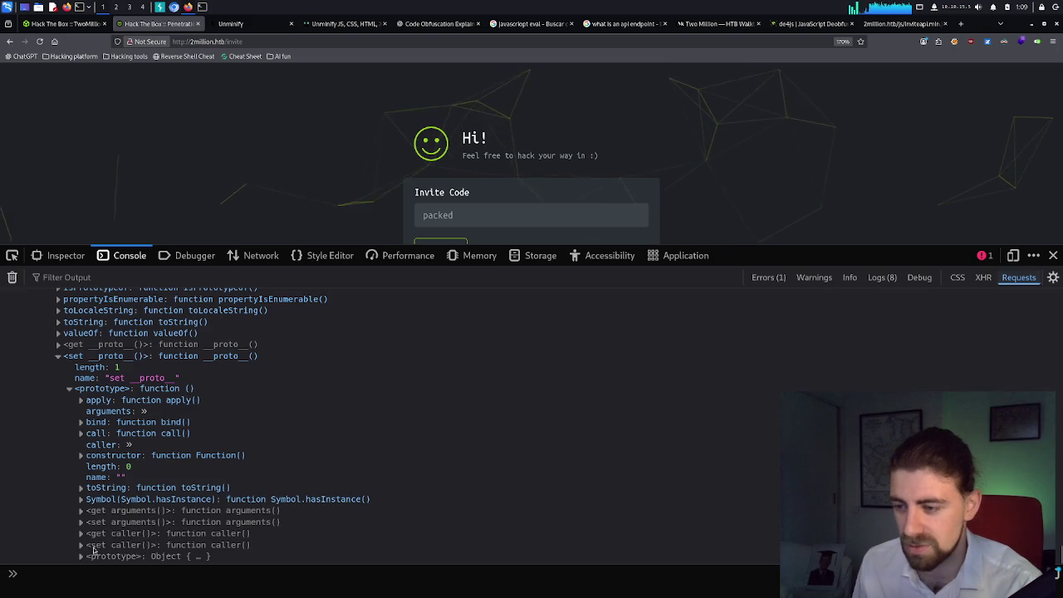
pyautogui.click(91, 555)
pyautogui.scroll(-4, 130, 525)
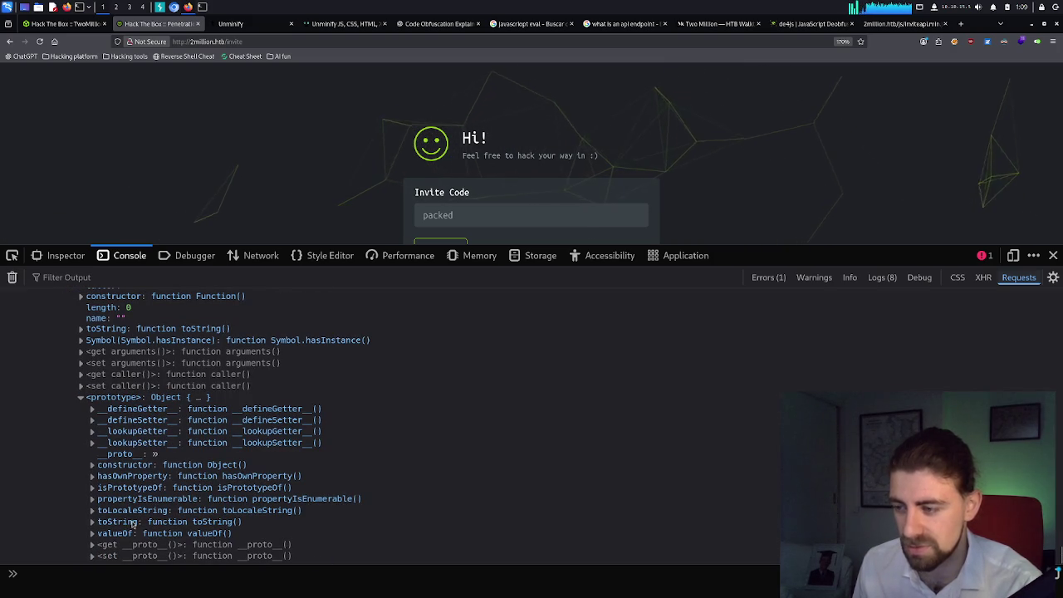
pyautogui.click(116, 555)
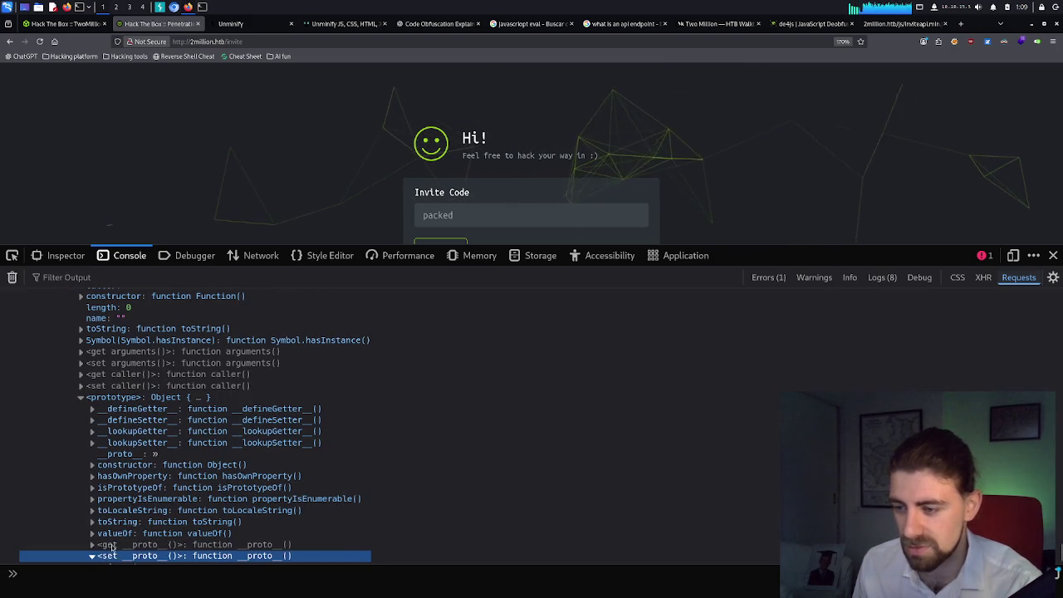
pyautogui.scroll(-2, 112, 557)
pyautogui.click(104, 557)
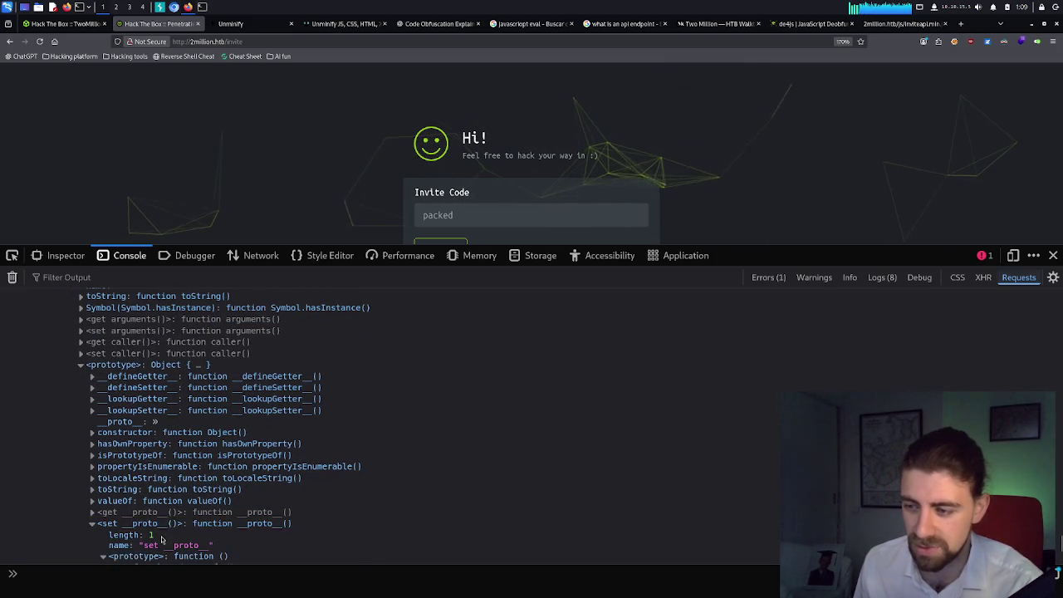
pyautogui.scroll(-4, 141, 548)
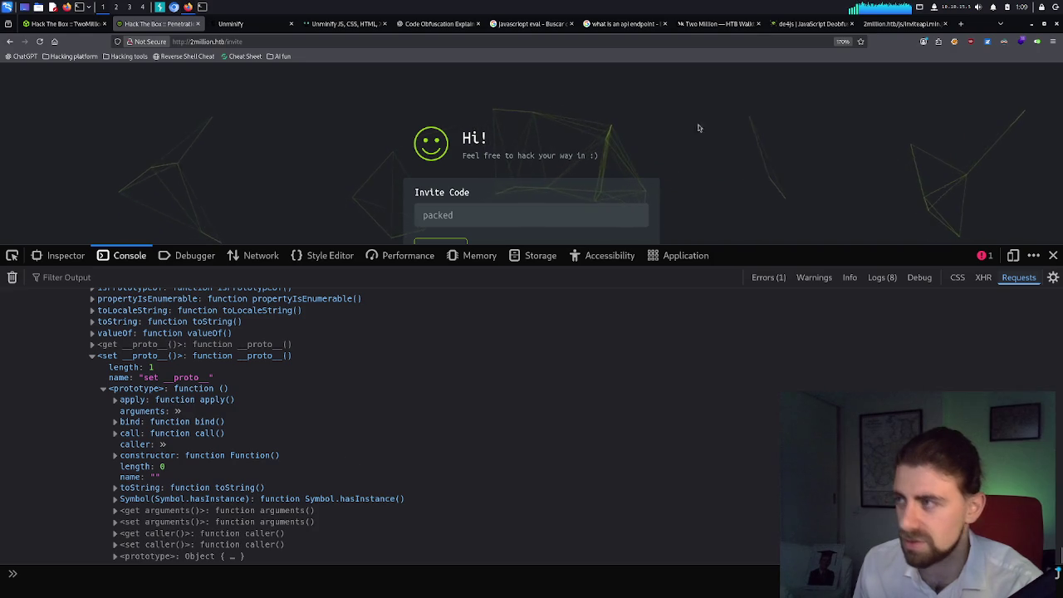
pyautogui.click(438, 23)
pyautogui.click(441, 543)
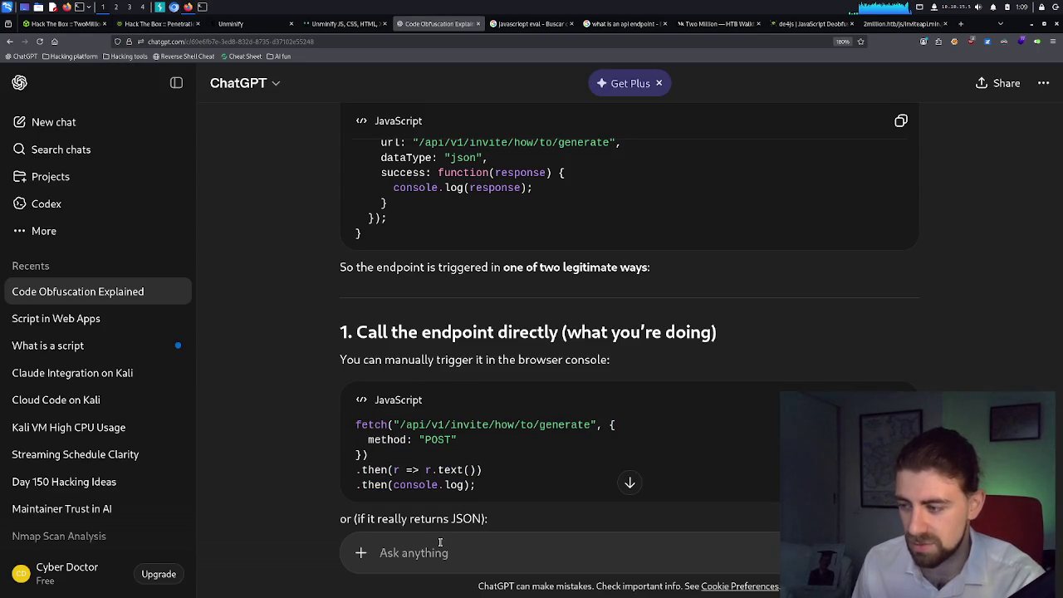
# Ask ChatGPT how to find what's relevant in the huge structured text the request returns.
pyautogui.write('the')
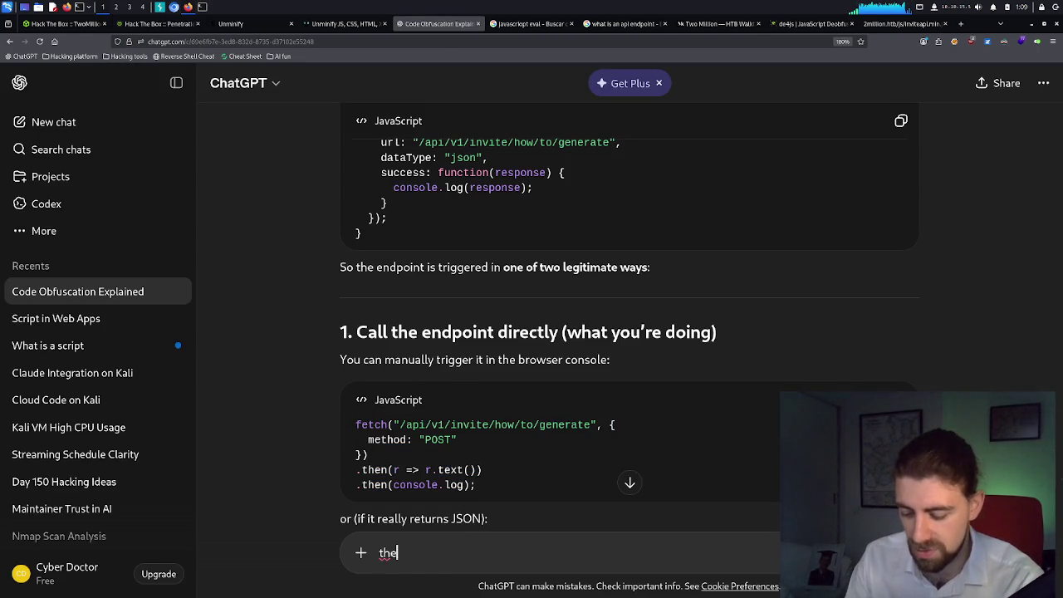
pyautogui.write(' thing is that ')
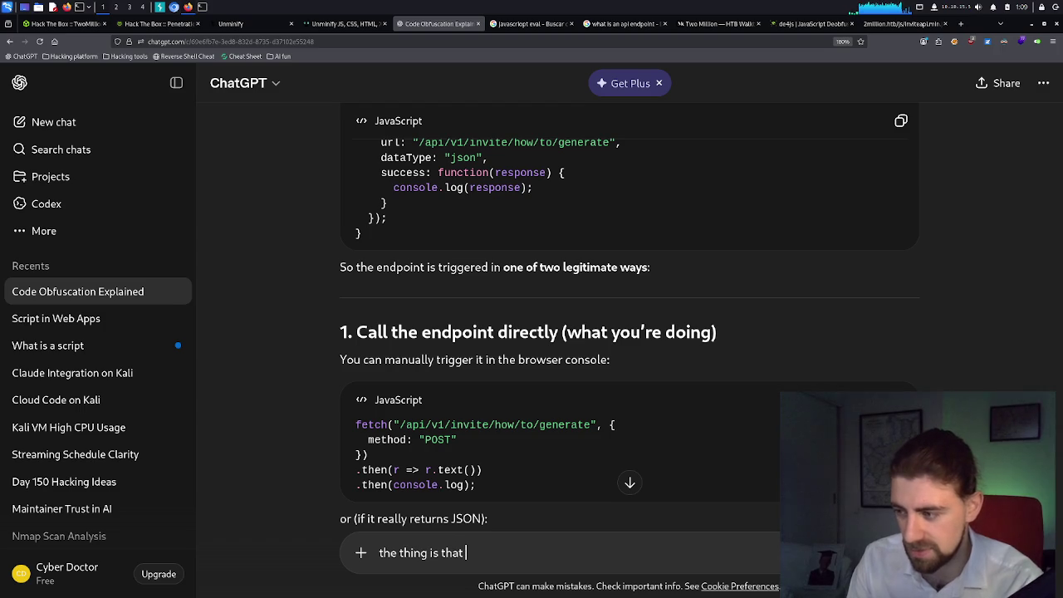
pyautogui.write('it return')
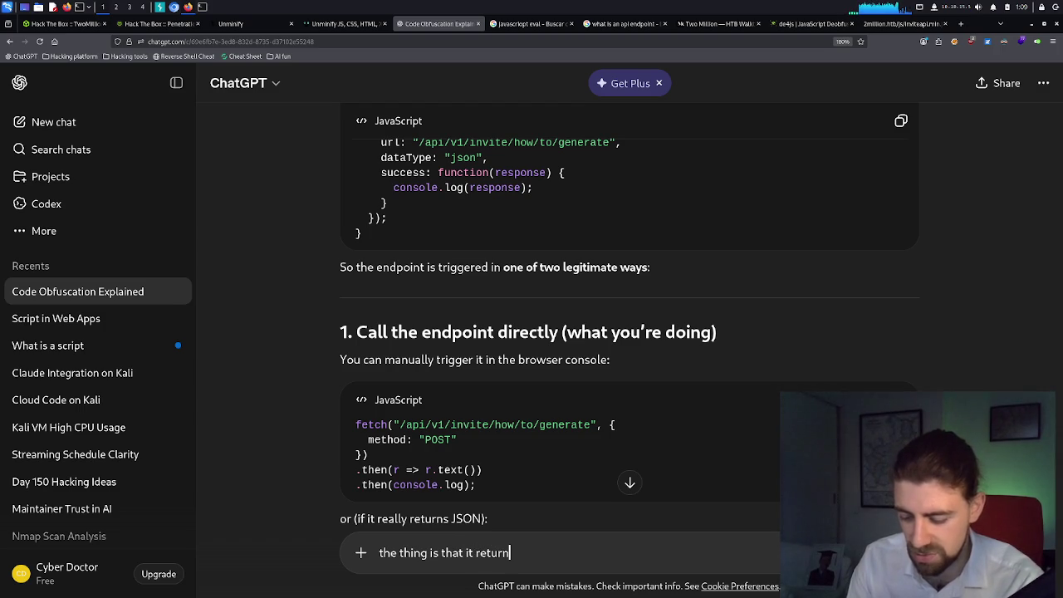
pyautogui.write('s a bunch of em')
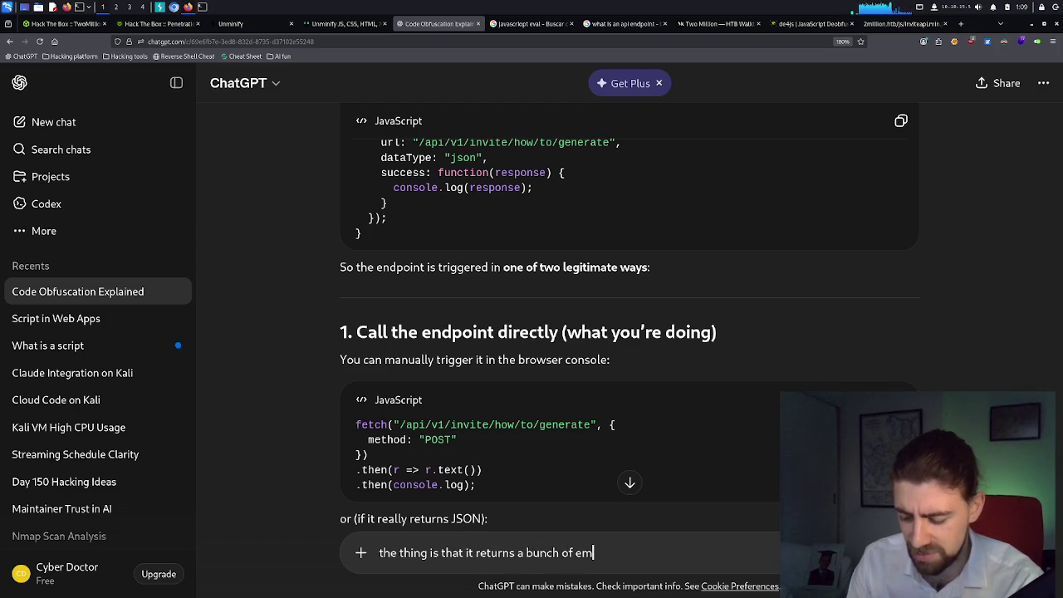
pyautogui.hotkey('ctrl', 'BackSpace')
pyautogui.hotkey('ctrl', 'BackSpace')
pyautogui.write('of tex')
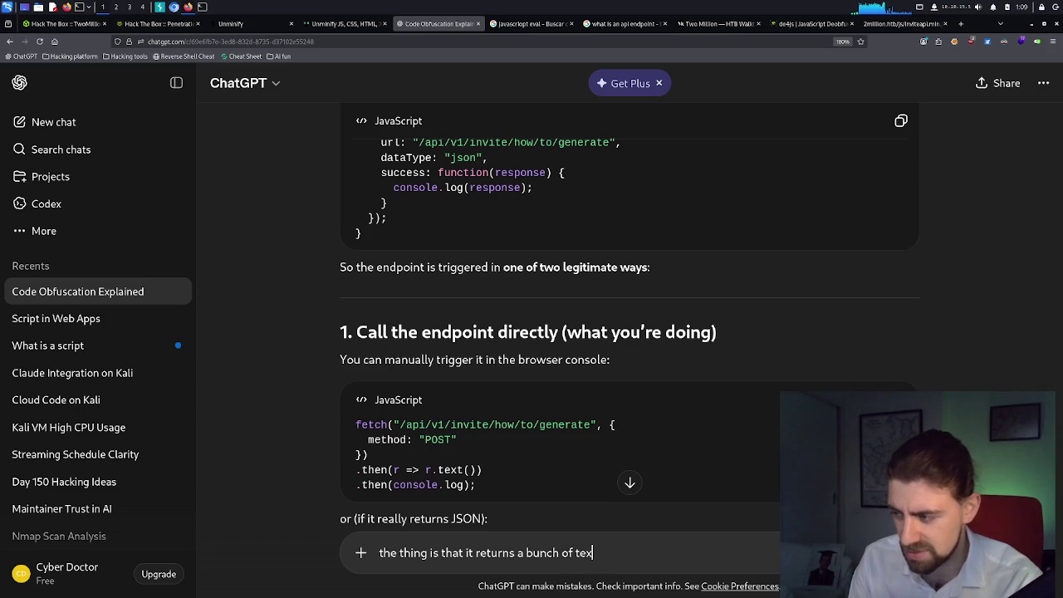
pyautogui.write('t in')
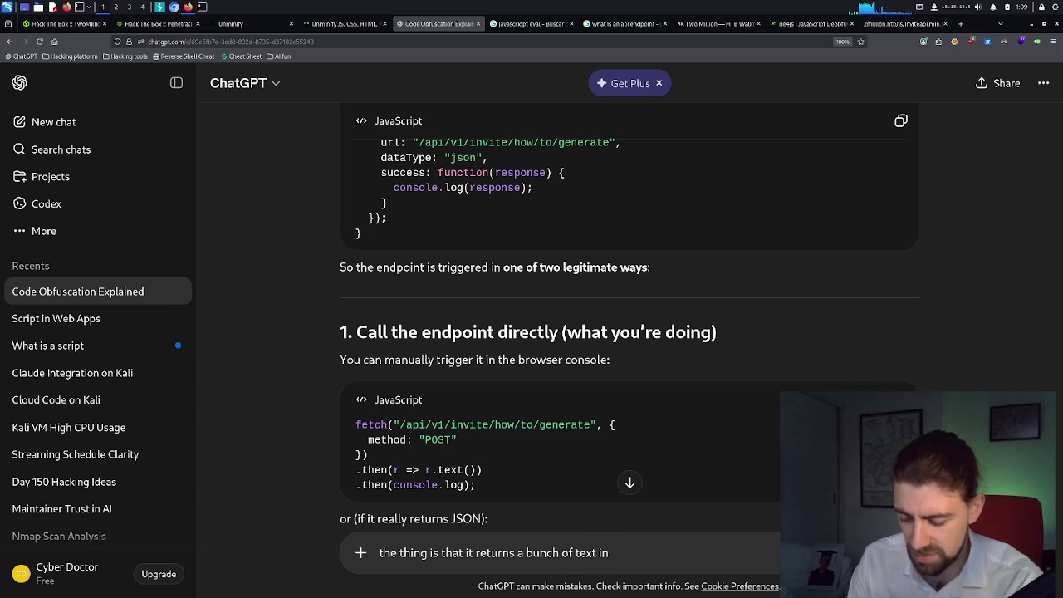
pyautogui.write("and it's super stuctered")
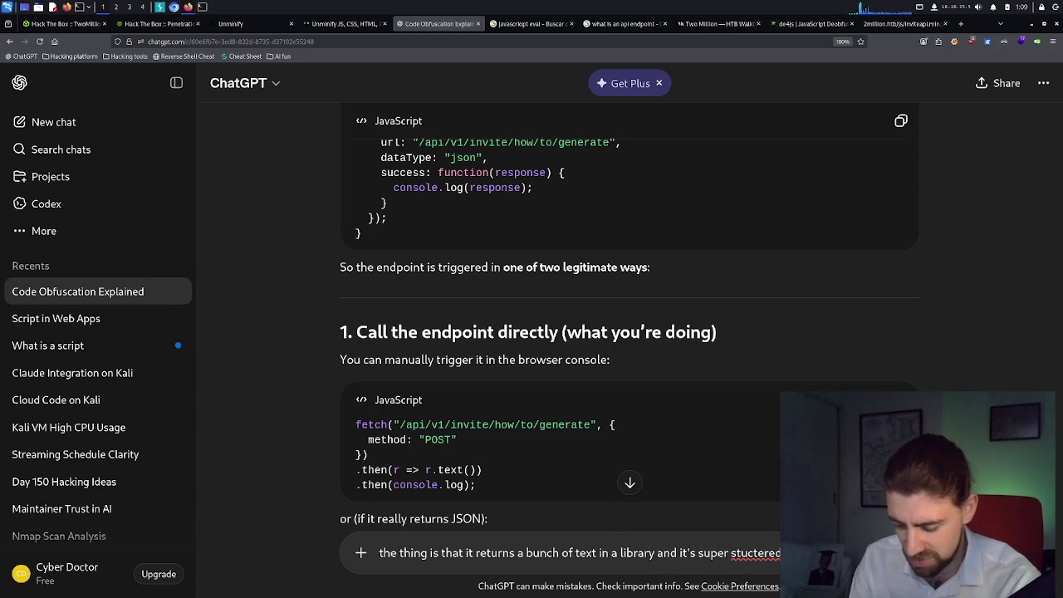
pyautogui.write(' and')
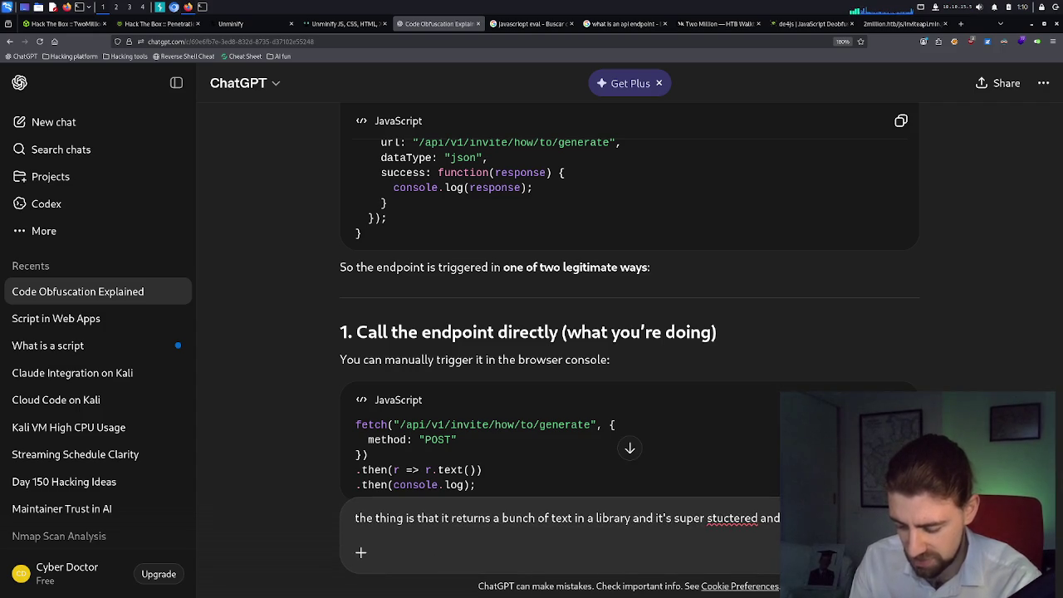
pyautogui.write(' how do i fin')
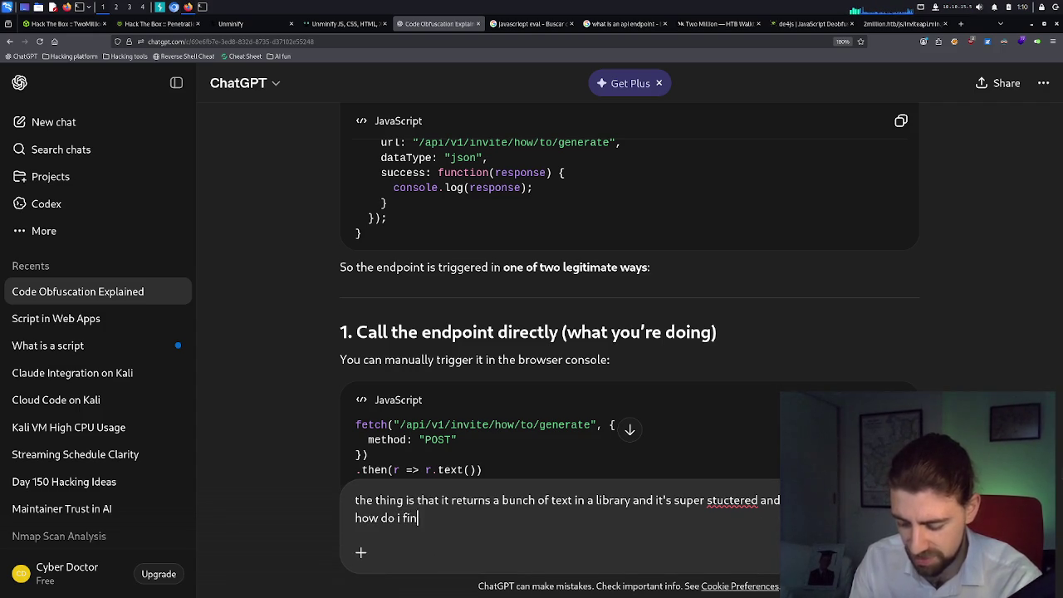
pyautogui.write("d wht'as tr")
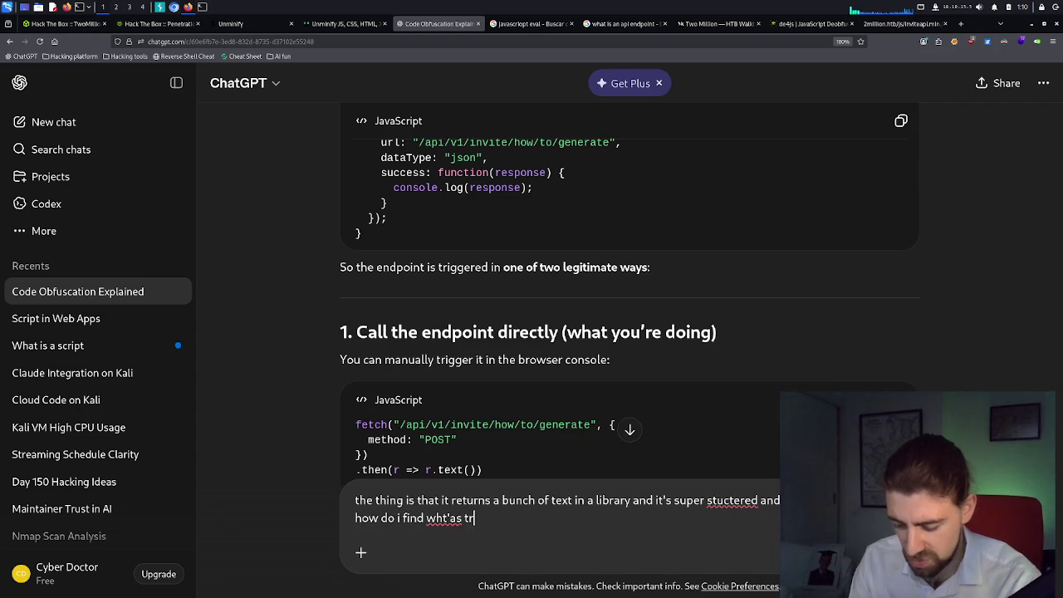
pyautogui.press('BackSpace')
pyautogui.press('BackSpace')
pyautogui.write('rele')
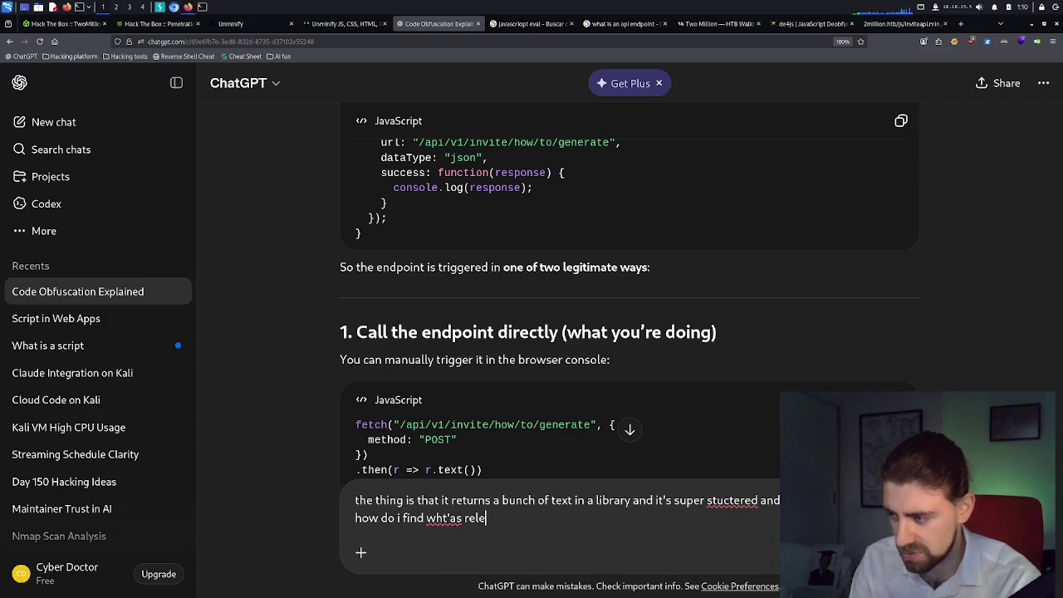
pyautogui.write('ant')
pyautogui.press('Return')
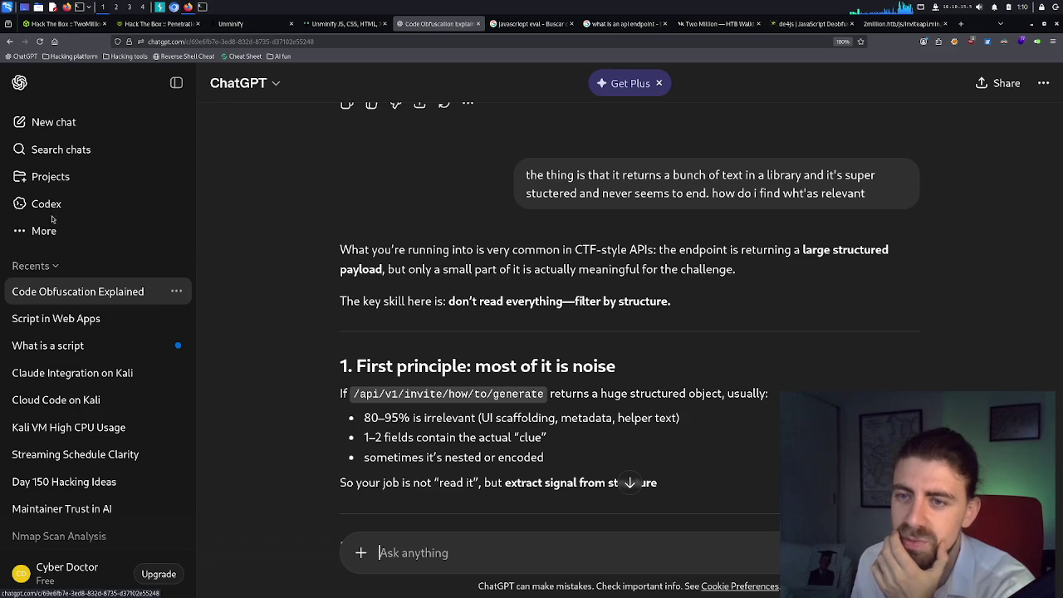
pyautogui.click(188, 7)
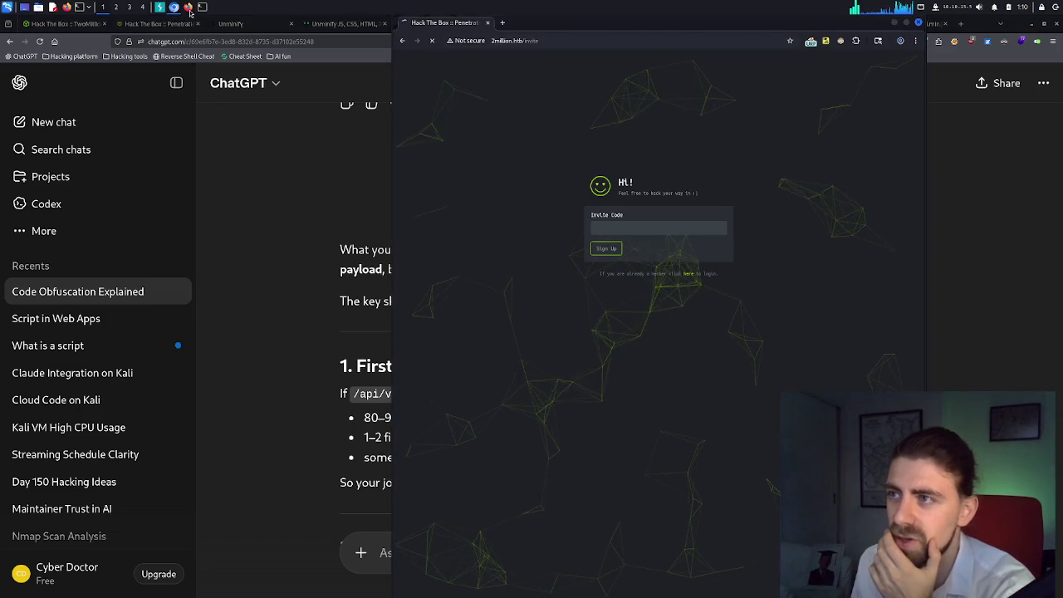
# Look over the deobfuscated invite script in Unminify, then return to the 2million invite page.
pyautogui.click(189, 7)
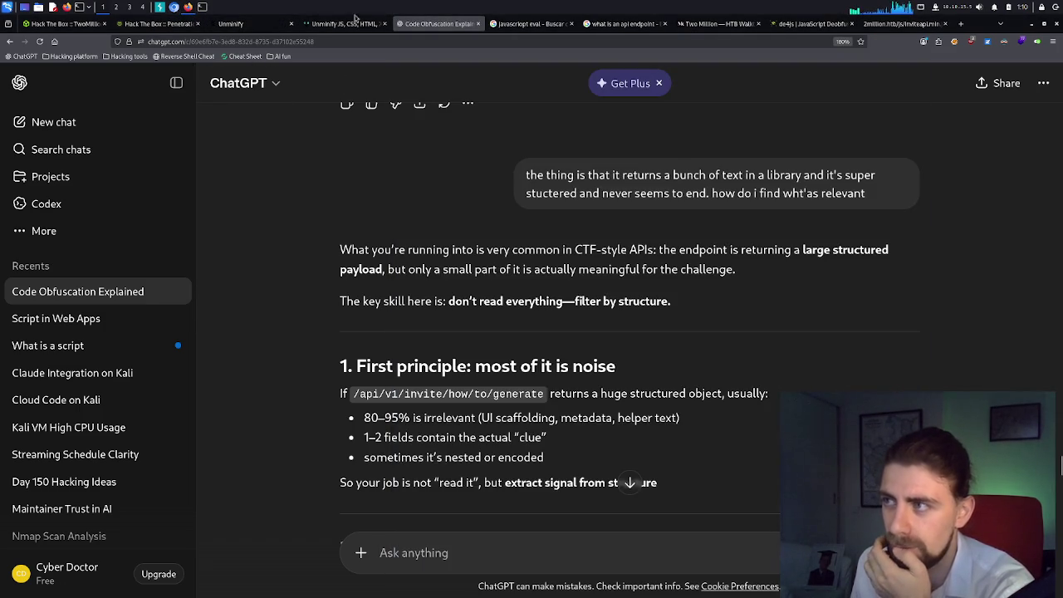
pyautogui.click(353, 22)
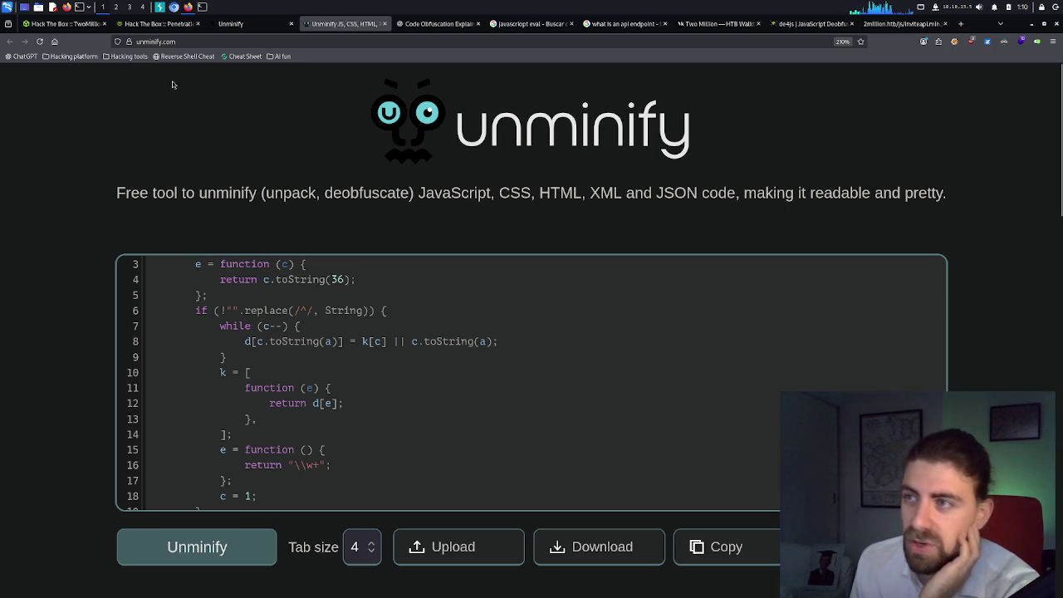
pyautogui.click(161, 23)
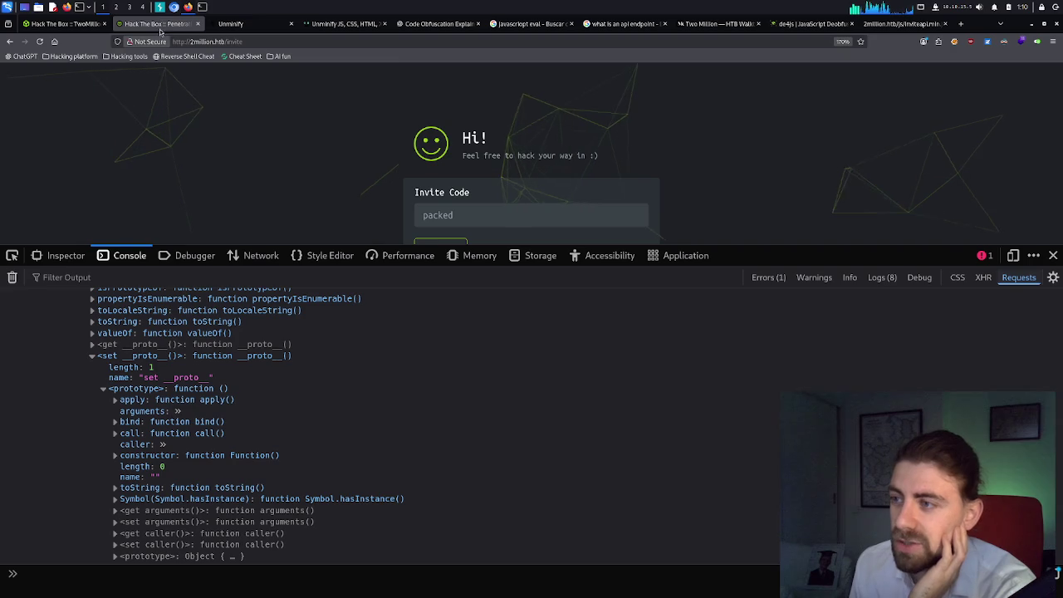
# Reload the invite page, rerun the generate fetch POST, and expand the returned Promise and its prototype.
pyautogui.click(40, 43)
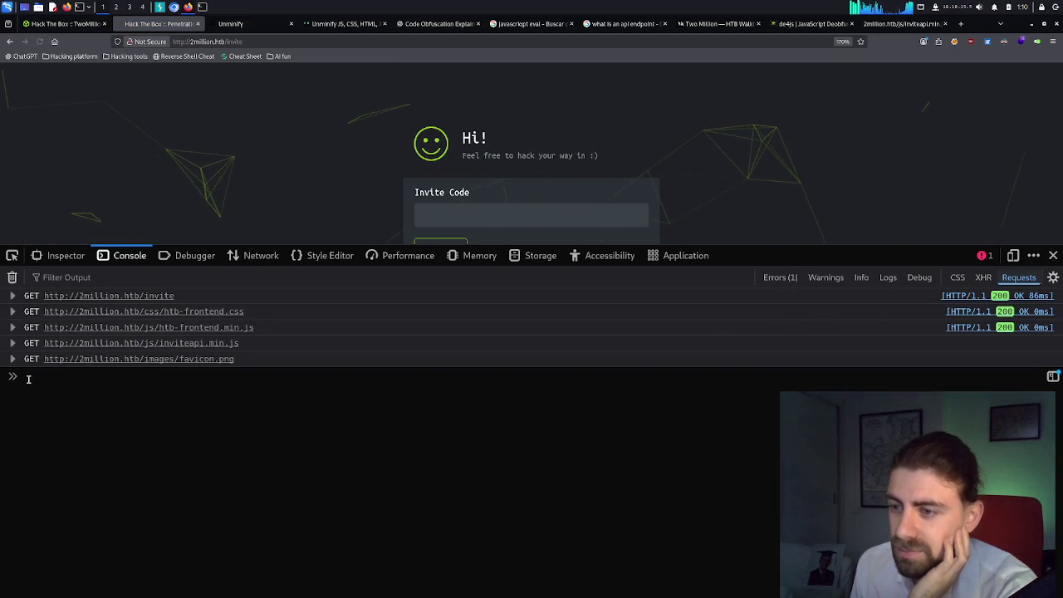
pyautogui.click(52, 378)
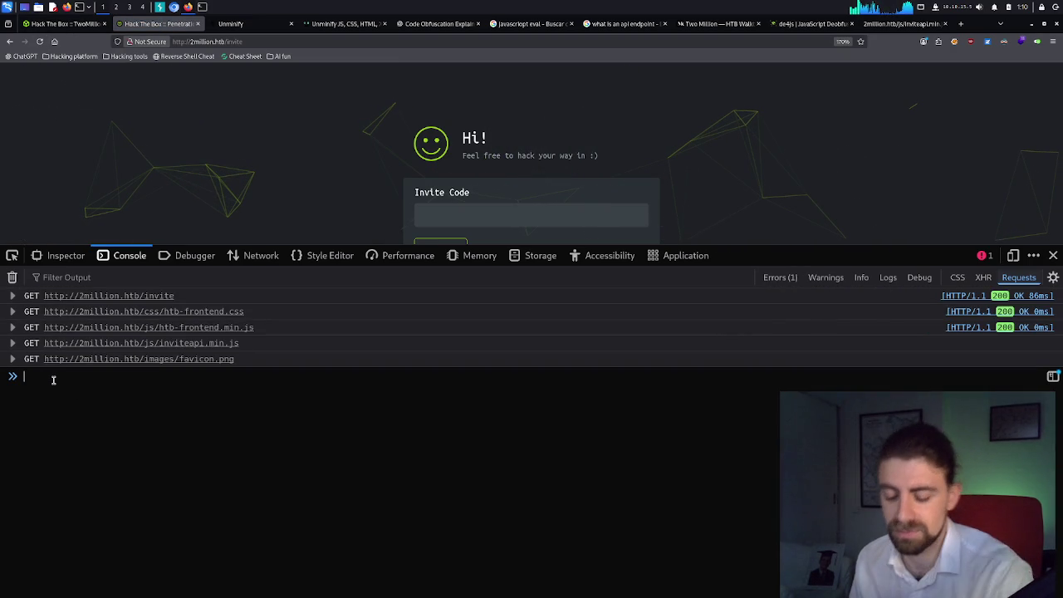
pyautogui.write('fetch("/api/v1/invite/how/to/generate", {   method: "POST" }) .then(r => r.text()) .then(console.log);fetch("/api/v1/invite/how/to/generate", {   method: "POST" }) .then(r => r.text()) .then(console.log);')
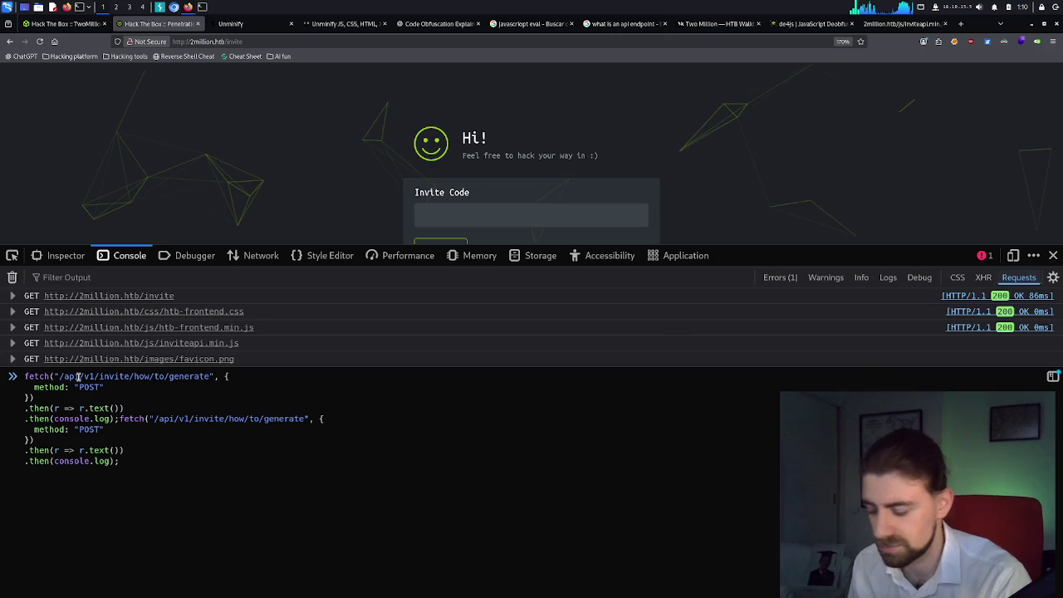
pyautogui.press('Return')
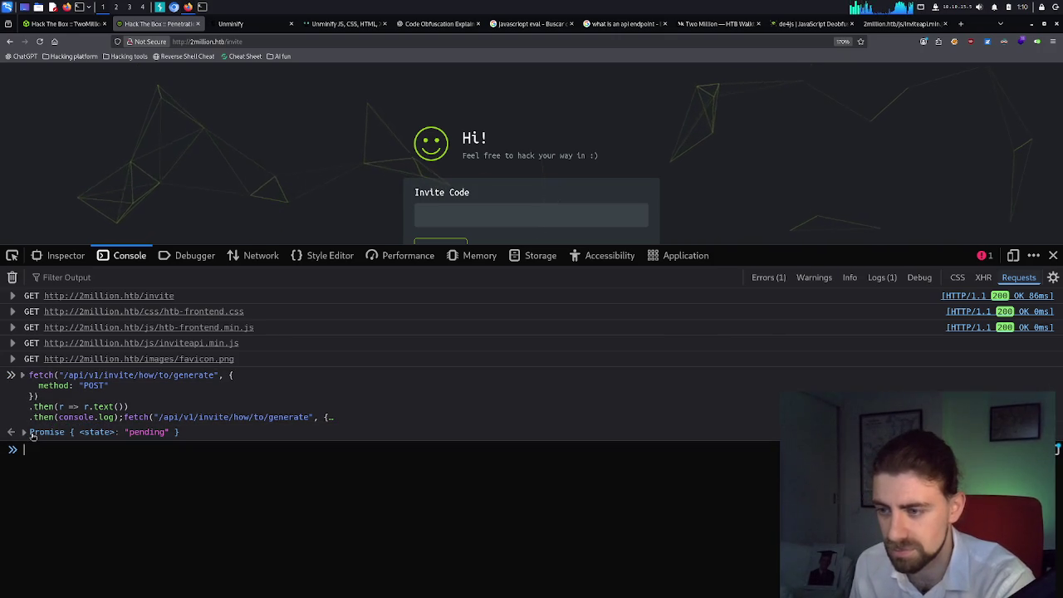
pyautogui.click(27, 433)
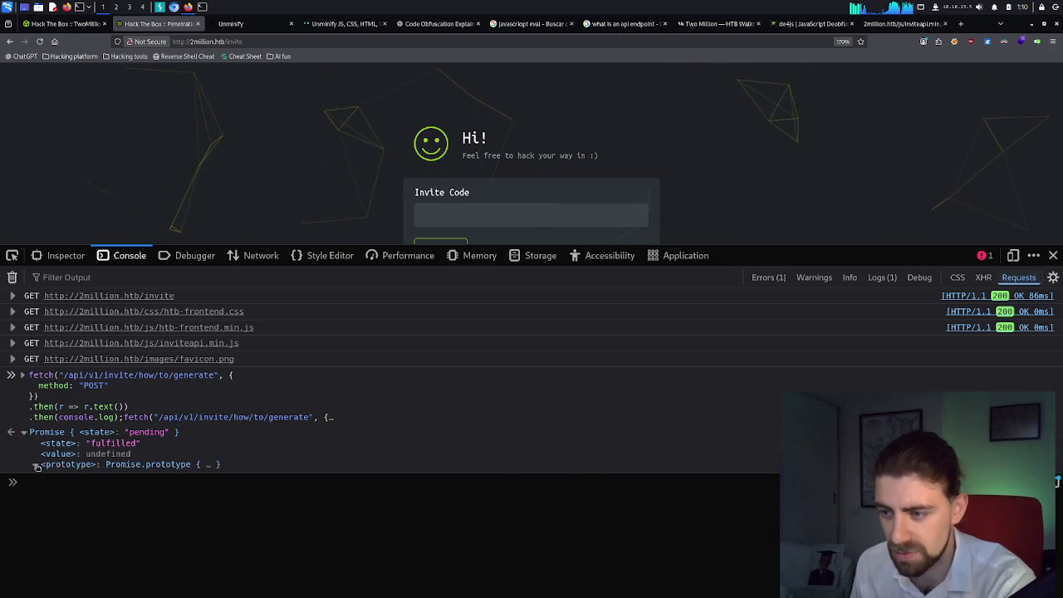
pyautogui.click(36, 465)
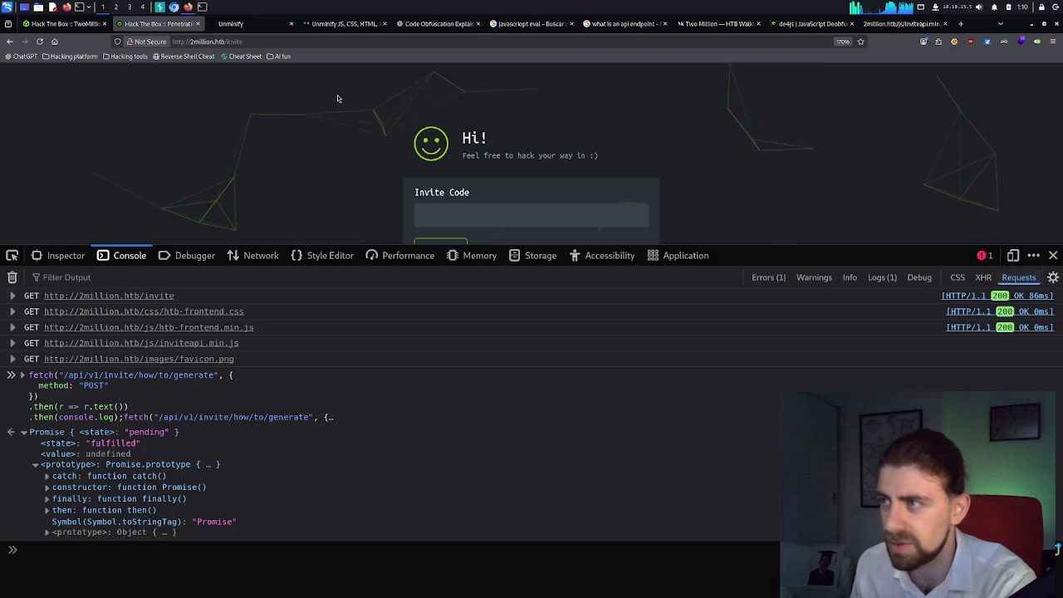